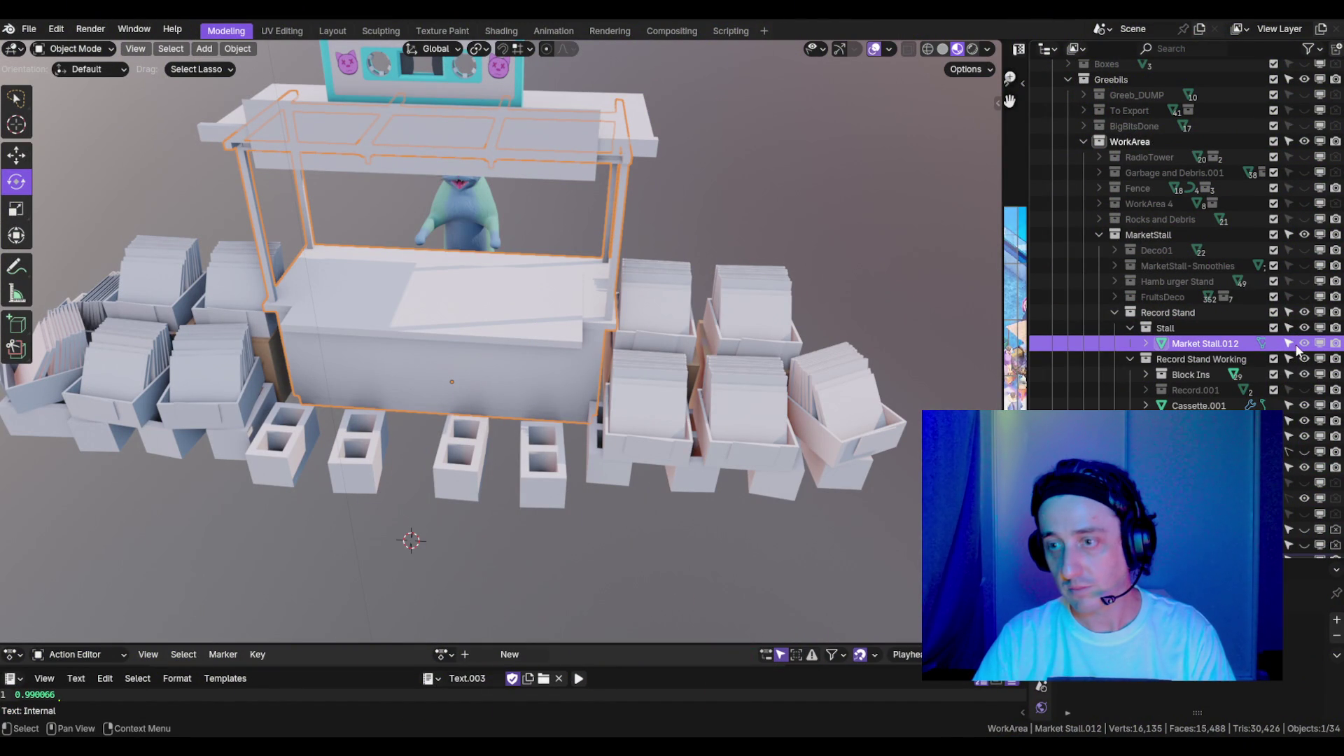
- Briefly show FruitsDeco to inspect a smoothie cup, then restore the Record Stand collection
left_click(1304, 311)
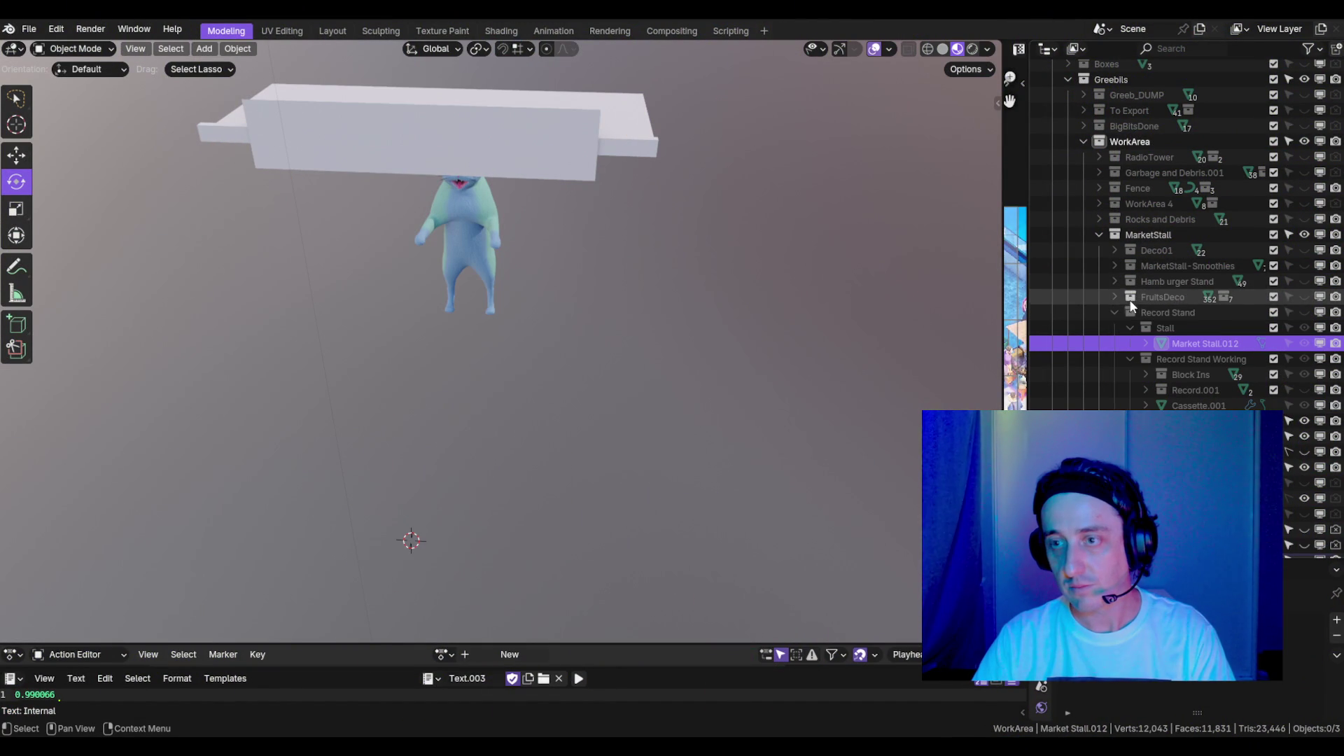
left_click(1303, 296)
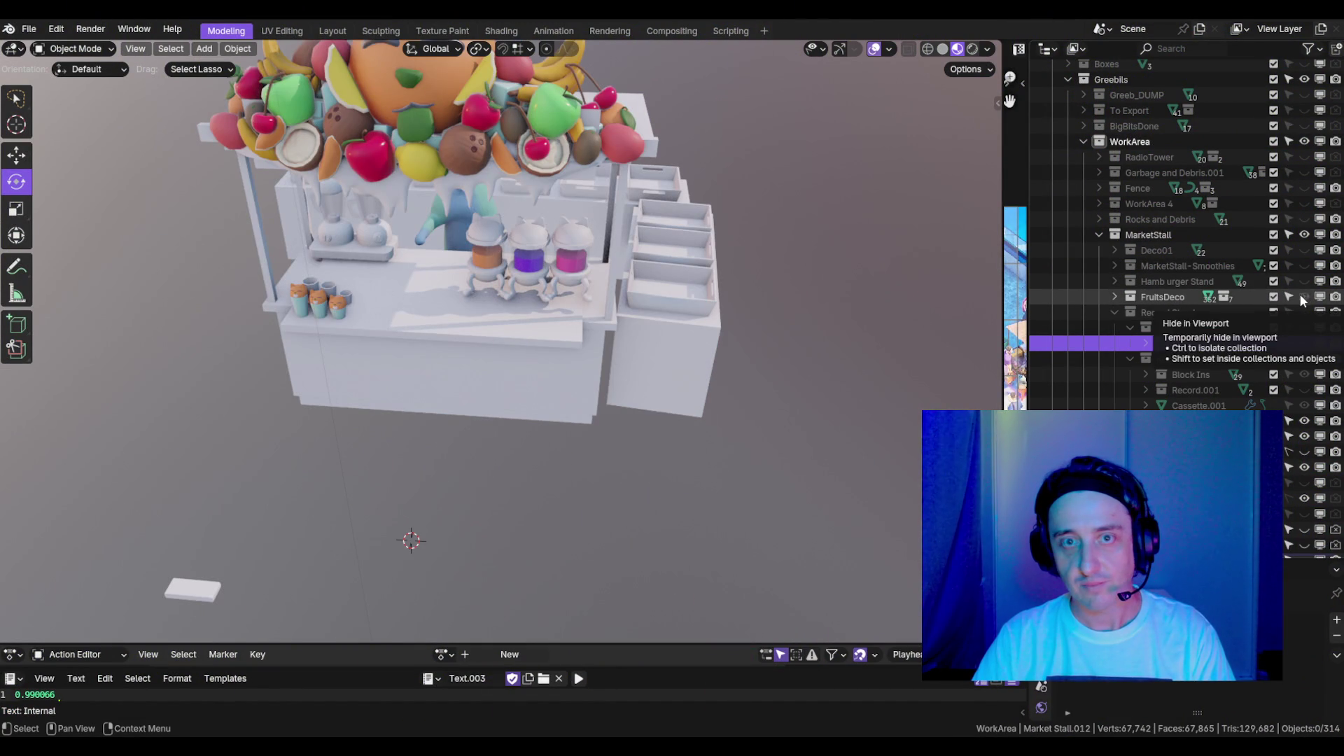
scroll(594, 338, "down", 4)
scroll(546, 245, "up", 5)
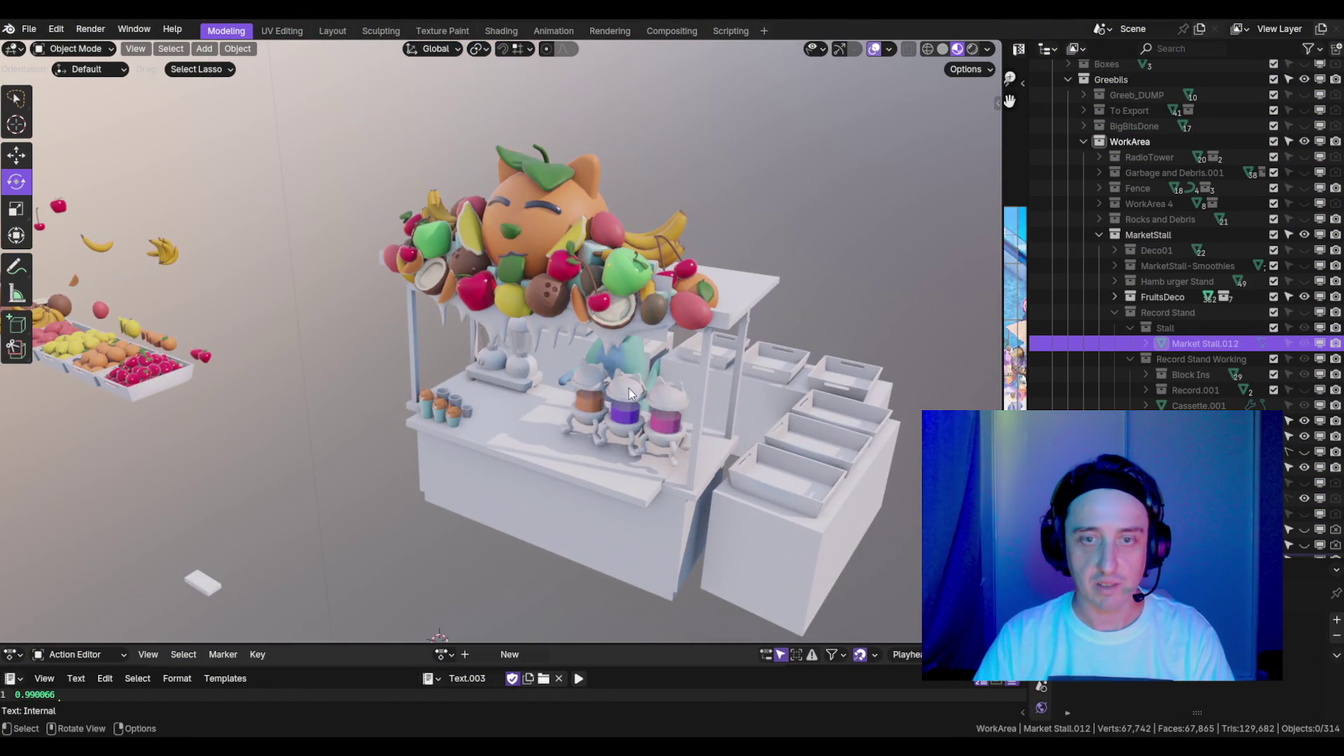
left_click(630, 392)
key("KP_1")
key("KP_Decimal")
scroll(669, 410, "down", 3)
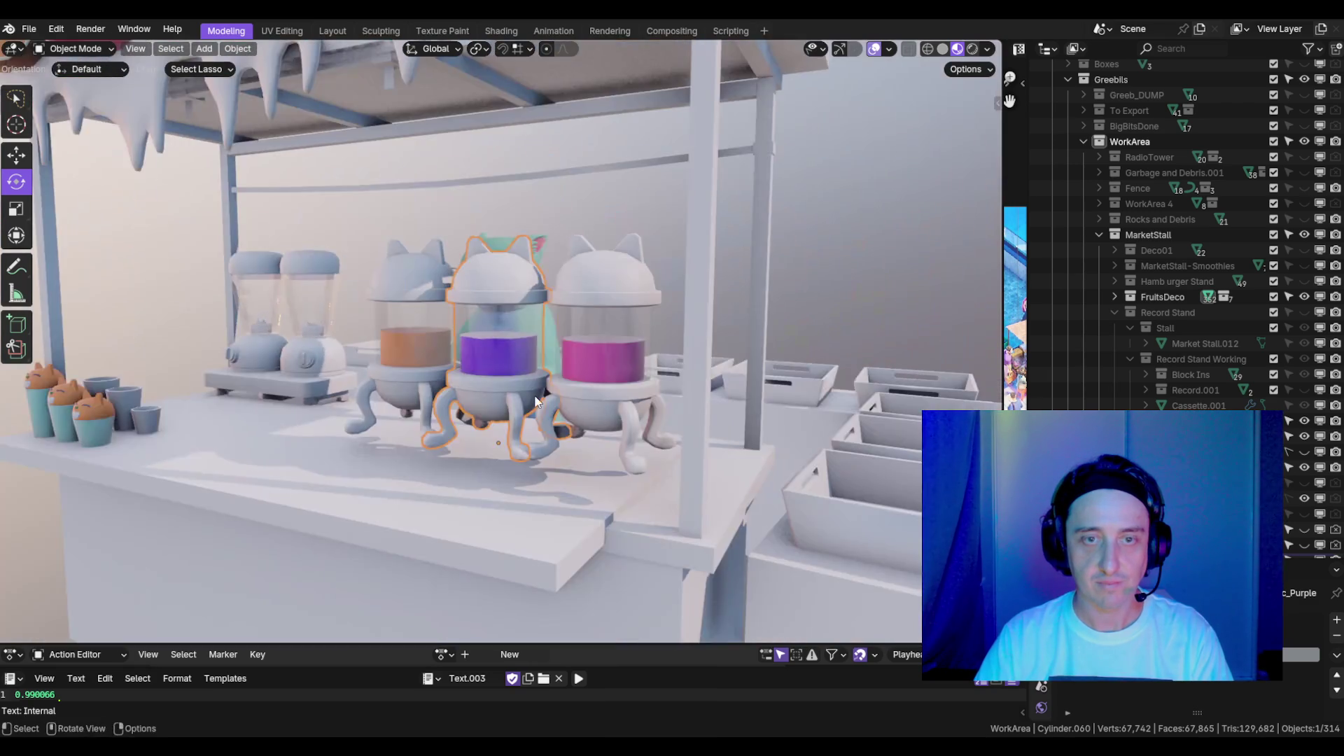
scroll(493, 398, "up", 4)
scroll(644, 395, "down", 5)
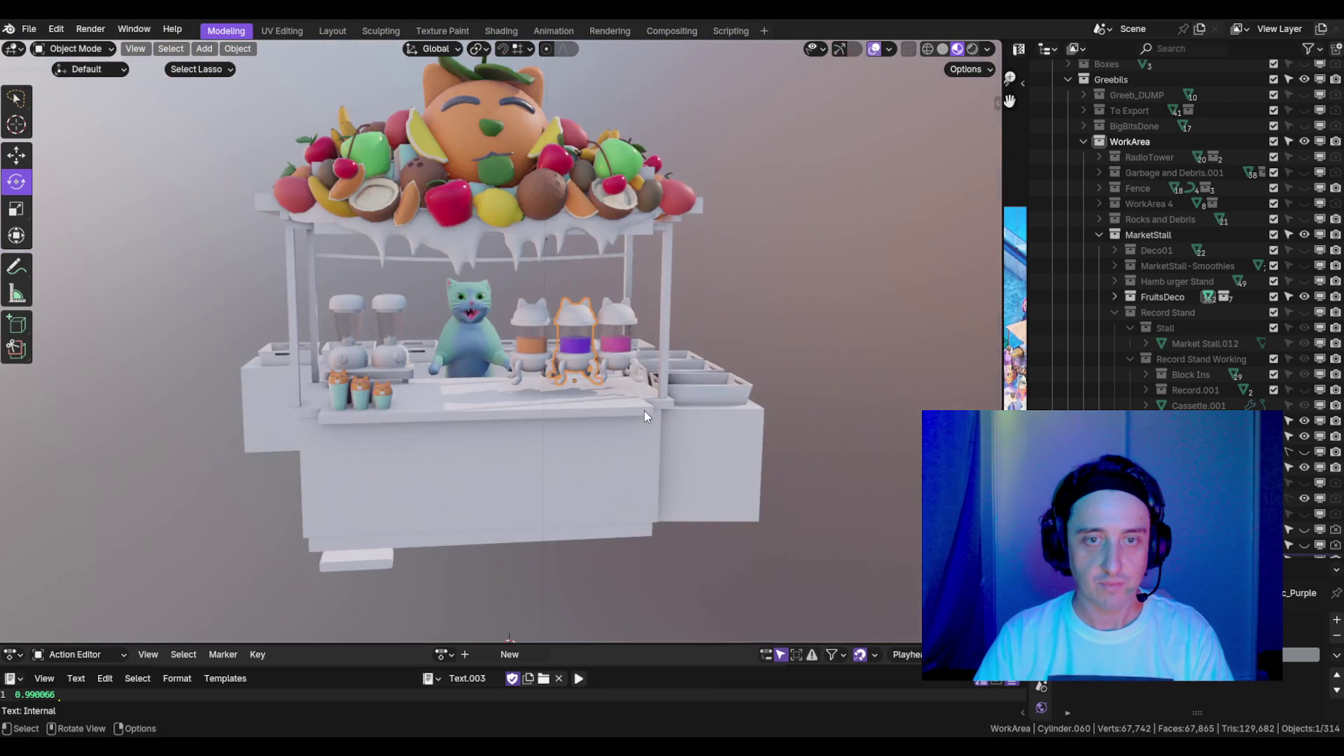
left_click(1303, 297)
left_click(1303, 313)
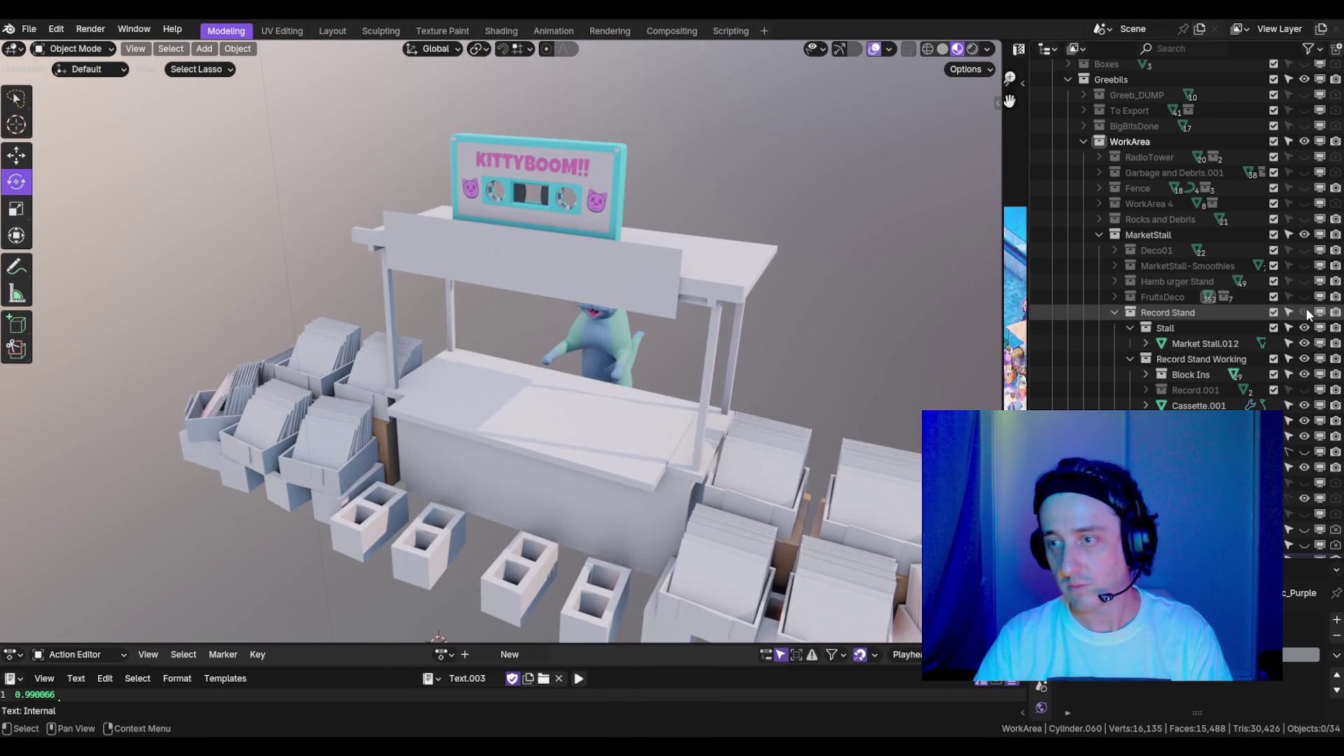
- Select the Market Stall.012 stall body and enter Edit Mode
left_click(614, 271)
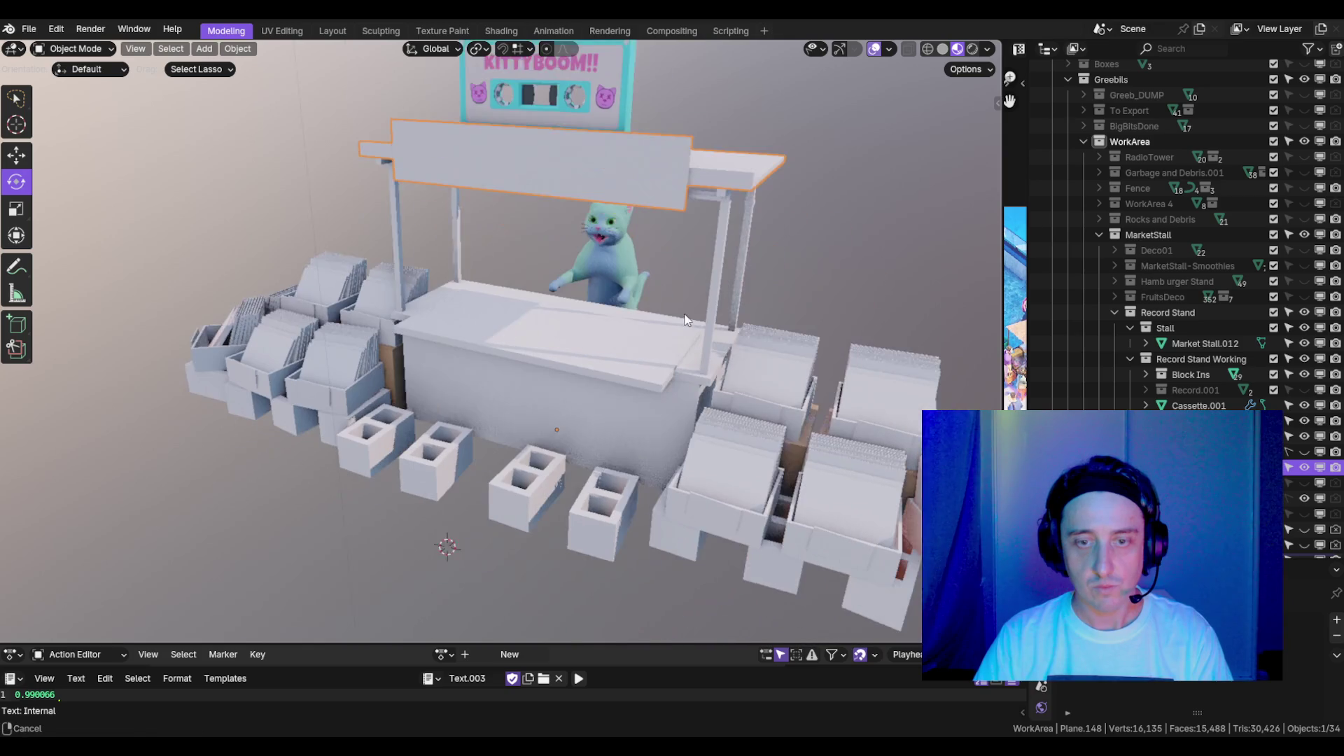
left_click(619, 347)
scroll(645, 367, "up", 2)
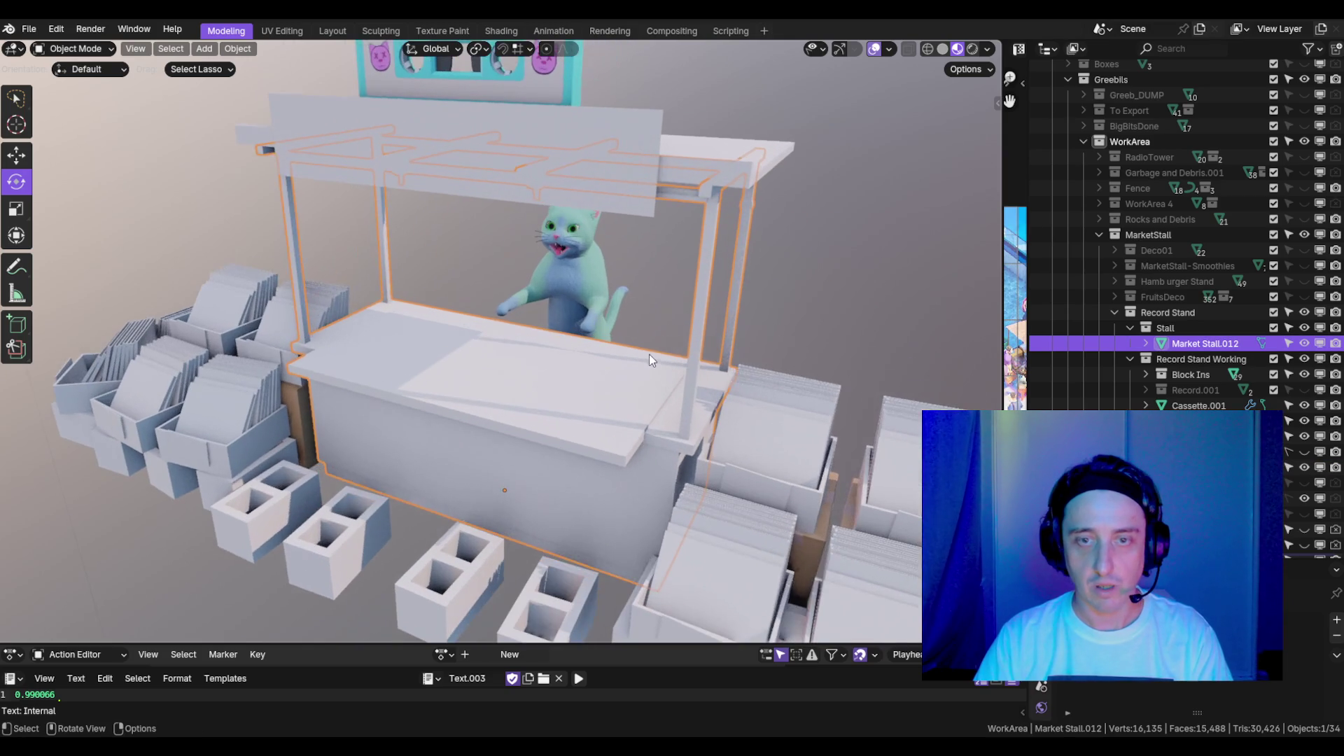
key("Tab")
- Copy the countertop's top face, raise it, and shrink it narrower along X
left_click(615, 422)
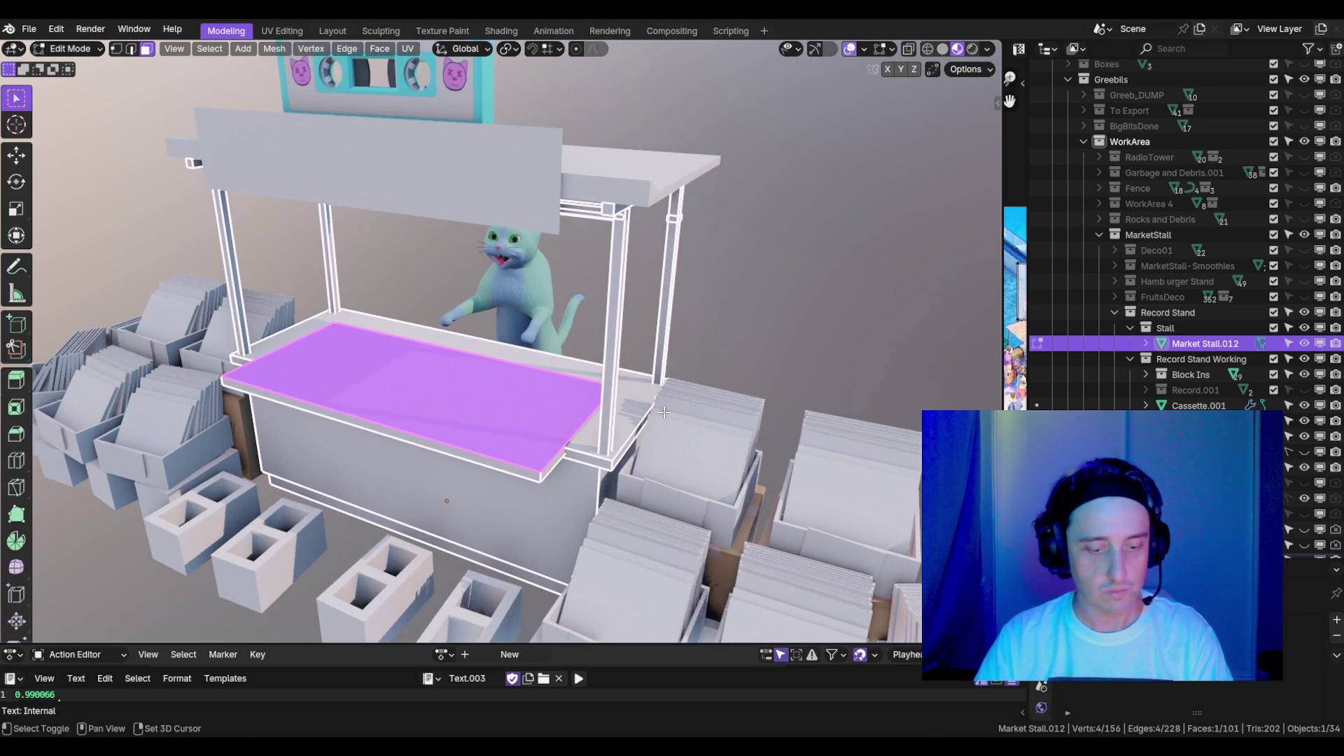
key("g")
key("z")
left_click(671, 353)
key("s")
left_click(542, 301)
key("s")
key("x")
left_click(543, 301)
- Extrude the face upward into a box and raise its top higher
key("KP_Decimal")
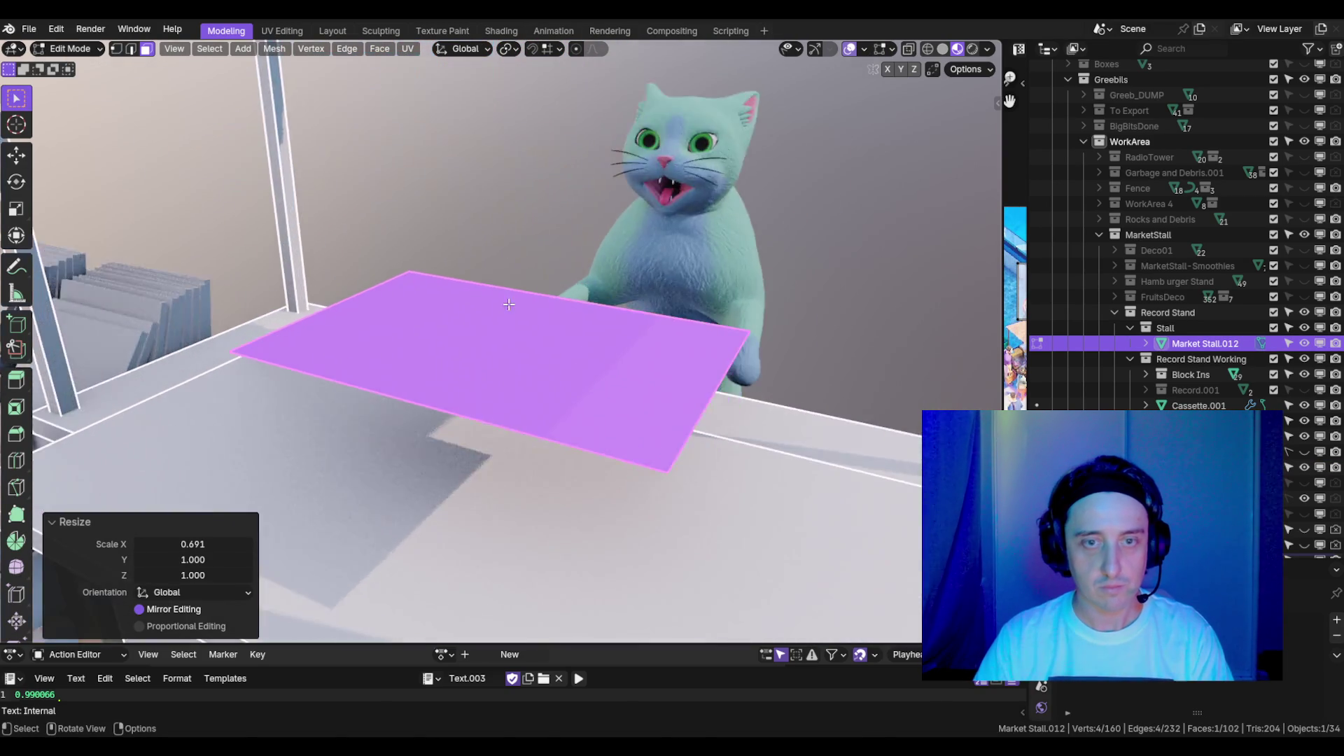
key("e")
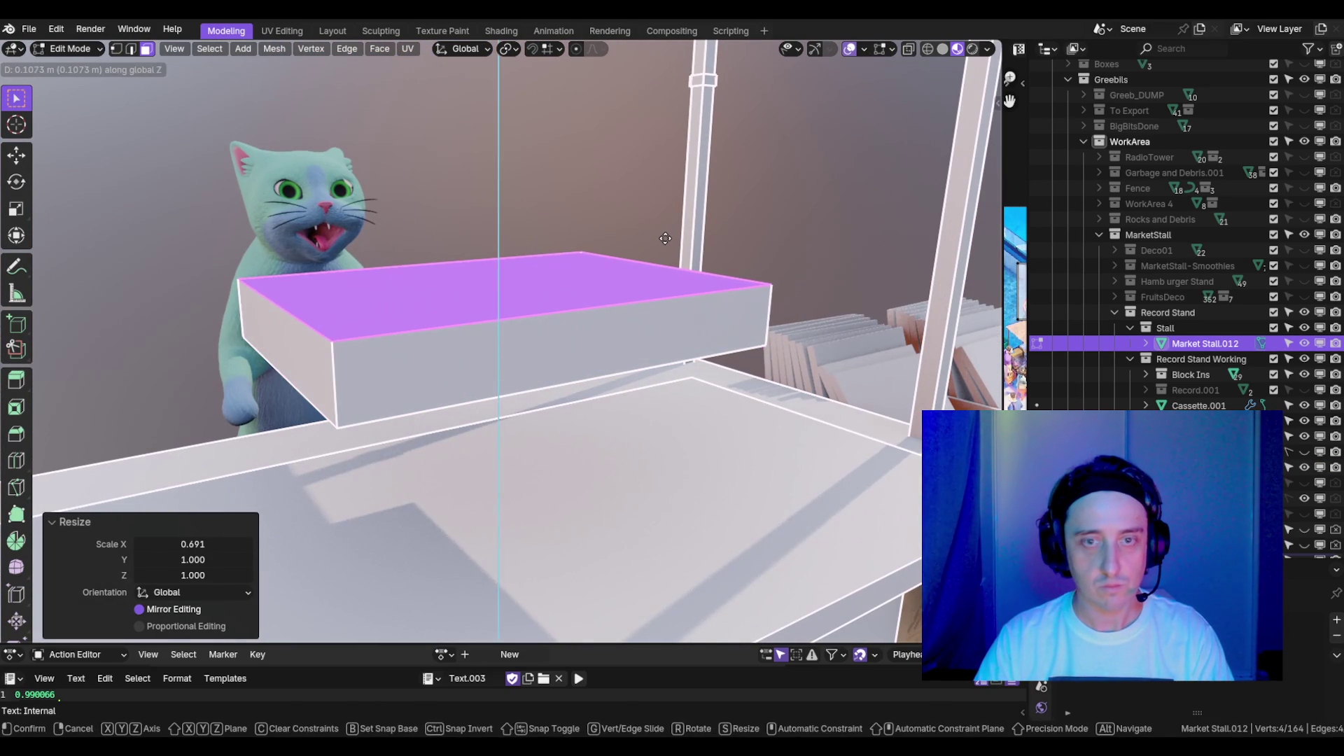
left_click(658, 241)
scroll(672, 266, "down", 4)
left_click_drag(690, 279, 654, 300)
key("g")
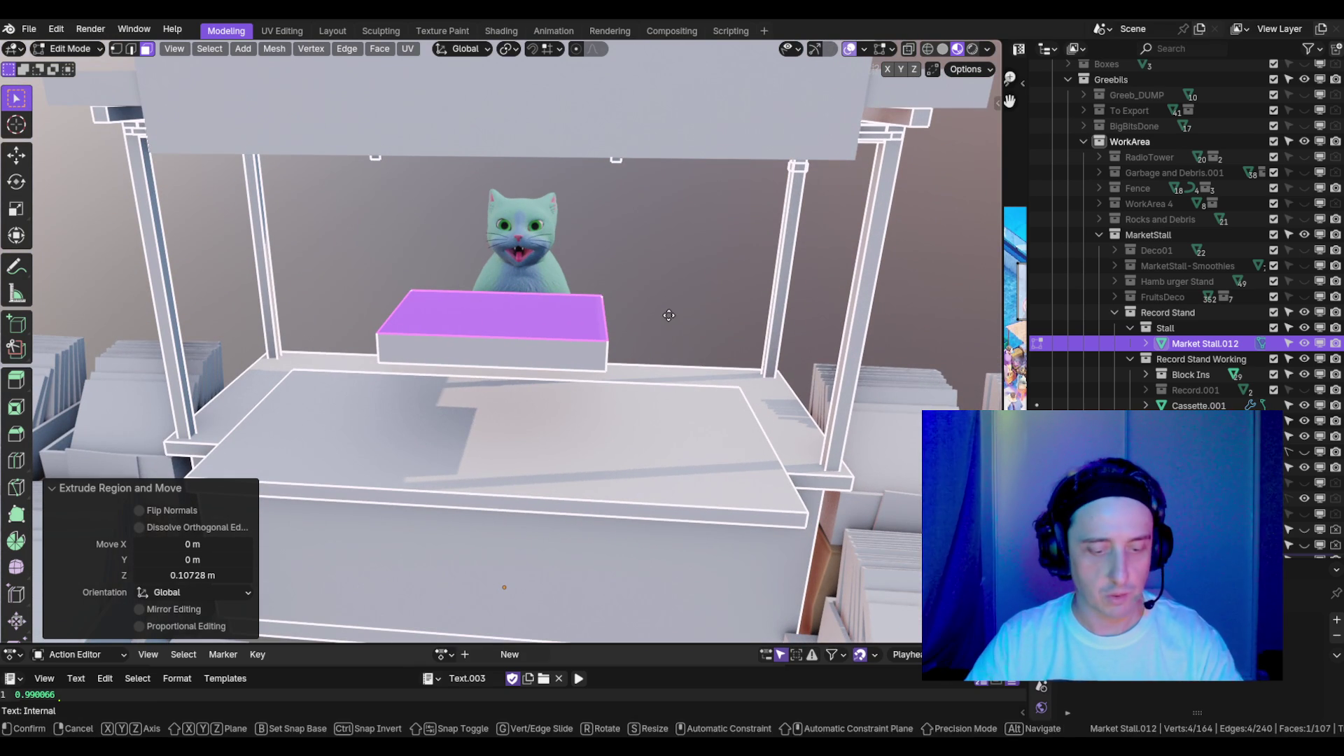
key("z")
left_click(682, 246)
- Extrude the box's bottom downward and widen it into a slightly wider base band
mouse_move(681, 245)
left_mouse_down()
mouse_move(717, 318)
mouse_move(513, 383)
mouse_move(601, 386)
mouse_move(581, 339)
mouse_move(751, 349)
left_mouse_up()
left_click(581, 340)
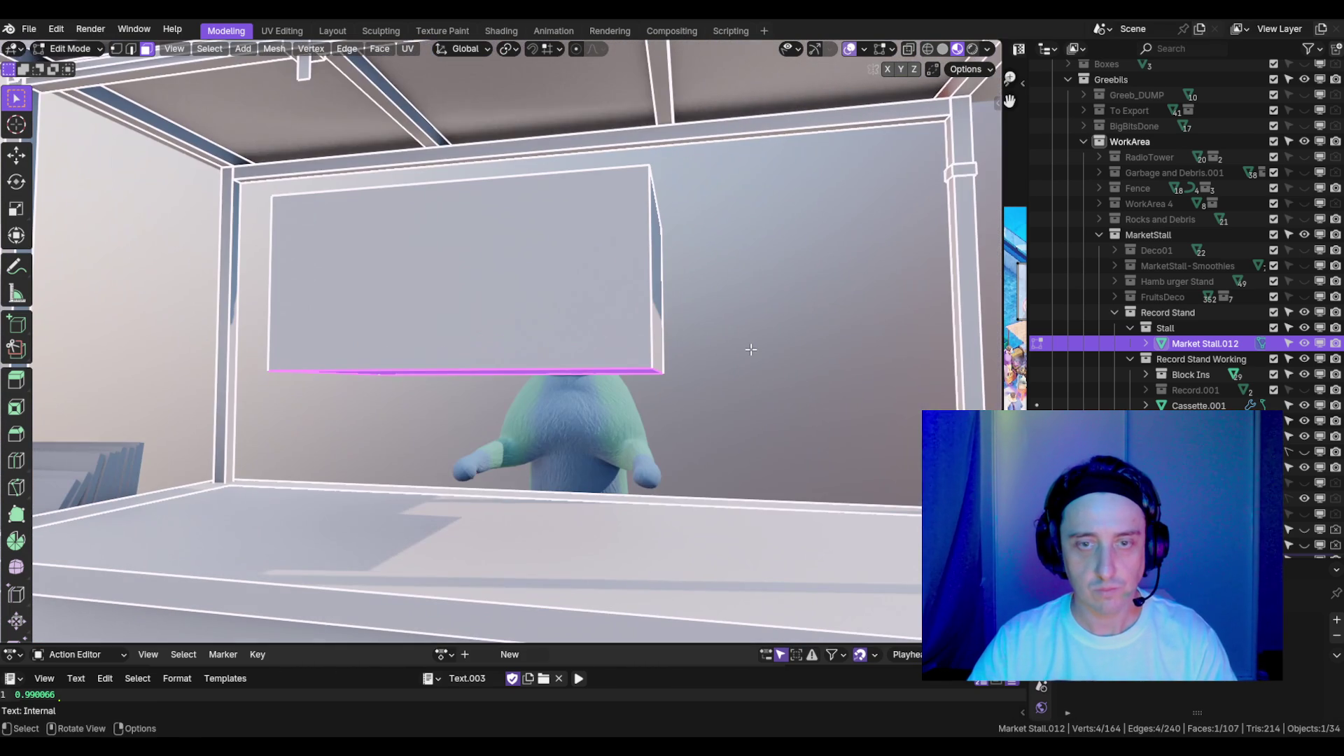
key("e")
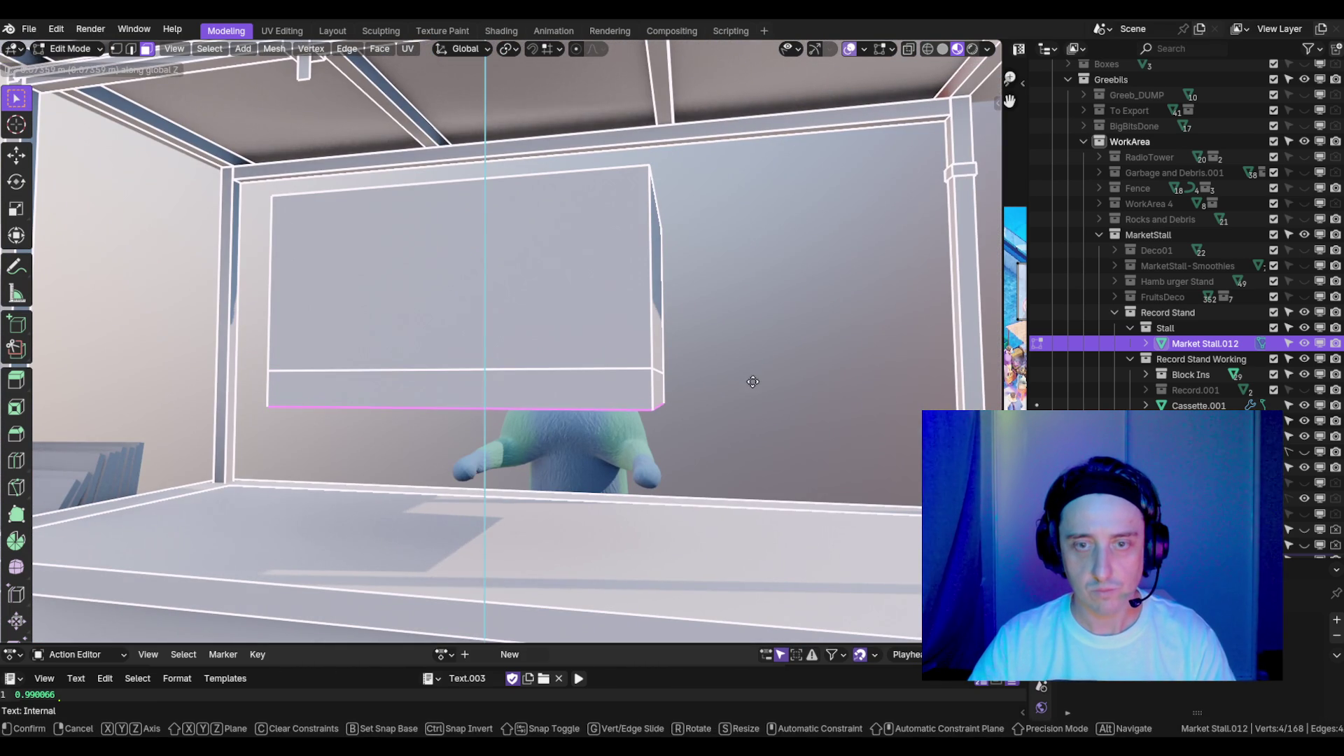
left_click(650, 397)
key("e")
right_click(650, 396)
left_click_drag(650, 397, 771, 348)
key("s")
key("shift+z")
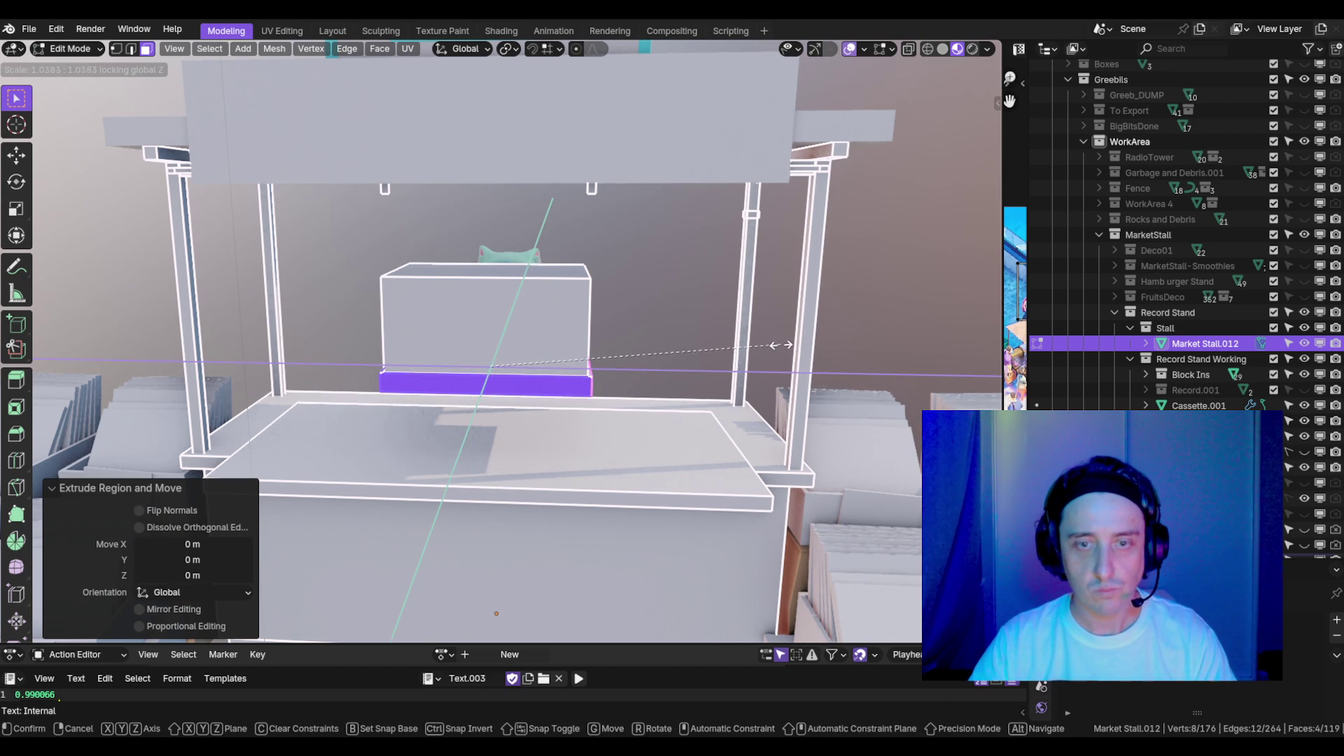
left_click(775, 346)
- Select the bottom faces and lower them slightly along Z
scroll(659, 298, "up", 4)
left_click_drag(659, 298, 649, 329)
key("ctrl+KP_Add")
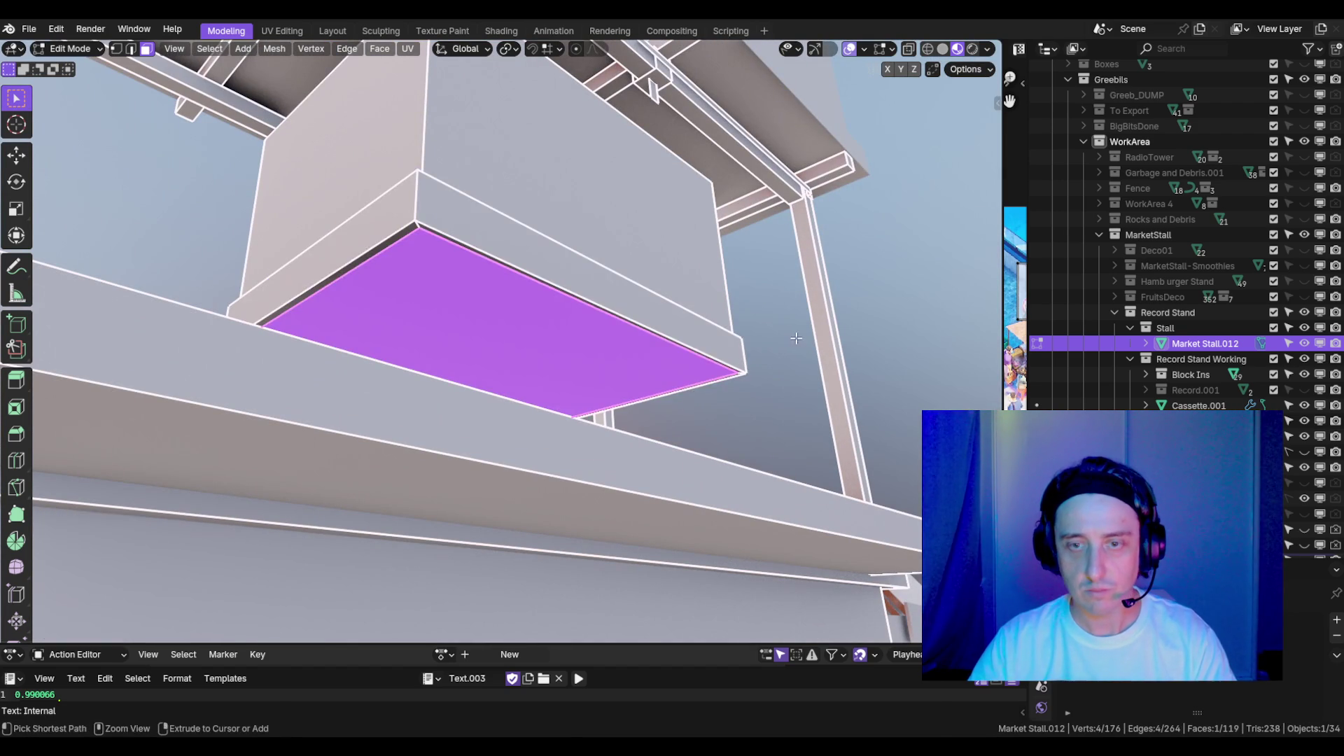
key("KP_1")
key("g")
key("z")
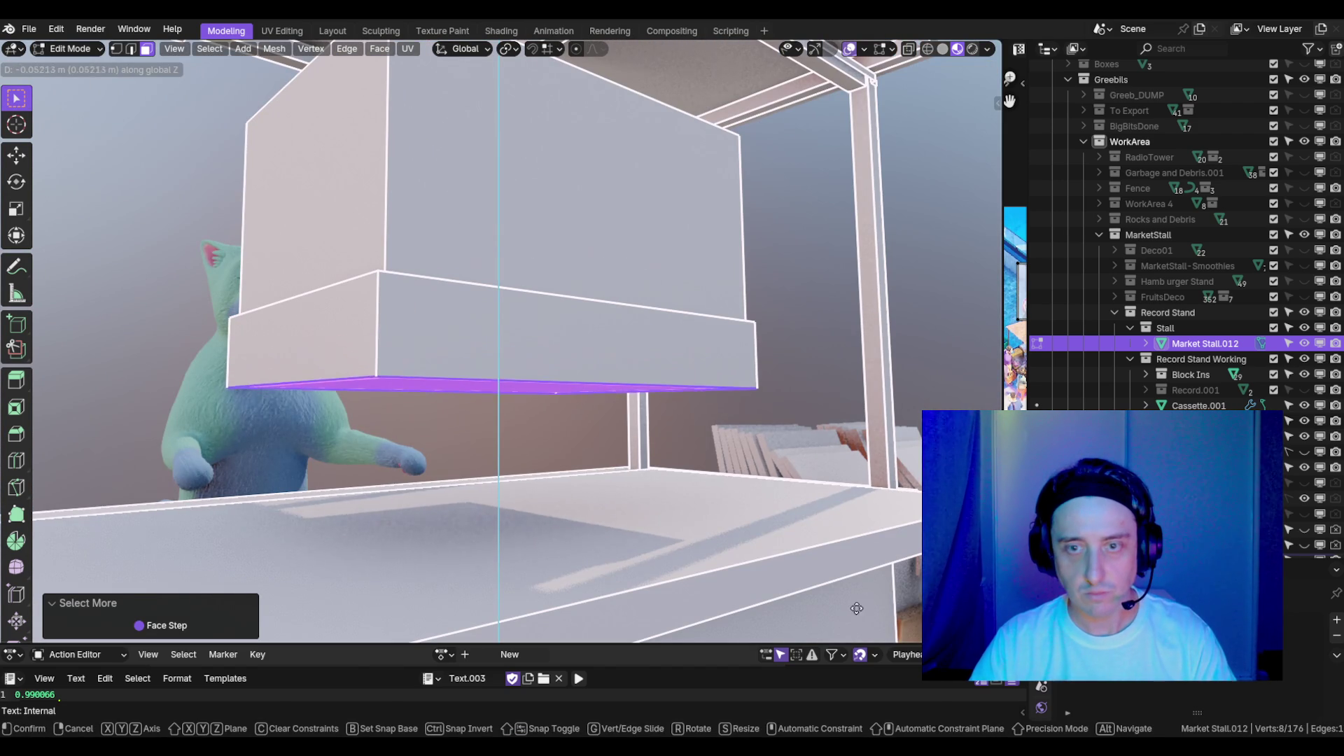
left_click(828, 501)
- Delete the bottom faces and fill the open bottom edge loop with a new face
mouse_move(828, 502)
left_mouse_down()
mouse_move(645, 346)
mouse_move(531, 380)
left_mouse_up()
key("x")
left_click(639, 345)
key("2")
left_click(639, 346, "alt")
key("f")
scroll(622, 355, "down", 5)
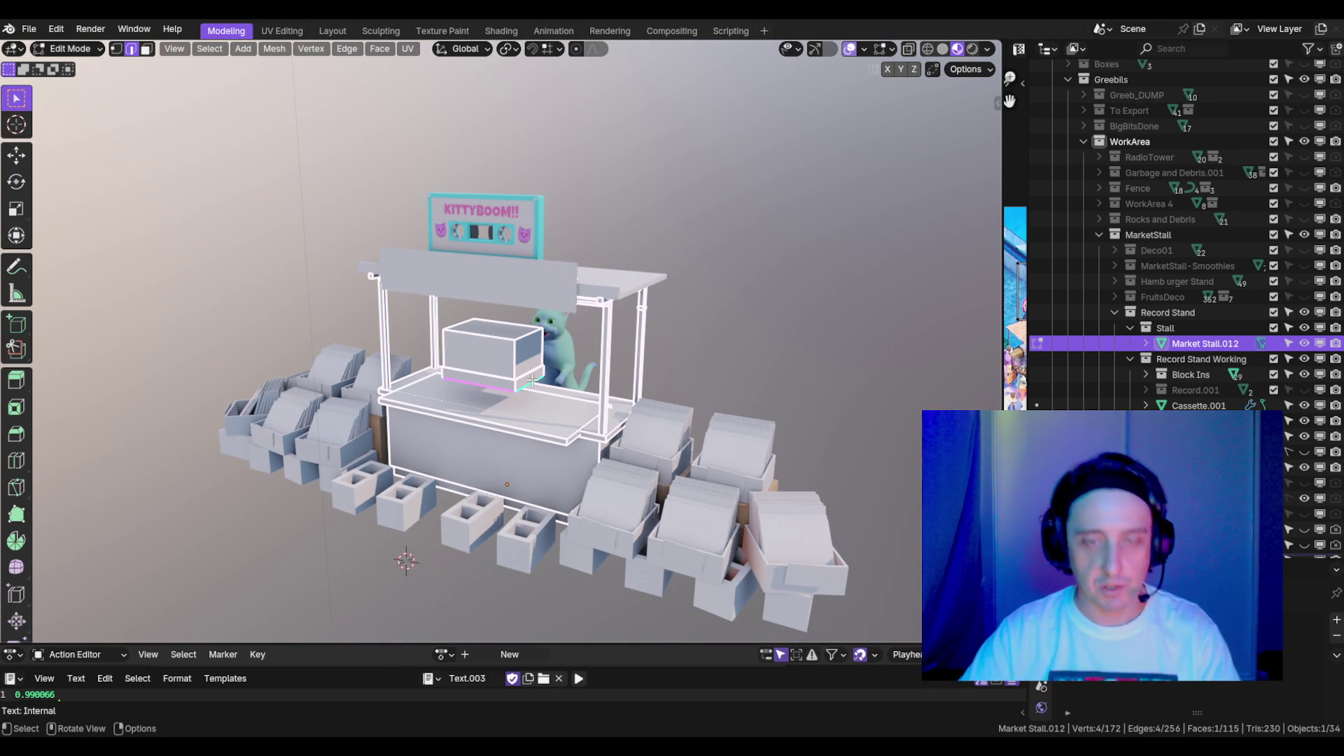
mouse_move(580, 357)
left_mouse_down()
mouse_move(605, 347)
mouse_move(601, 327)
mouse_move(420, 329)
mouse_move(630, 318)
mouse_move(584, 323)
left_mouse_up()
scroll(616, 333, "up", 5)
scroll(623, 326, "down", 5)
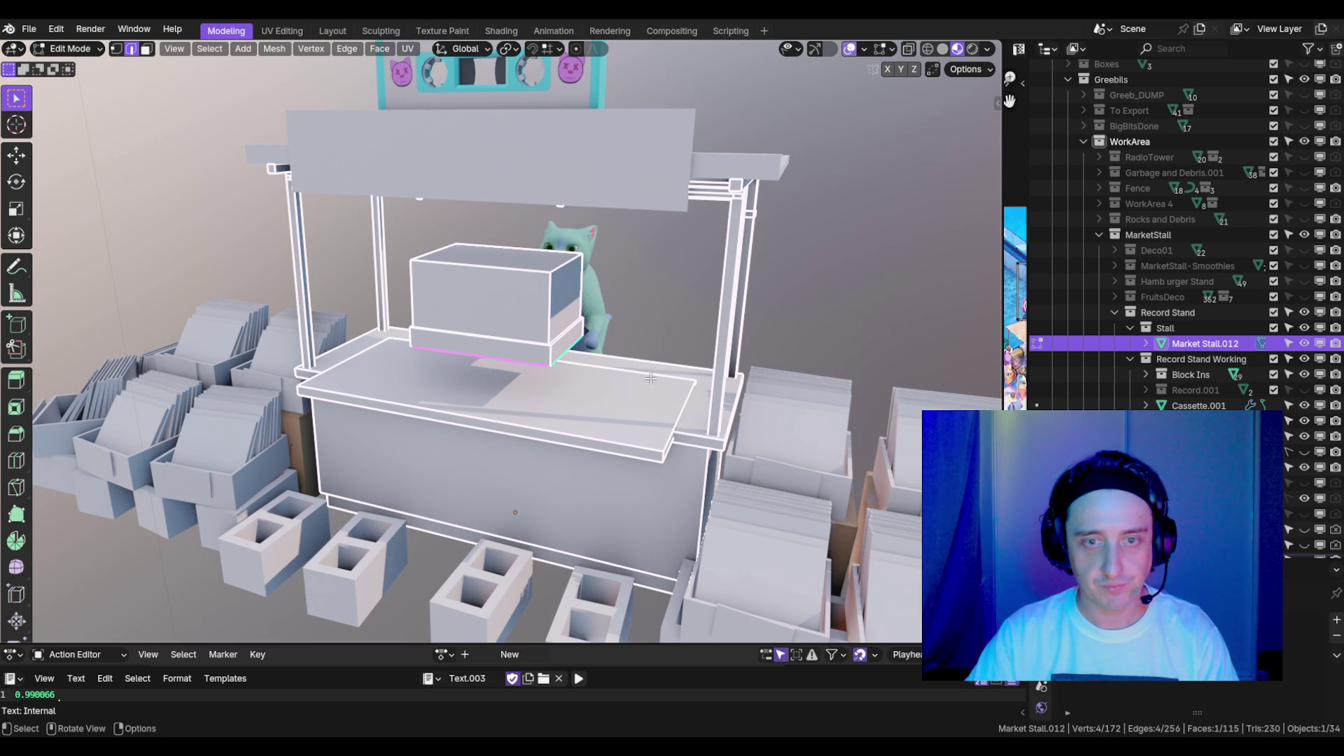
scroll(650, 378, "up", 5)
mouse_move(651, 378)
left_mouse_down()
mouse_move(504, 335)
mouse_move(634, 350)
left_mouse_up()
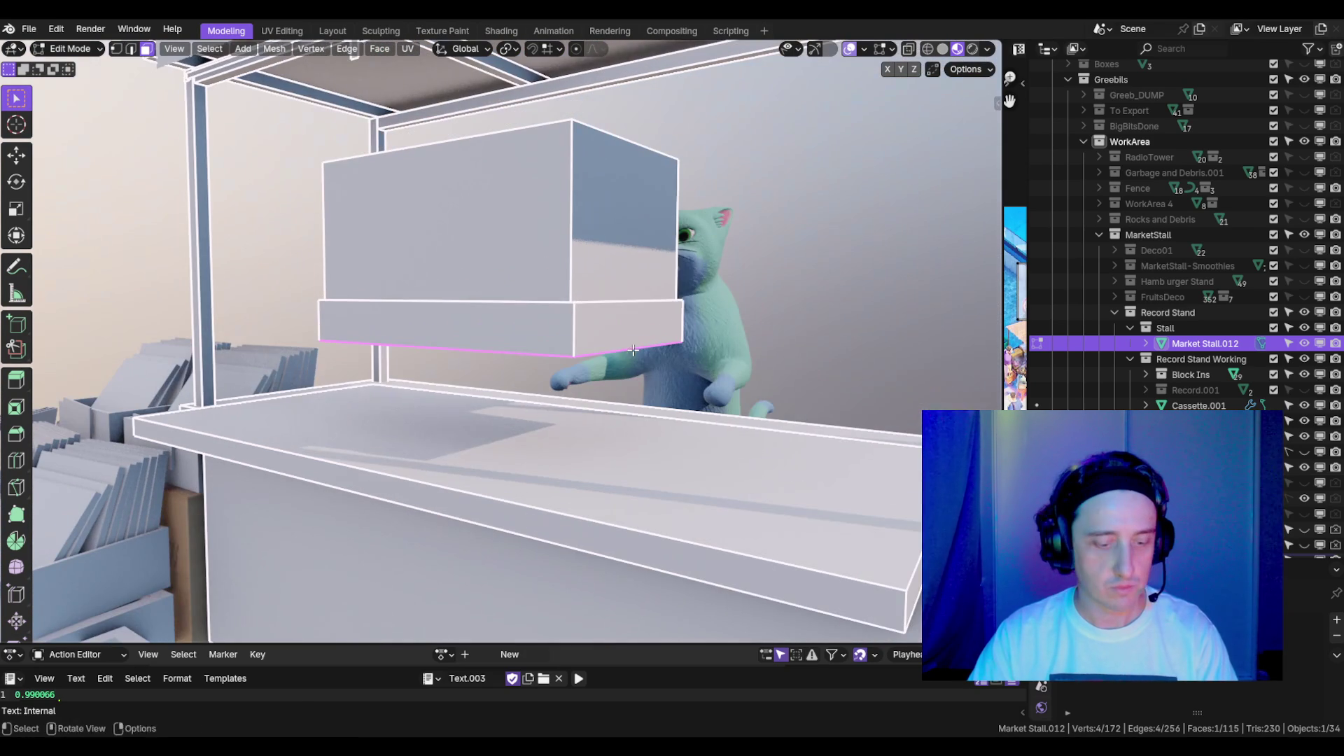
- Snap the 3D cursor to the selected face
key("shift+s")
left_click(630, 438)
scroll(627, 313, "down", 5)
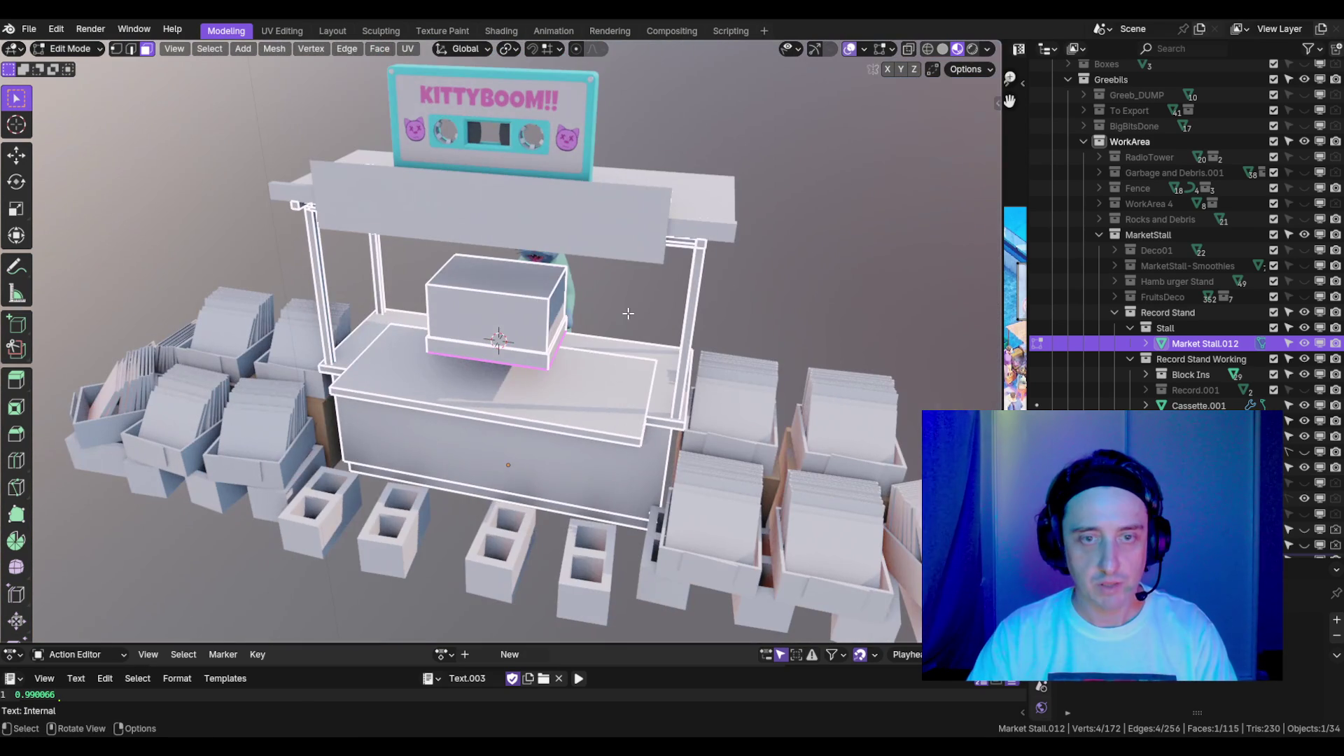
key("Tab")
key("Tab")
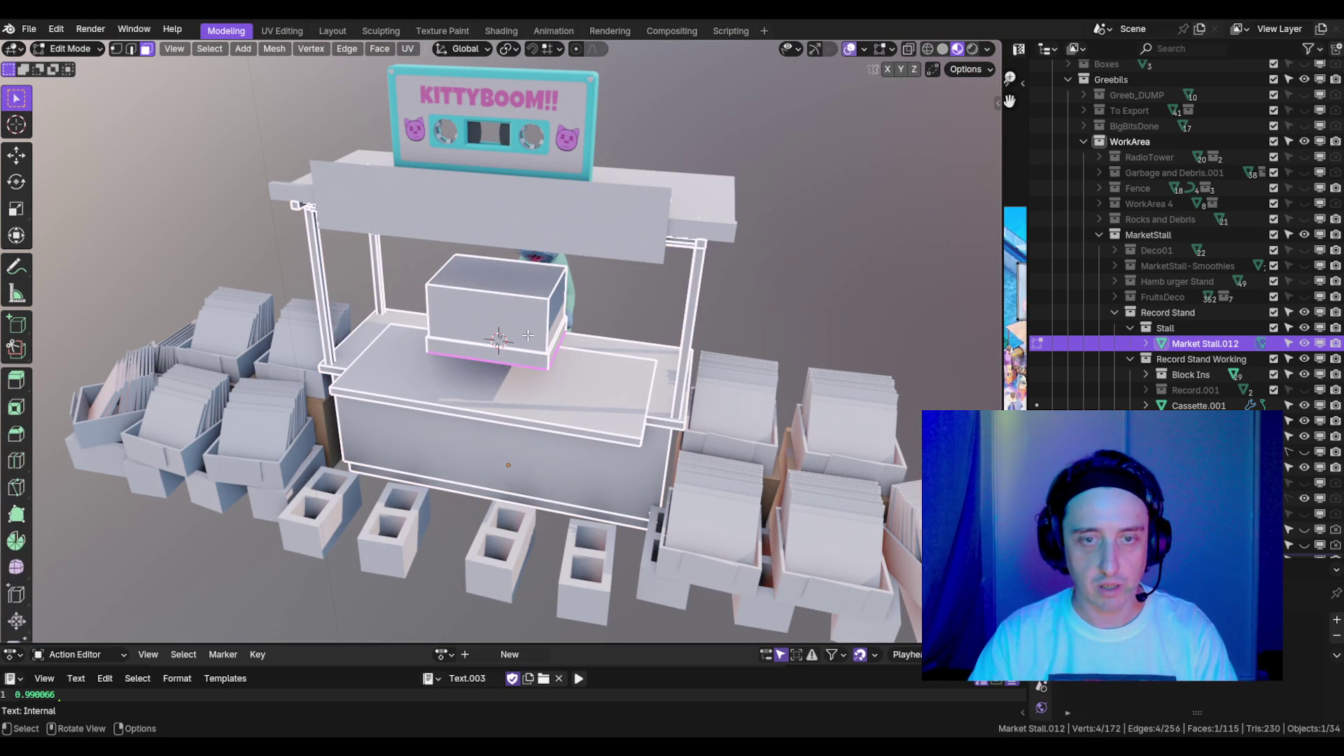
- Select the linked box, separate it by selection, and select the new Market Stall.014
left_click(528, 336)
key("l")
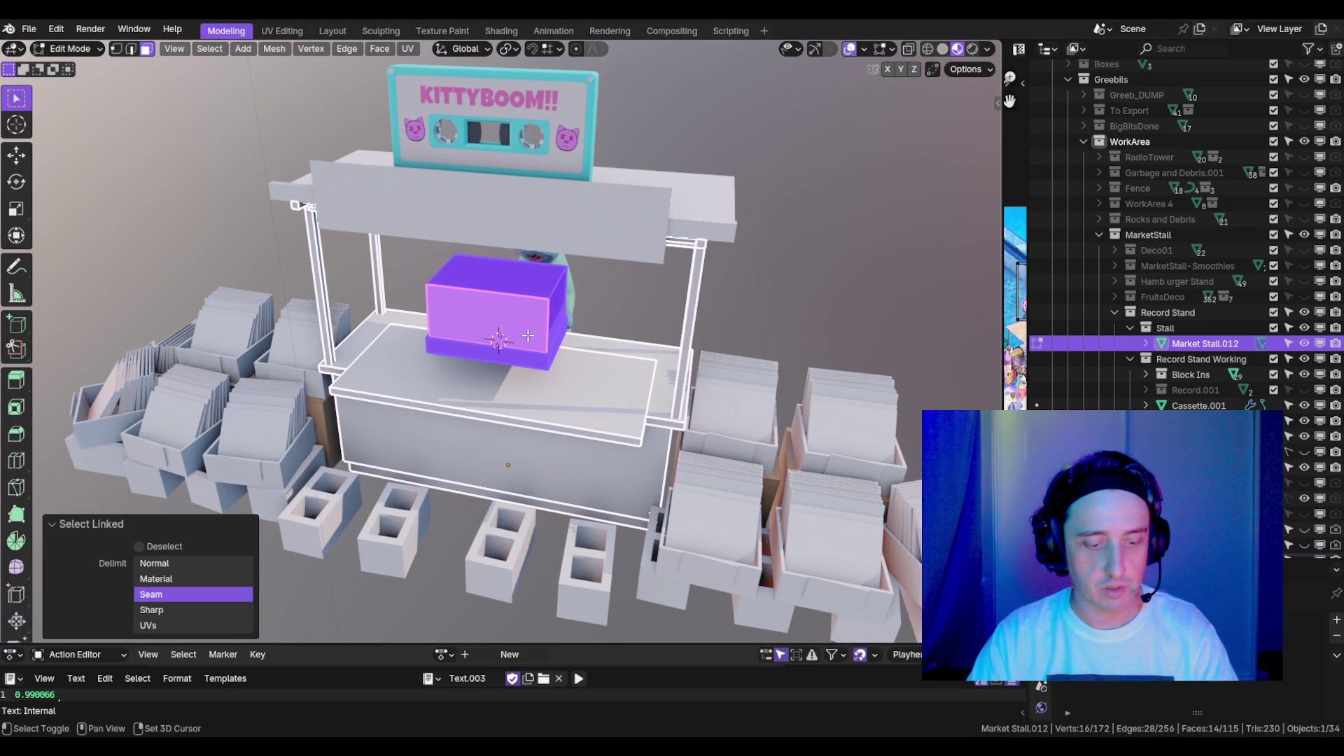
mouse_move(594, 313)
left_mouse_down()
mouse_move(490, 308)
mouse_move(602, 308)
left_mouse_up()
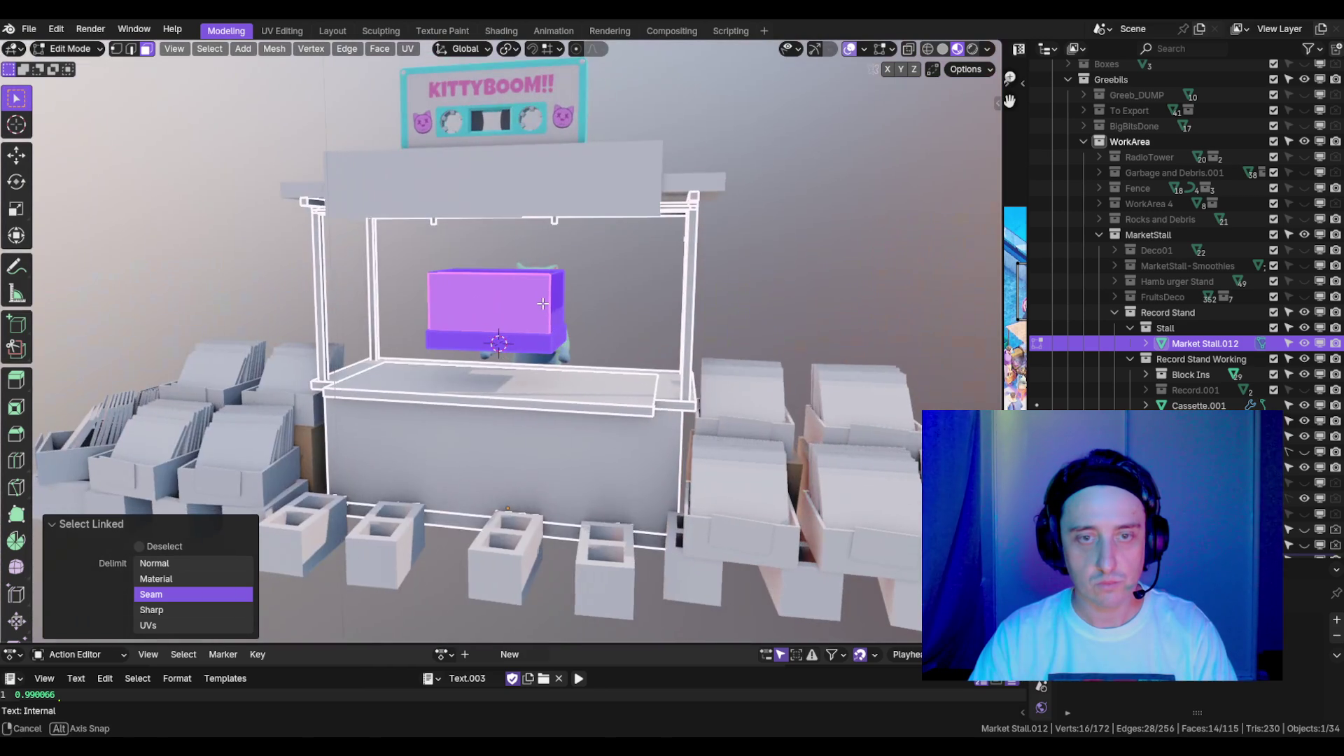
scroll(603, 307, "up", 3)
key("p")
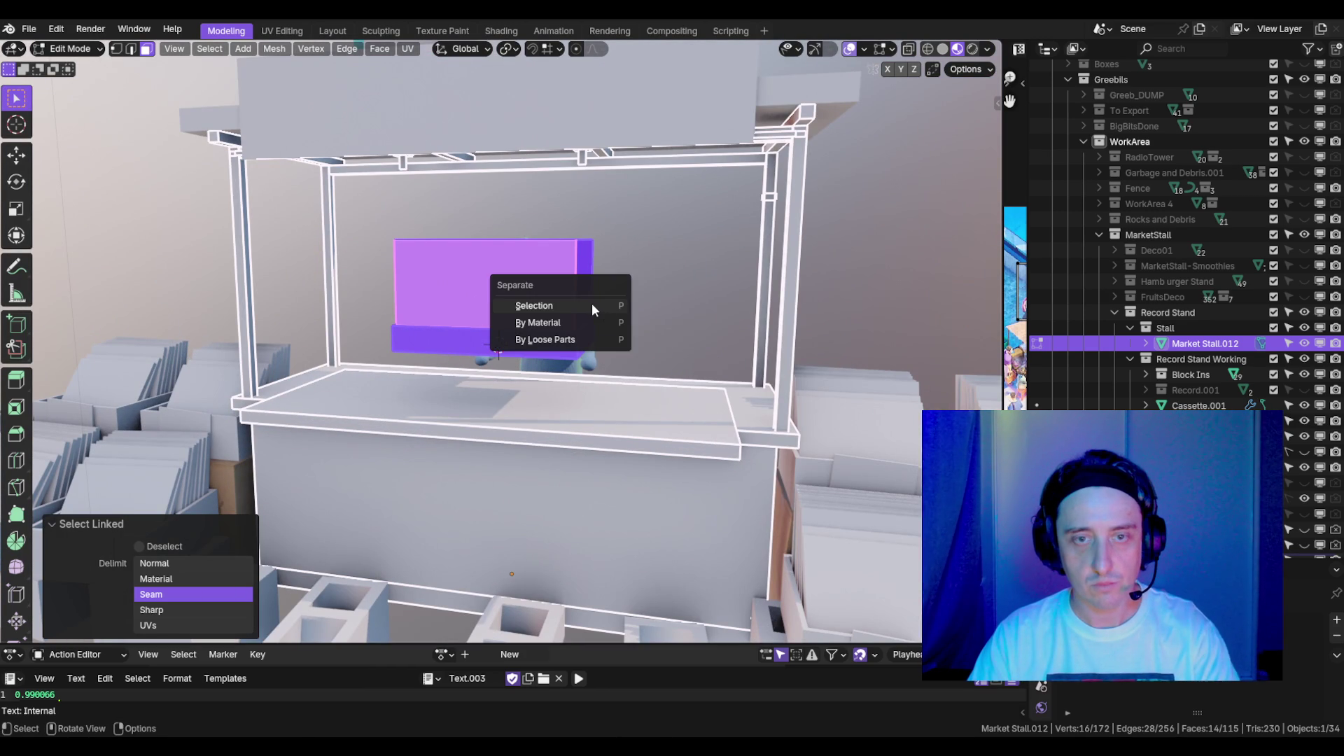
left_click(608, 308)
mouse_move(656, 322)
left_mouse_down()
mouse_move(532, 303)
mouse_move(586, 317)
left_mouse_up()
key("Tab")
left_click(511, 297)
key("ctrl+alt+shift+c")
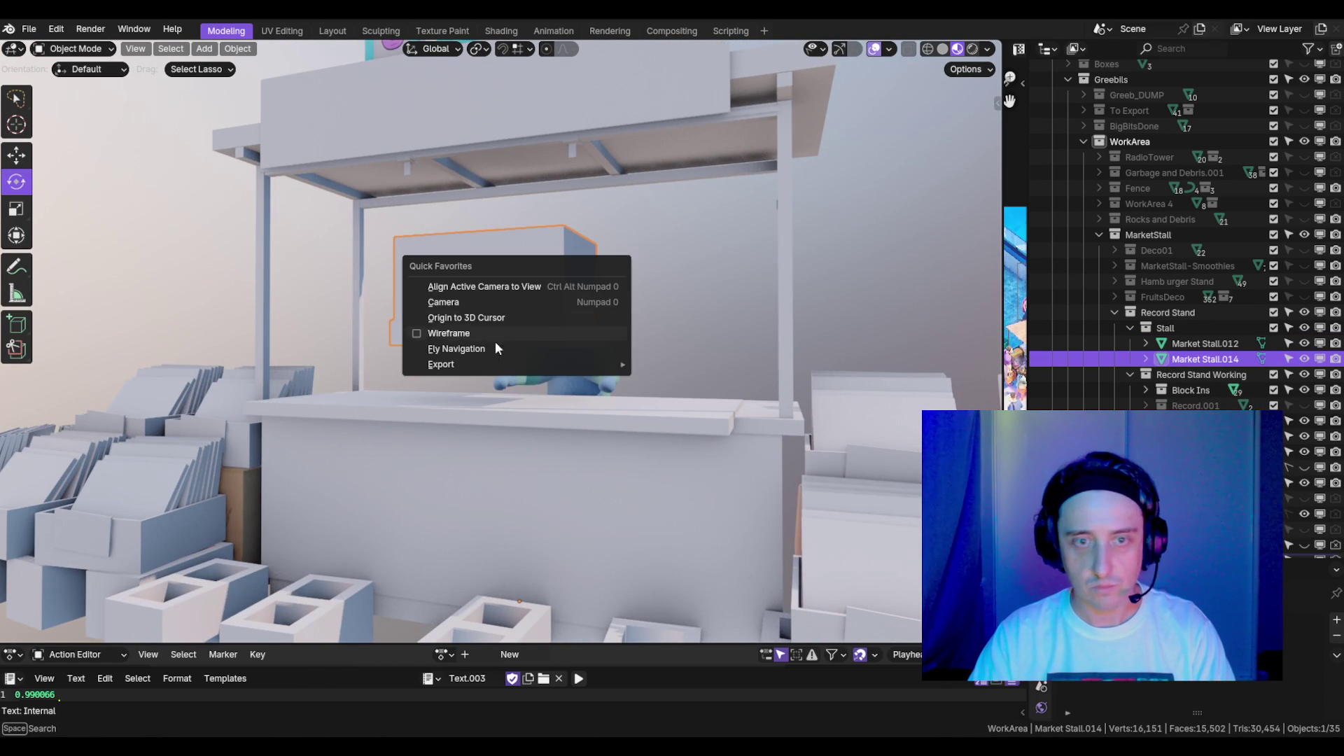
- Set Market Stall.014's origin to the 3D cursor
left_click(490, 317)
mouse_move(491, 318)
left_mouse_down()
mouse_move(738, 288)
mouse_move(616, 381)
left_mouse_up()
scroll(738, 288, "down", 5)
scroll(648, 347, "up", 1)
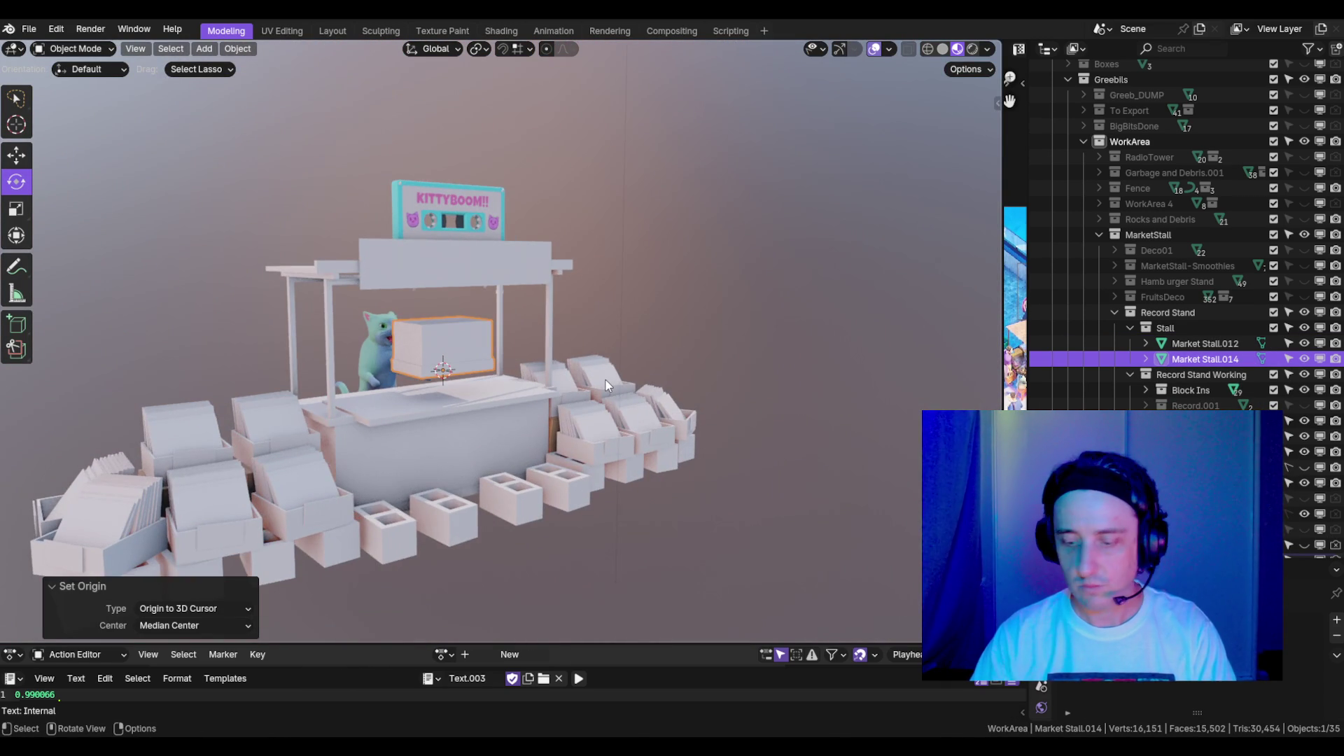
- In front view, move the box down onto the counter beside the cat
key("KP_1")
key("g")
left_click(683, 404)
scroll(667, 387, "up", 6)
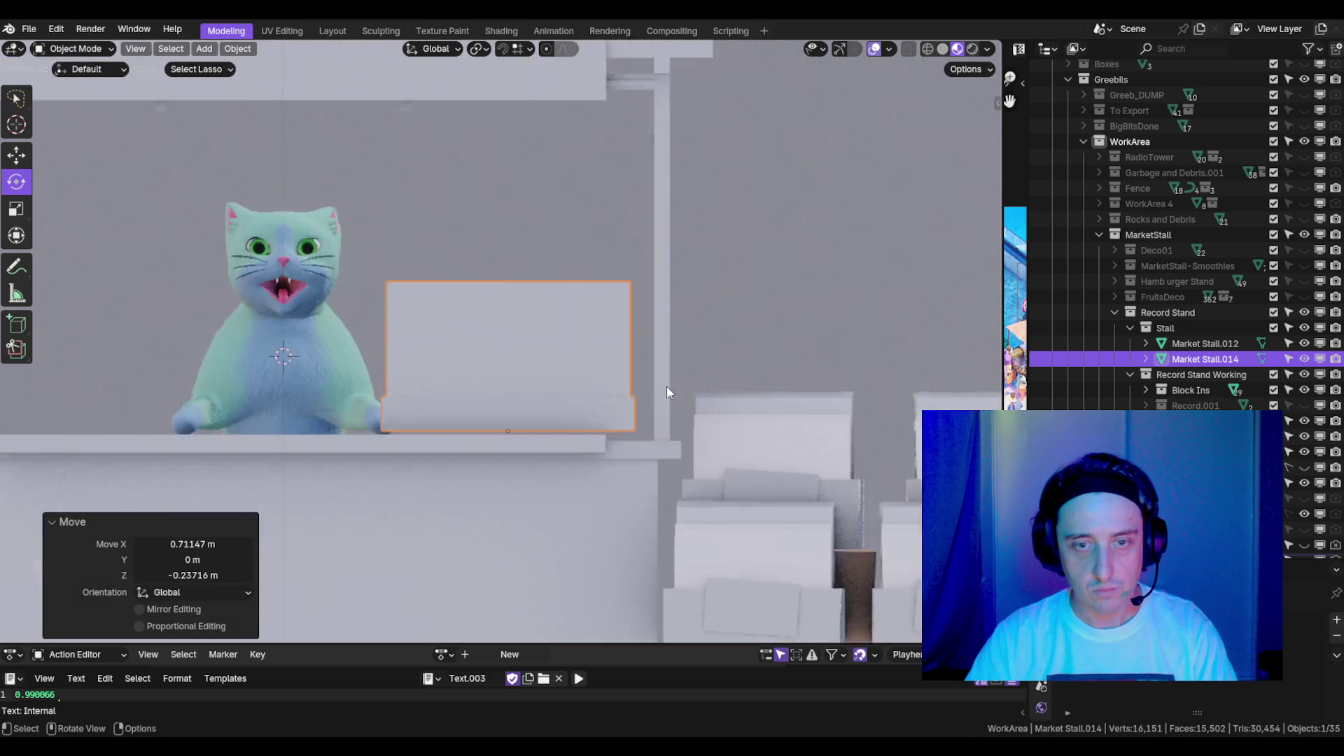
key("g")
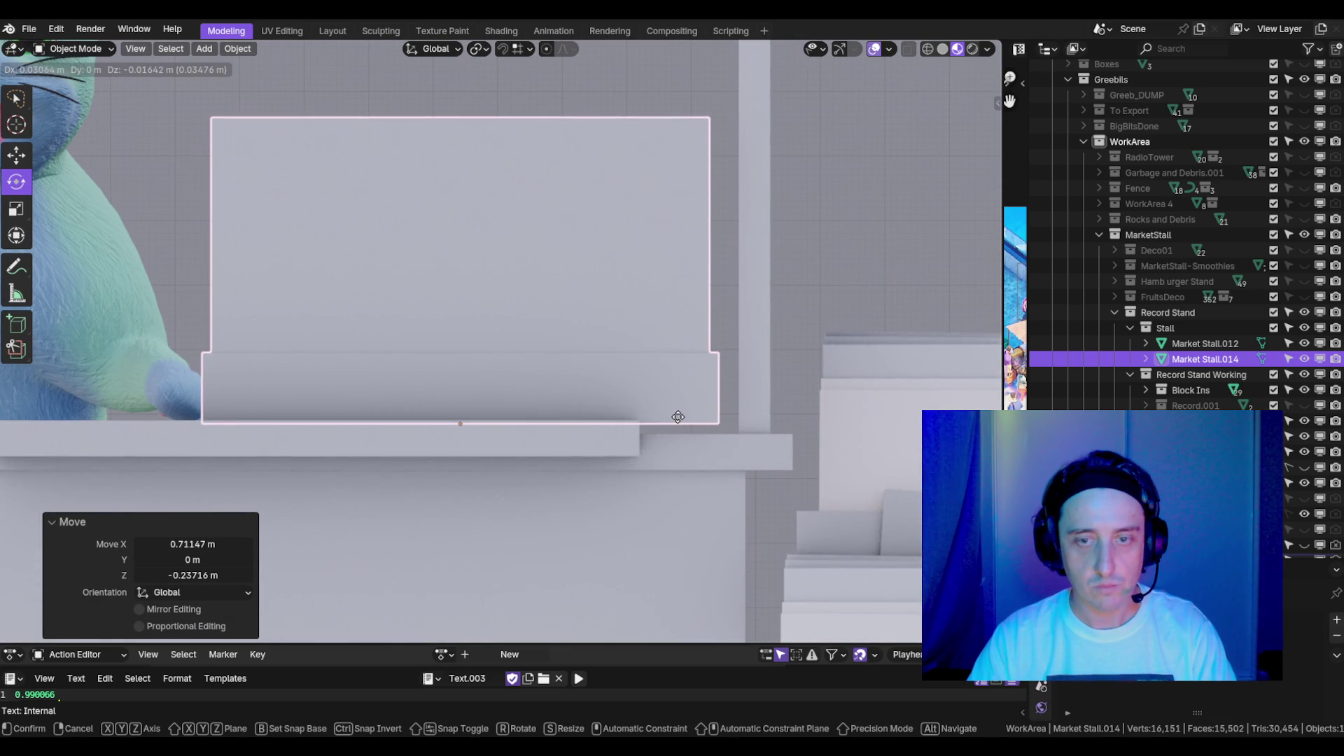
left_click(660, 401)
mouse_move(663, 407)
left_mouse_down()
mouse_move(655, 385)
mouse_move(564, 326)
left_mouse_up()
scroll(565, 338, "down", 4)
scroll(513, 337, "up", 2)
key("Tab")
left_click(471, 329)
scroll(471, 329, "up", 6)
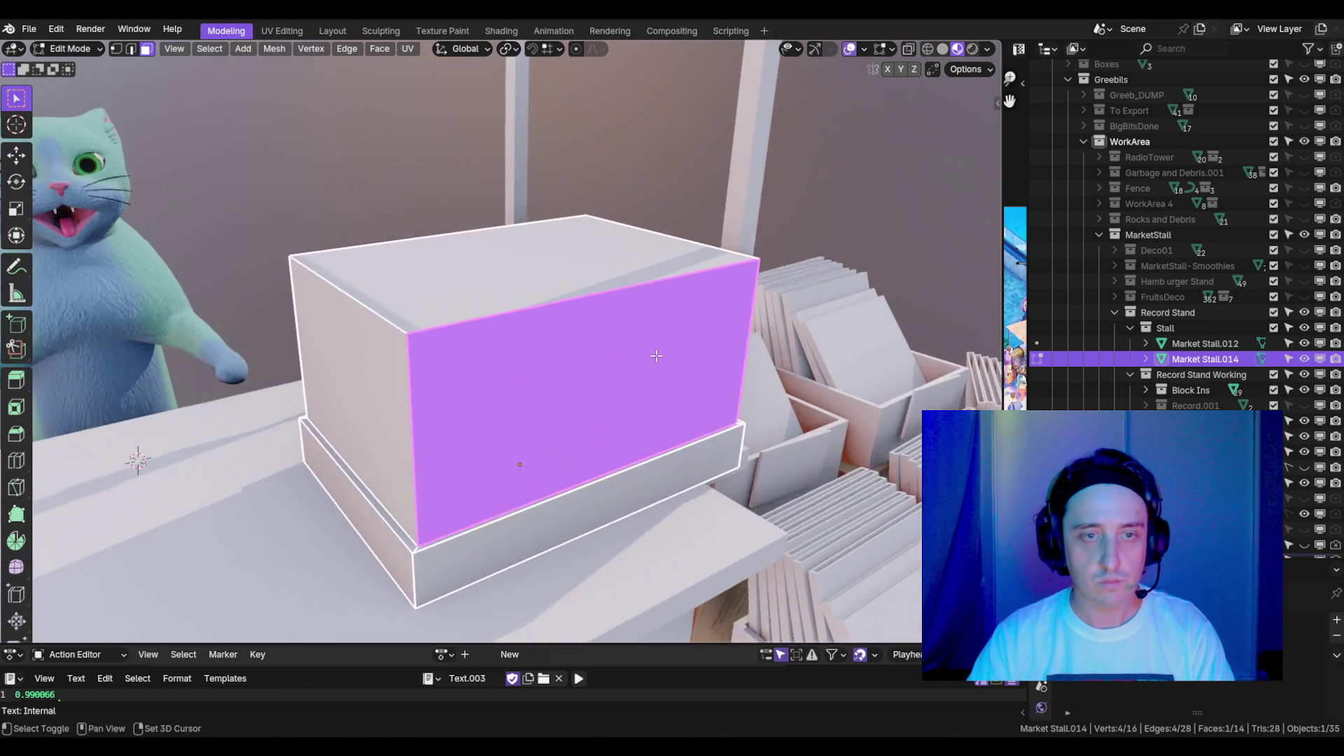
- Delete the box's selected side face, undoing a stray duplicate
left_click_drag(651, 350, 675, 356)
scroll(675, 356, "down", 3)
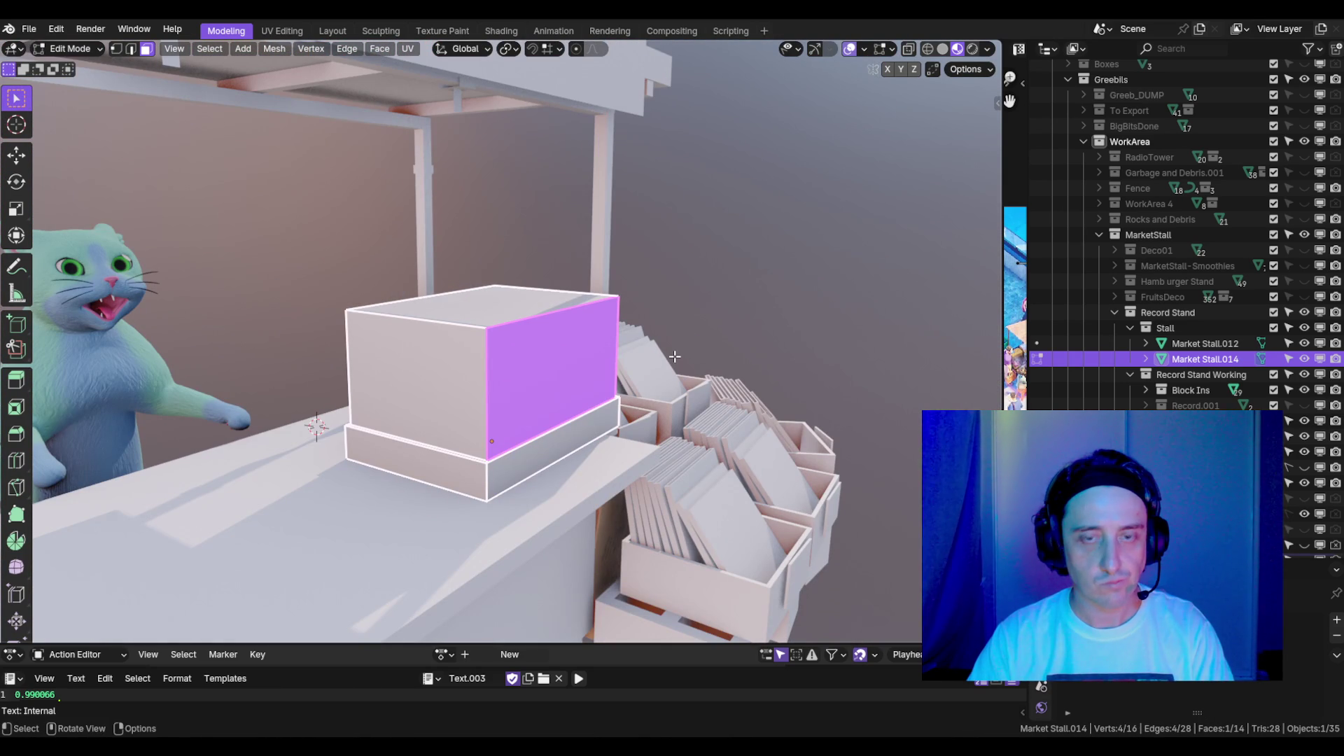
key("shift+d")
key("y")
left_click(553, 350)
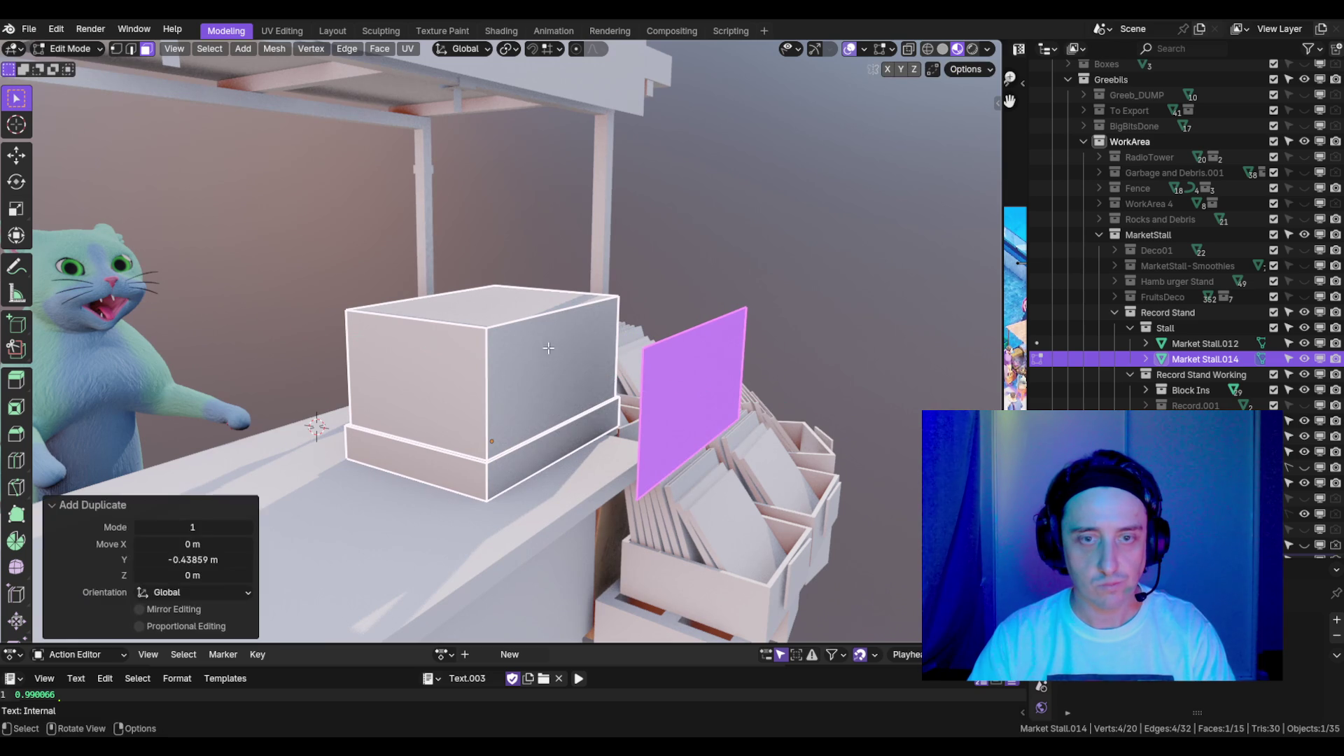
key("ctrl+z")
key("f")
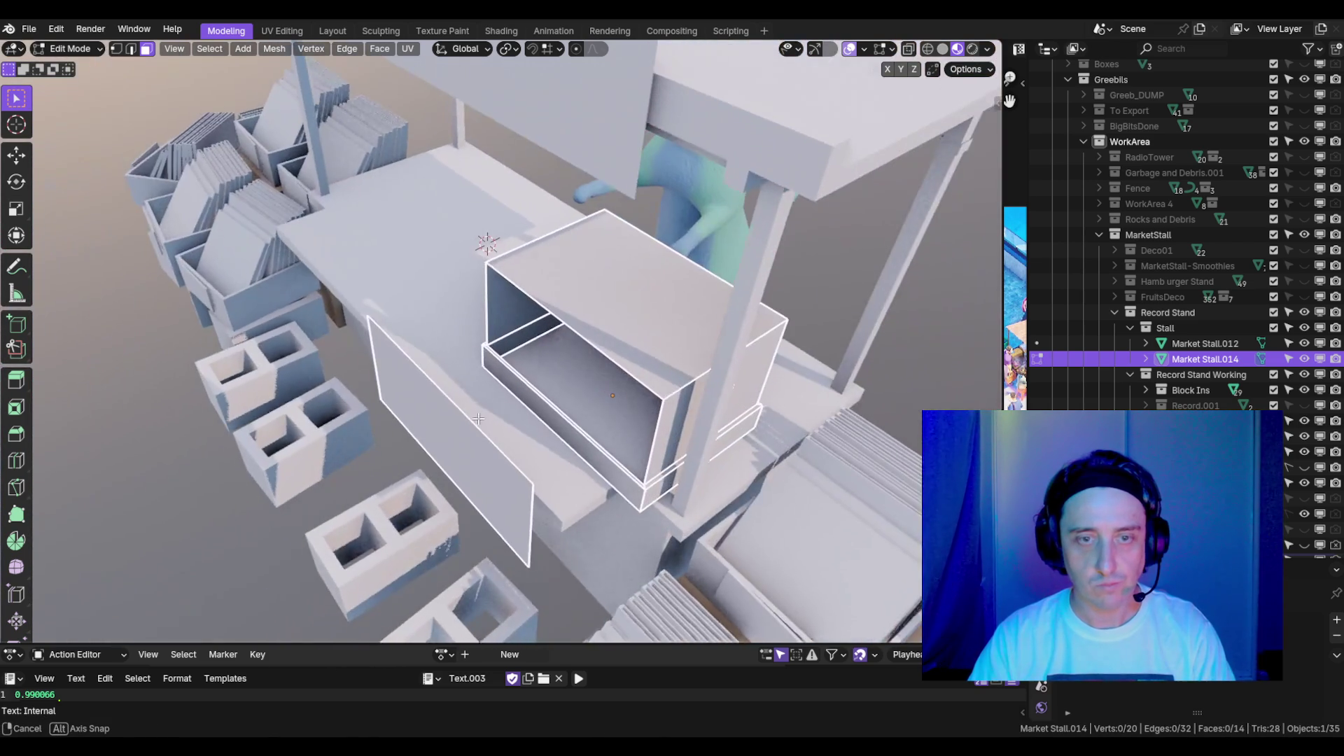
scroll(511, 399, "up", 5)
- Add a loop cut around the box and delete that face ring to split it
left_click(503, 344)
scroll(532, 349, "down", 5)
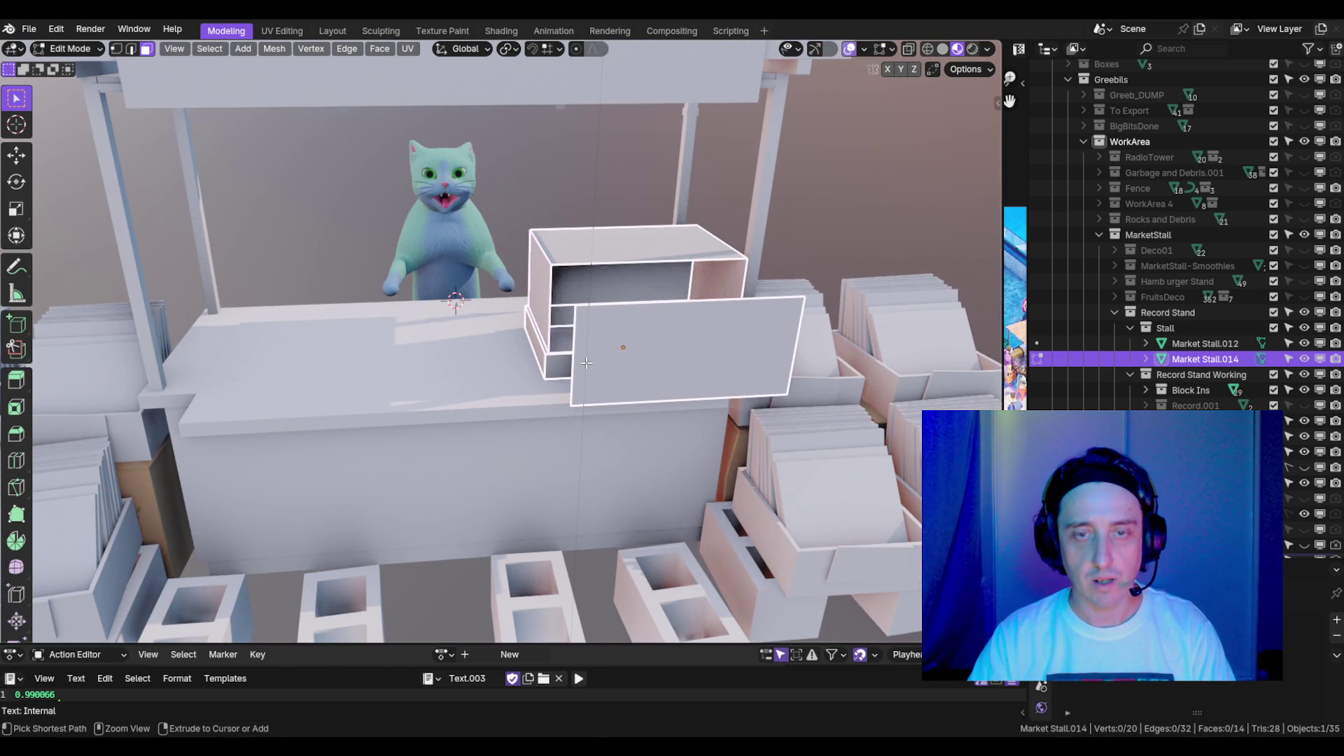
scroll(586, 362, "up", 4)
key("ctrl+r")
left_click(625, 396)
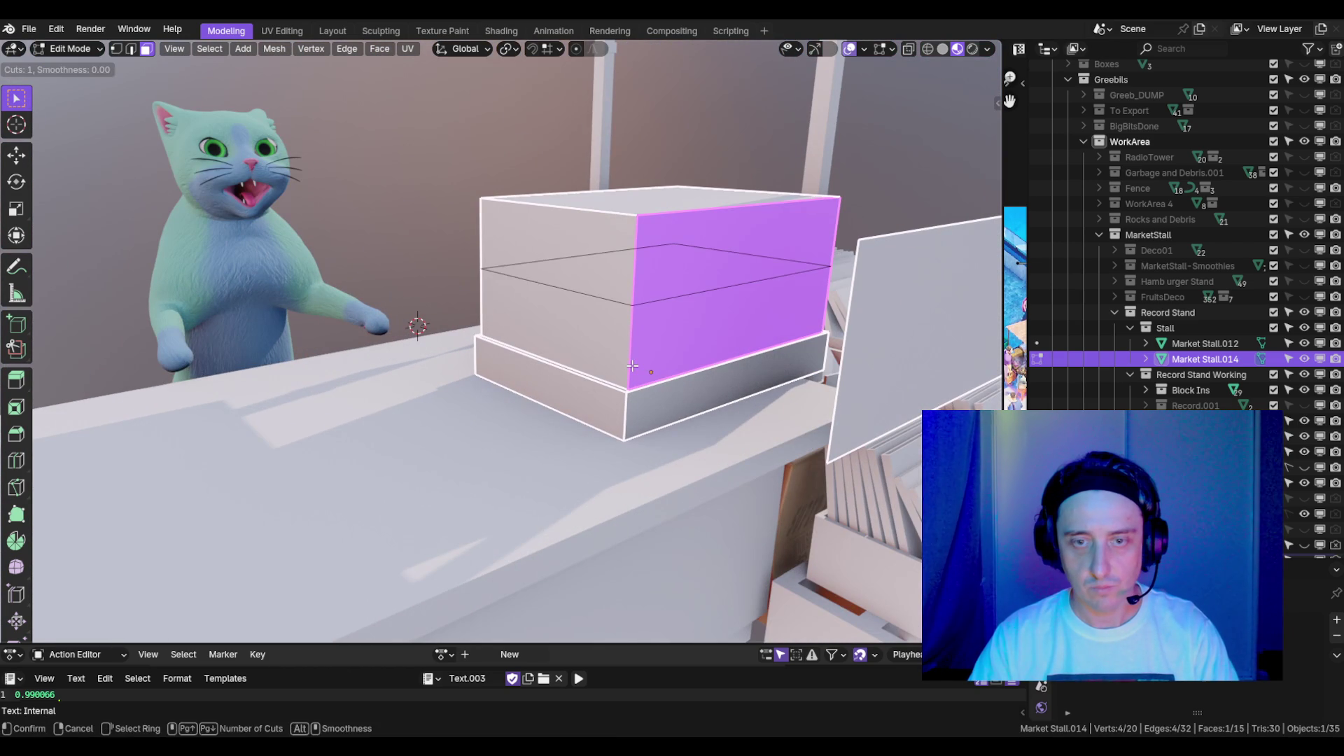
left_click(625, 395)
key("3")
left_click(700, 343, "alt")
key("x")
key("f")
- Select the whole upper part as a lid and raise it along Z
left_click(635, 285)
scroll(634, 283, "down", 3)
key("ctrl+l")
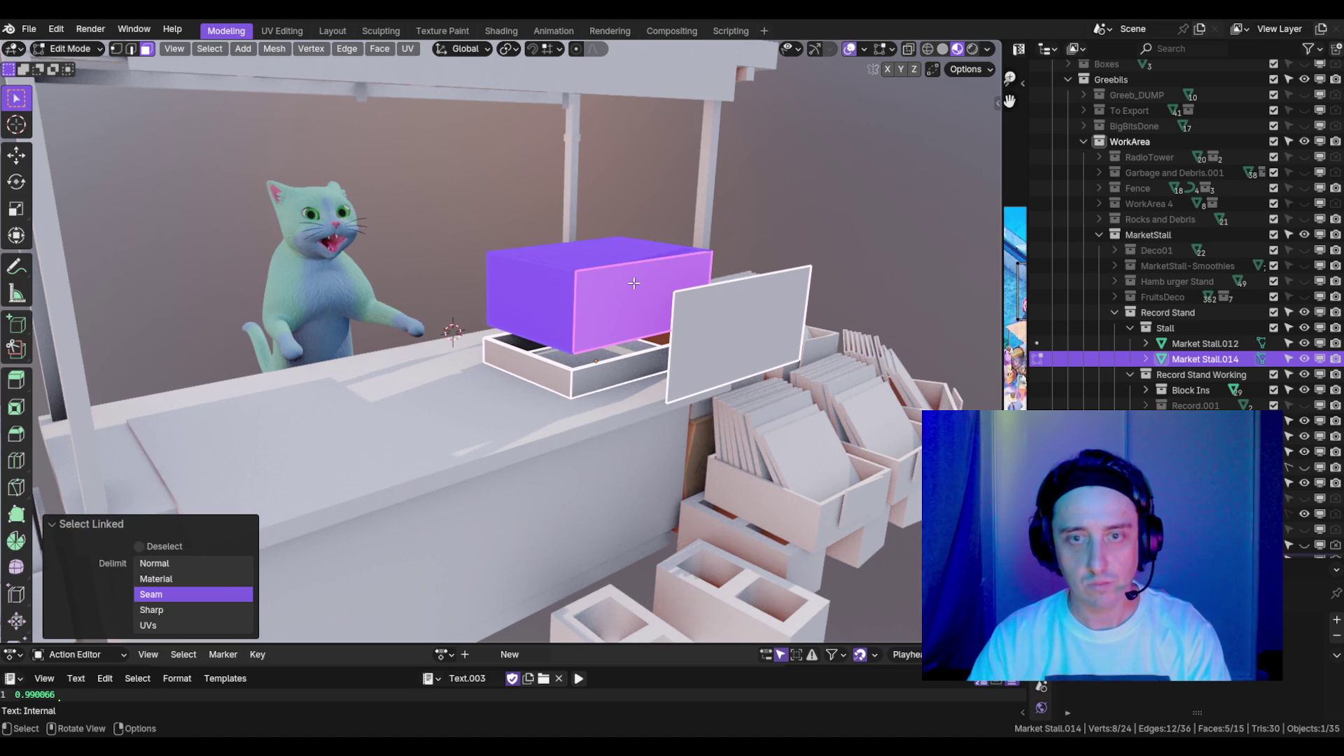
key("g")
key("z")
left_click(572, 366)
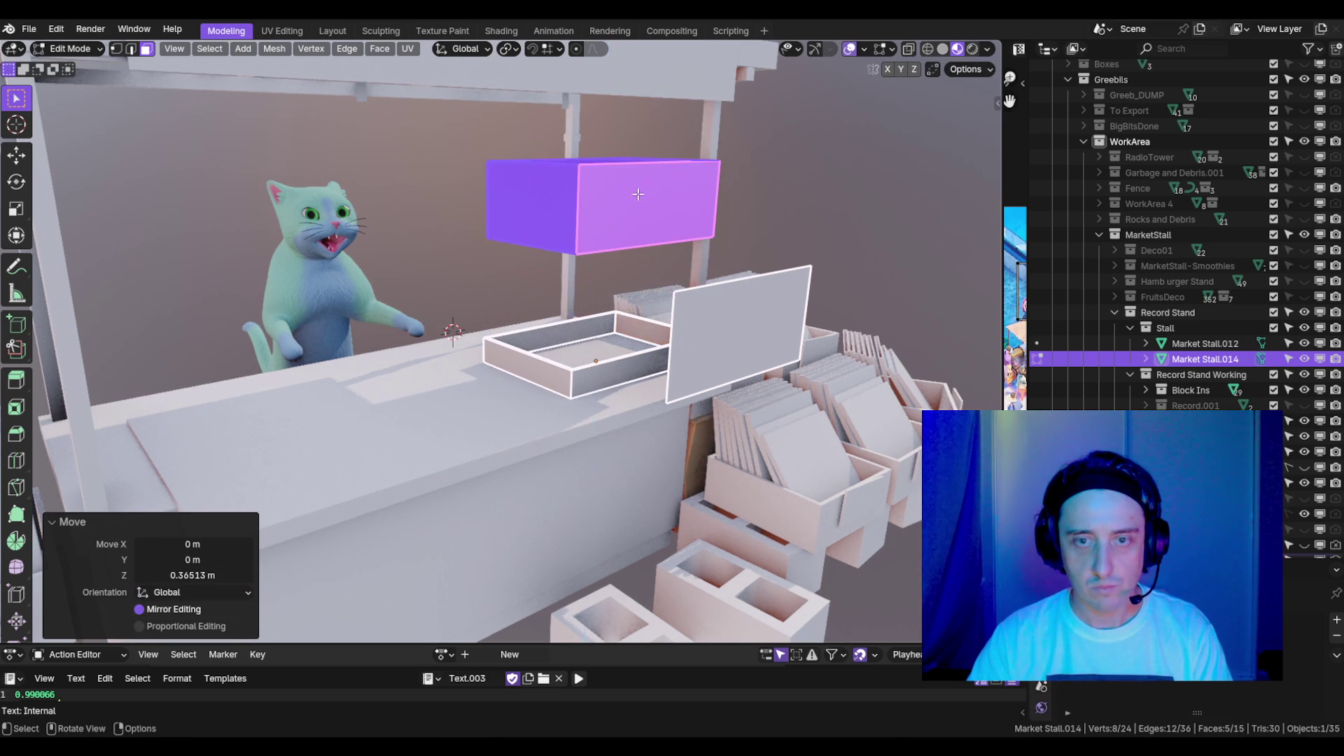
scroll(572, 365, "up", 5)
- Extrude the tray's top rim loop downward by 0.0787 m
left_click(745, 348)
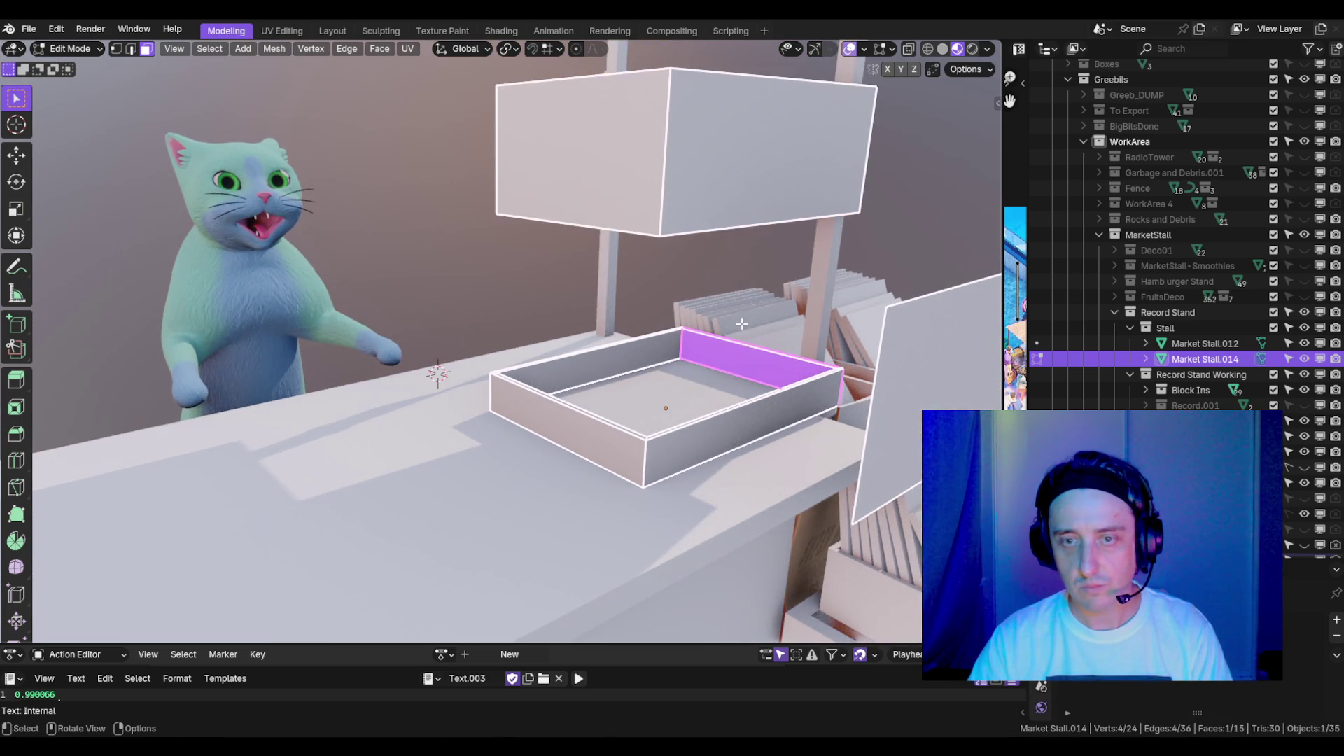
key("KP_Decimal")
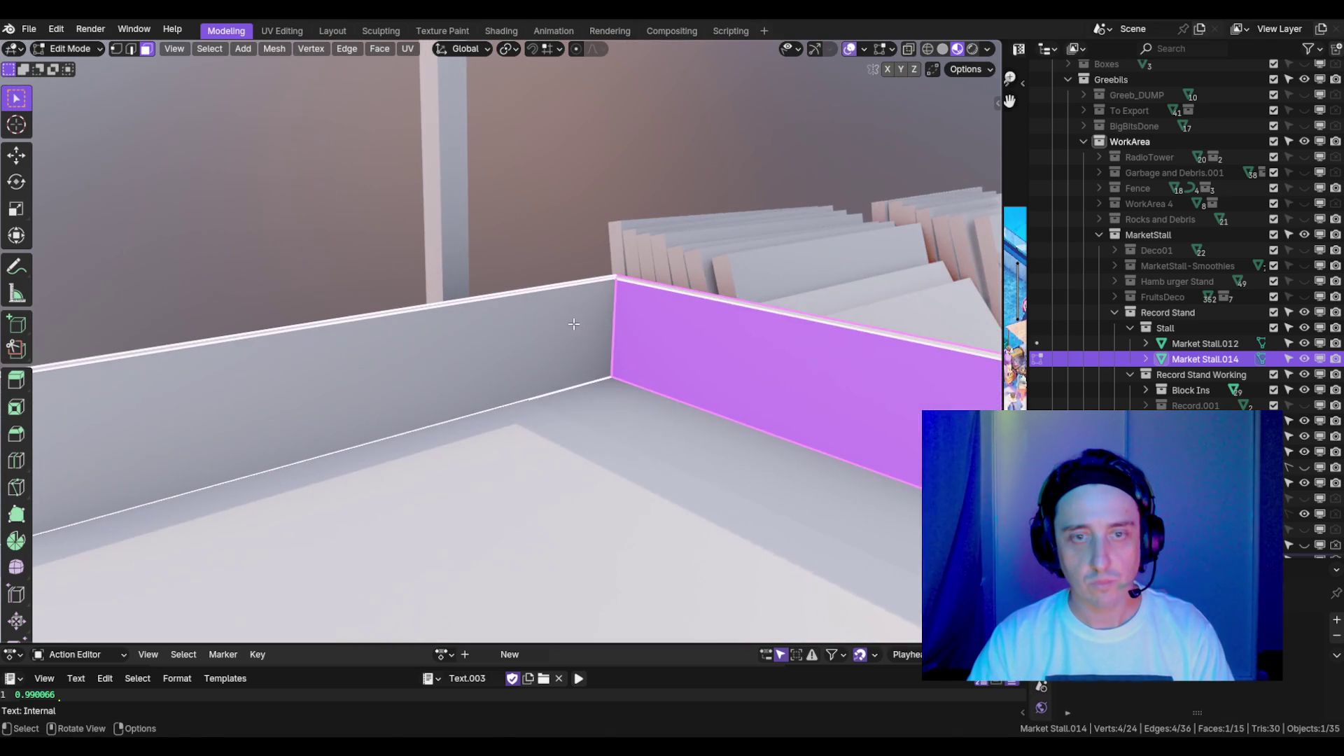
key("2")
left_click(531, 296, "alt")
scroll(531, 296, "down", 5)
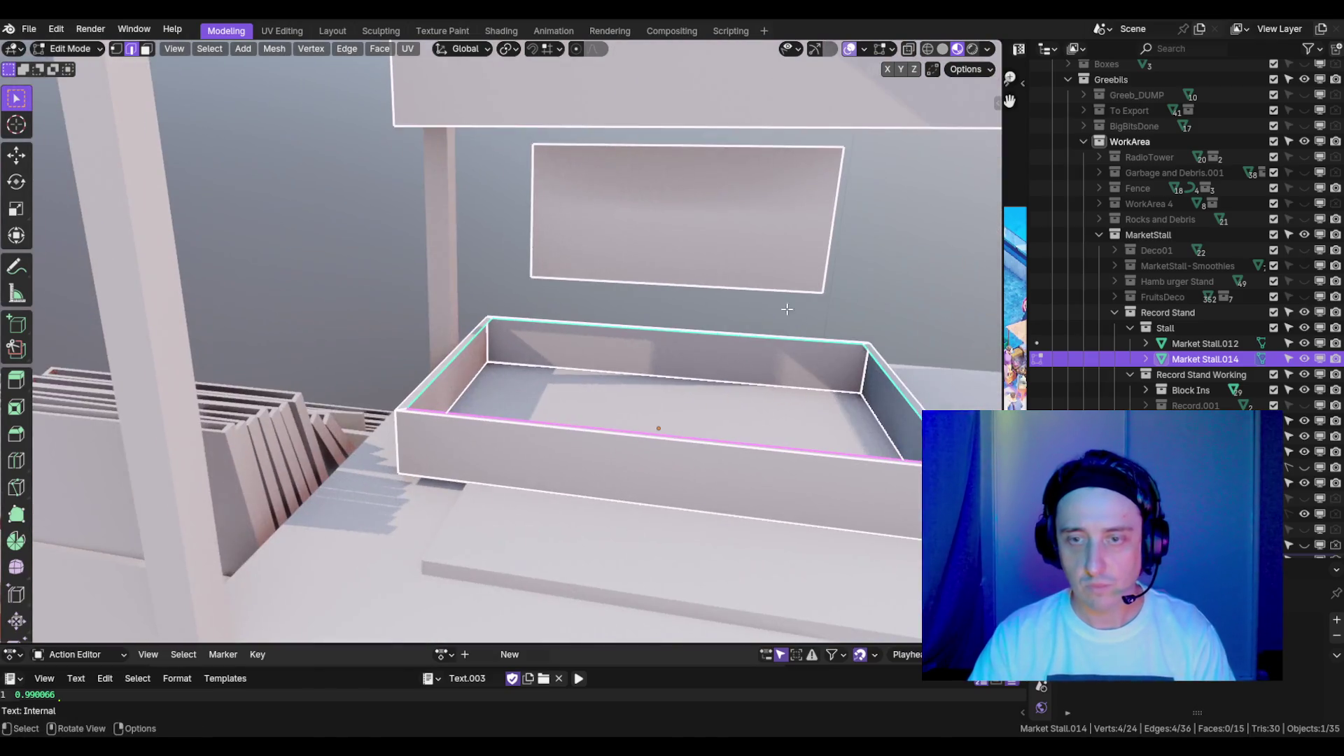
key("e")
key("z")
left_click(774, 329)
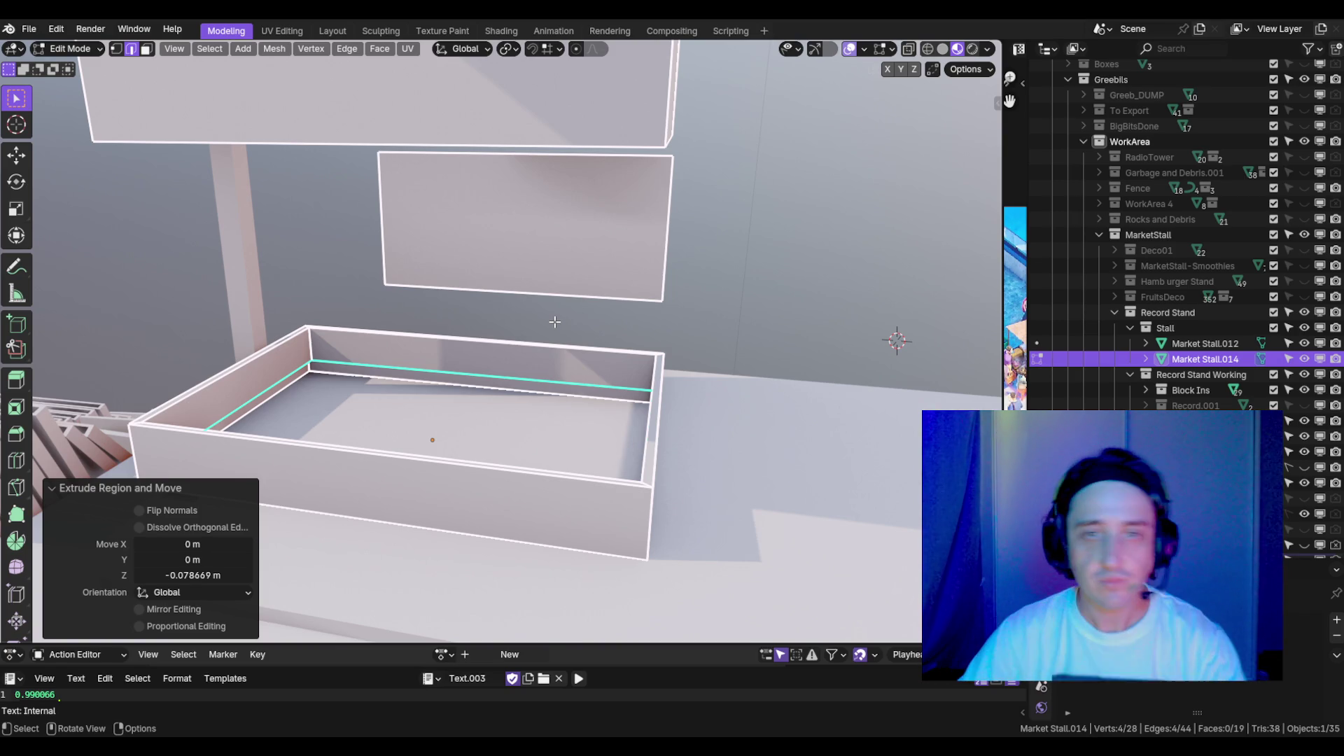
- Fill the tray's inner edge loop with a floor face
scroll(554, 322, "down", 3)
mouse_move(554, 321)
left_mouse_down()
mouse_move(526, 304)
mouse_move(597, 349)
mouse_move(690, 301)
mouse_move(720, 324)
mouse_move(553, 279)
mouse_move(559, 295)
left_mouse_up()
key("f")
scroll(597, 348, "down", 3)
- Select the whole lid and lower it 0.46917 m straight down onto the tray
left_click(553, 280)
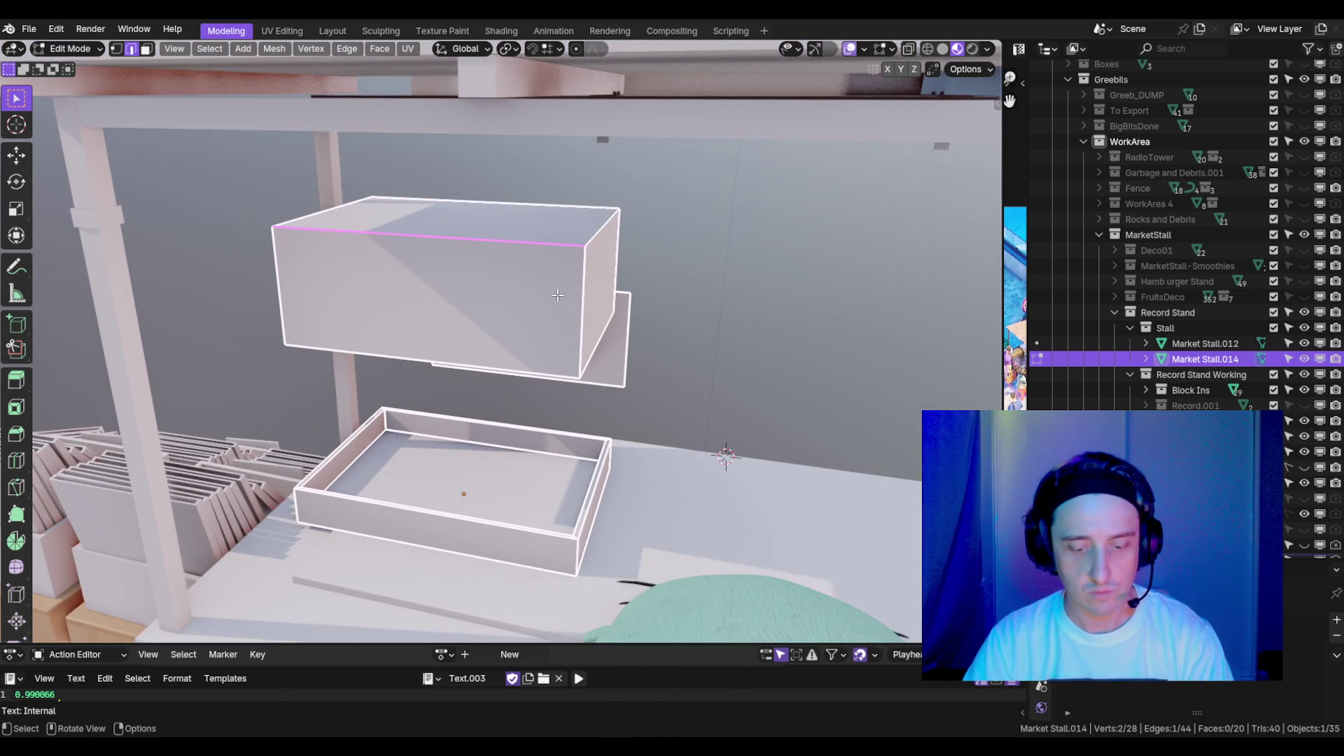
key("l")
key("g")
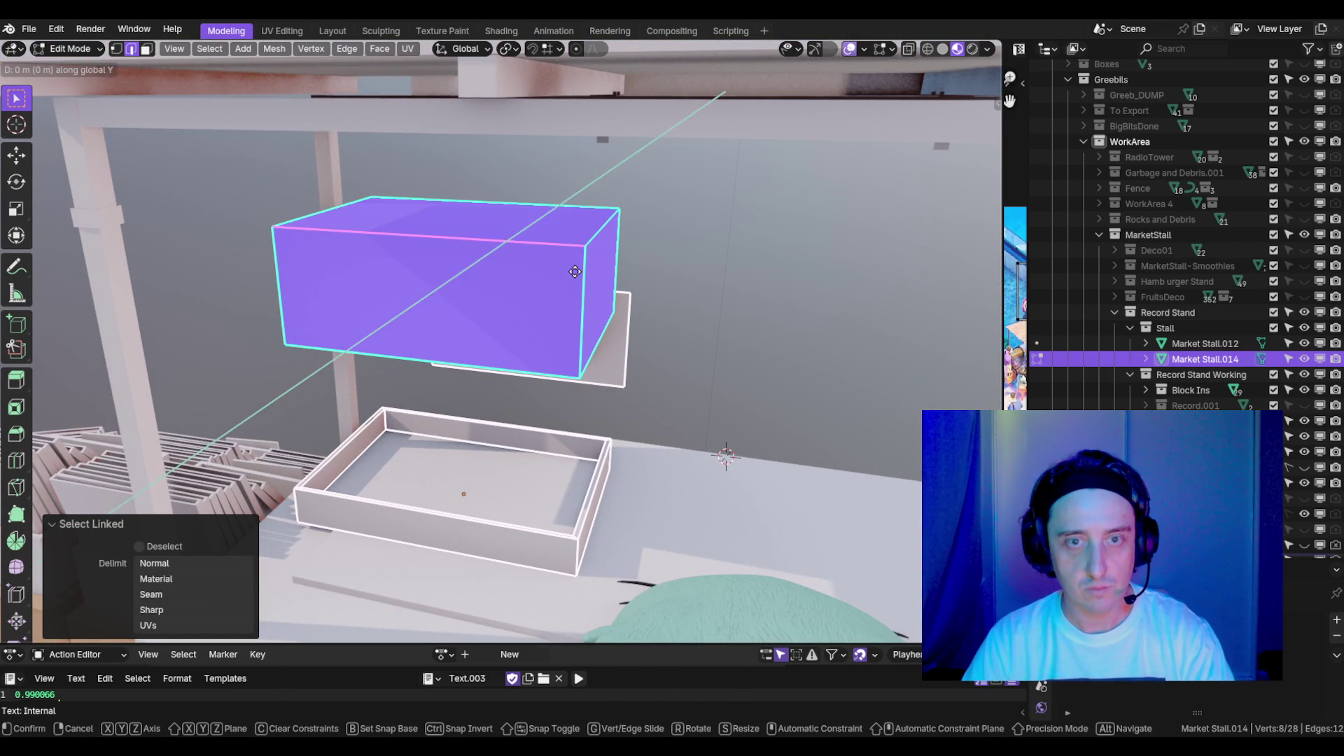
key("z")
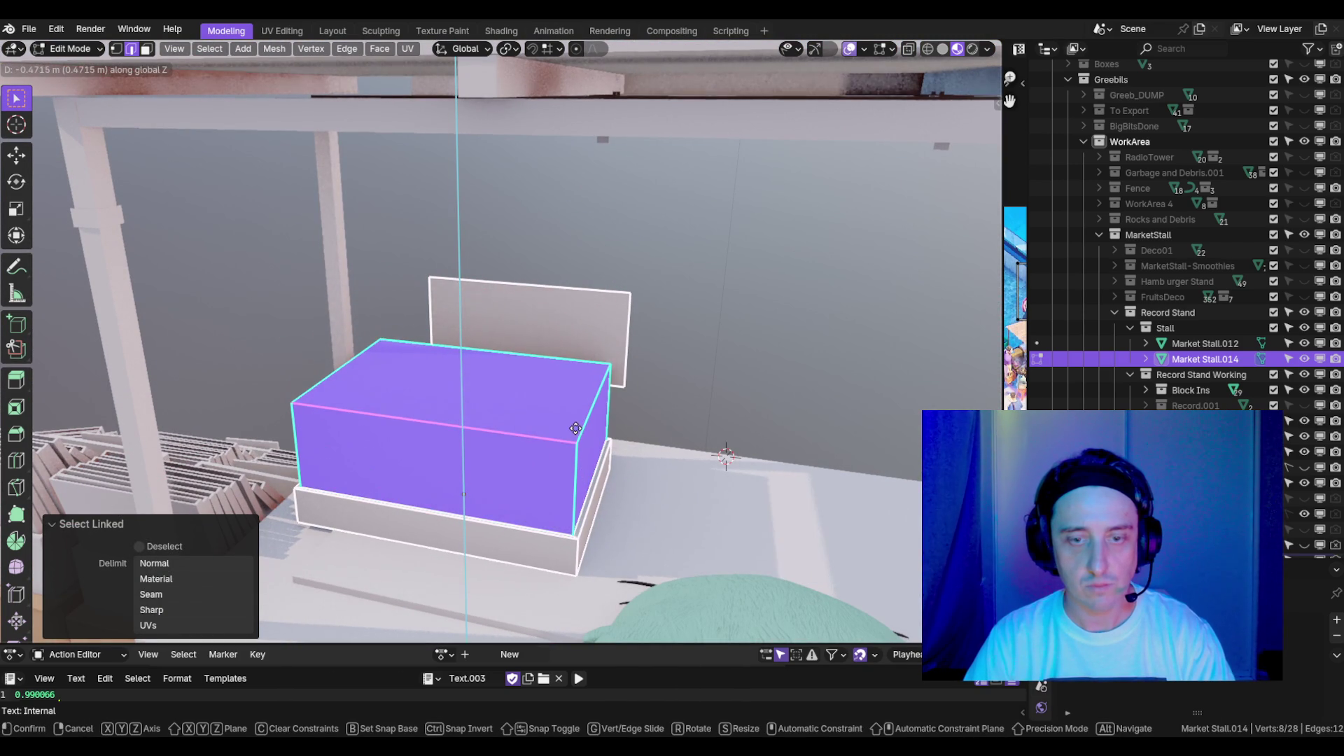
left_click(574, 367)
key("KP_Decimal")
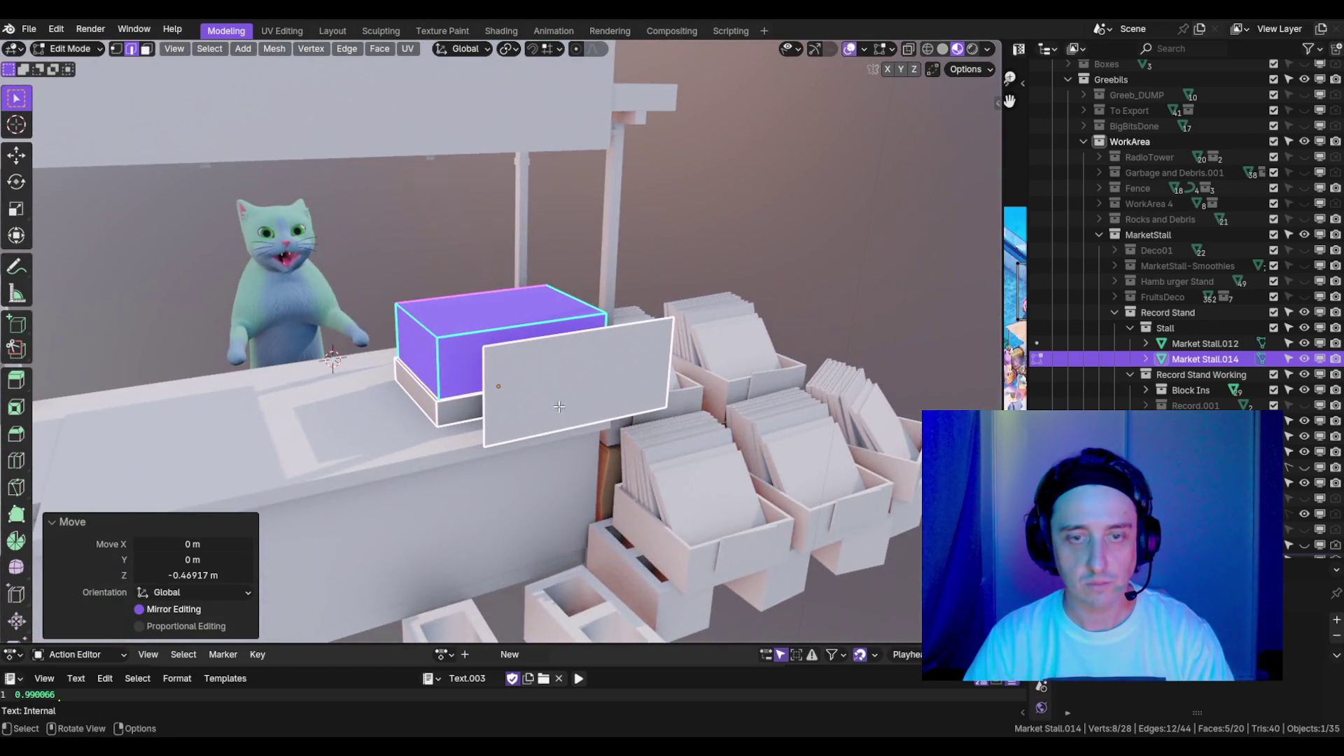
- Delete the front panel face and return to Object Mode
left_click(608, 397)
key("l")
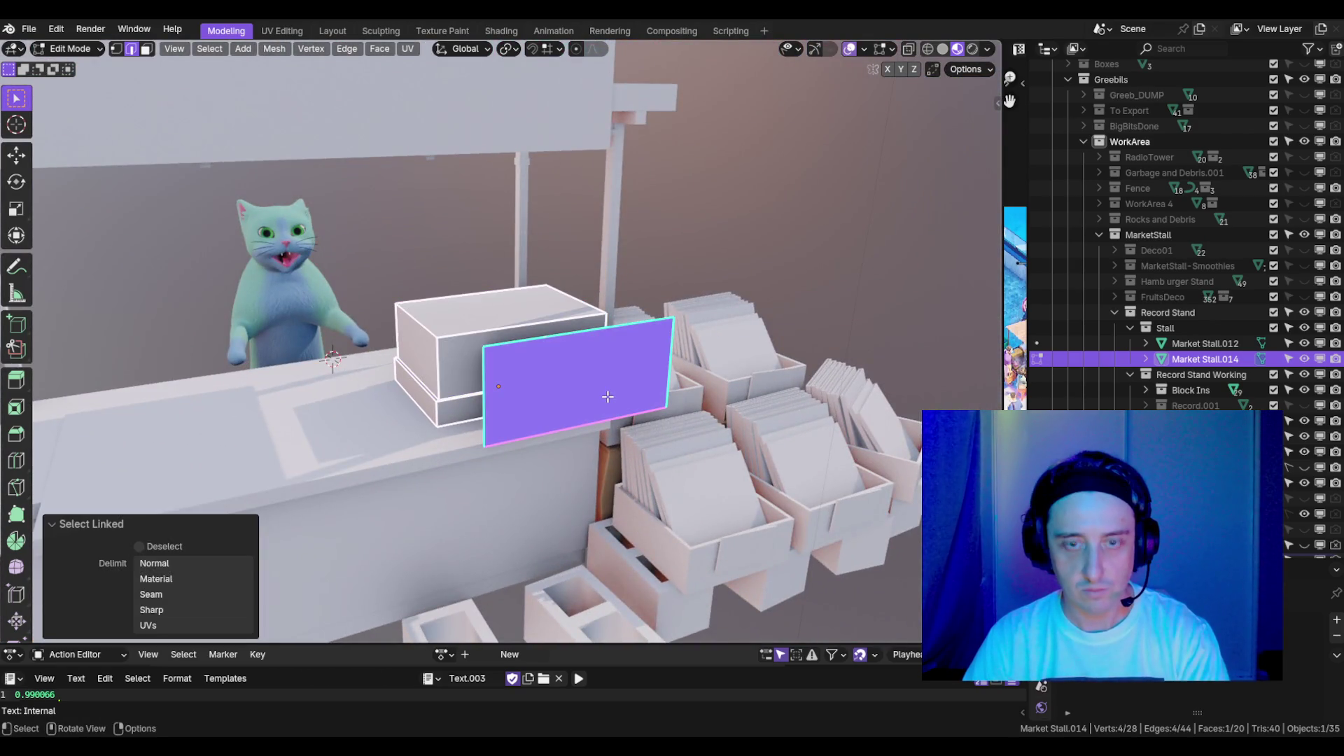
key("x")
left_click(607, 396)
scroll(532, 353, "down", 4)
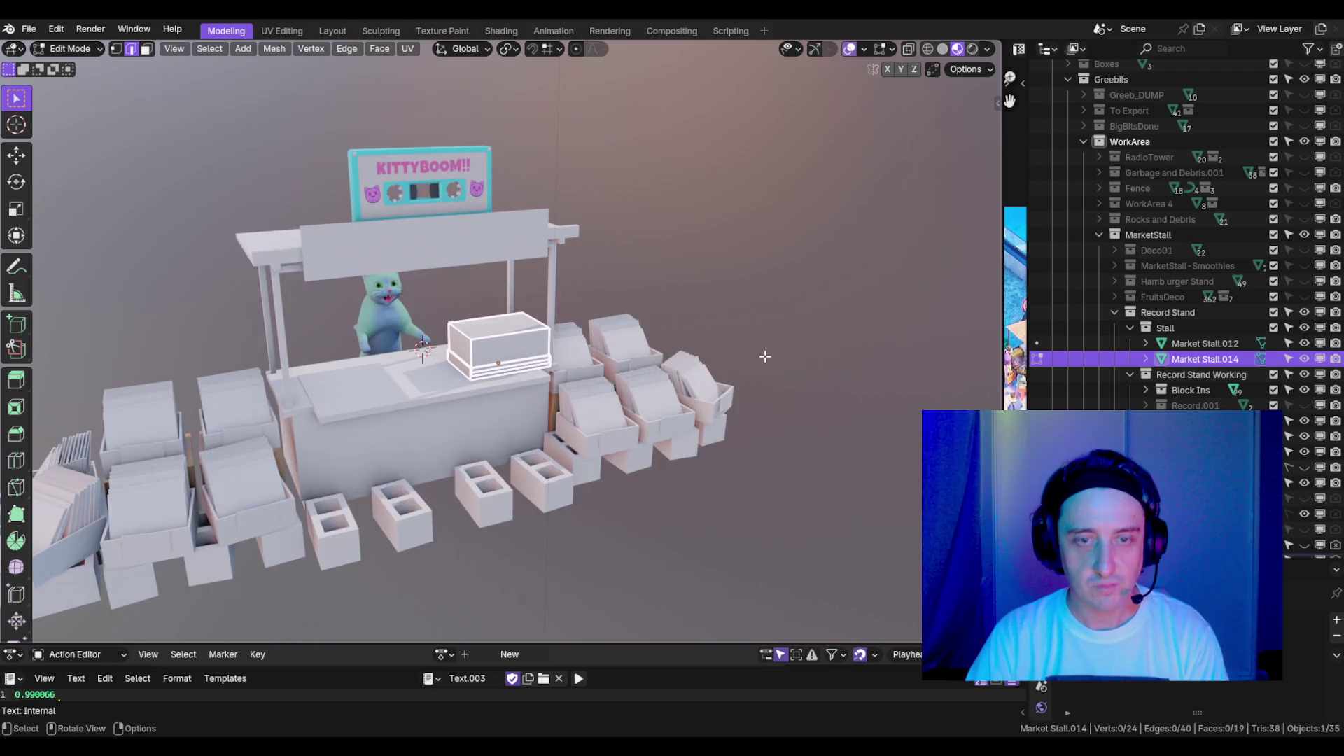
scroll(532, 353, "up", 5)
key("Tab")
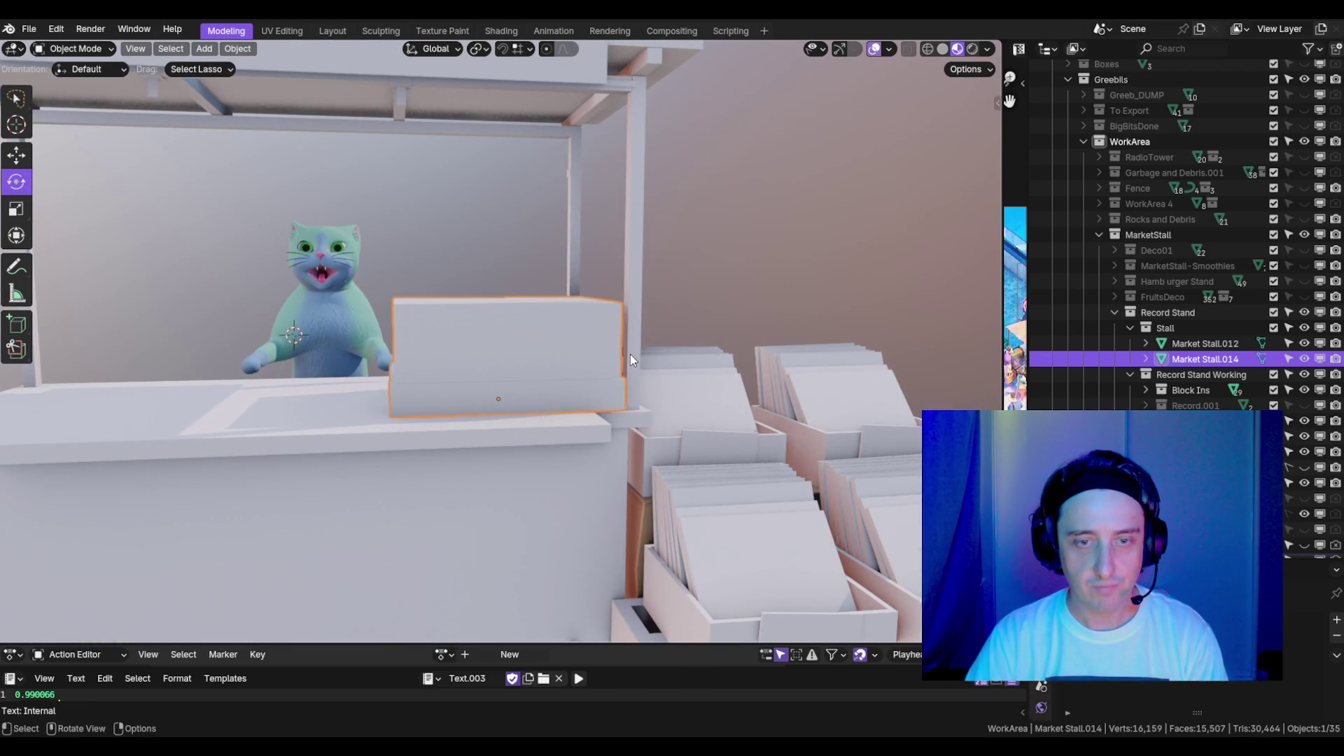
scroll(633, 354, "down", 5)
scroll(641, 333, "up", 8)
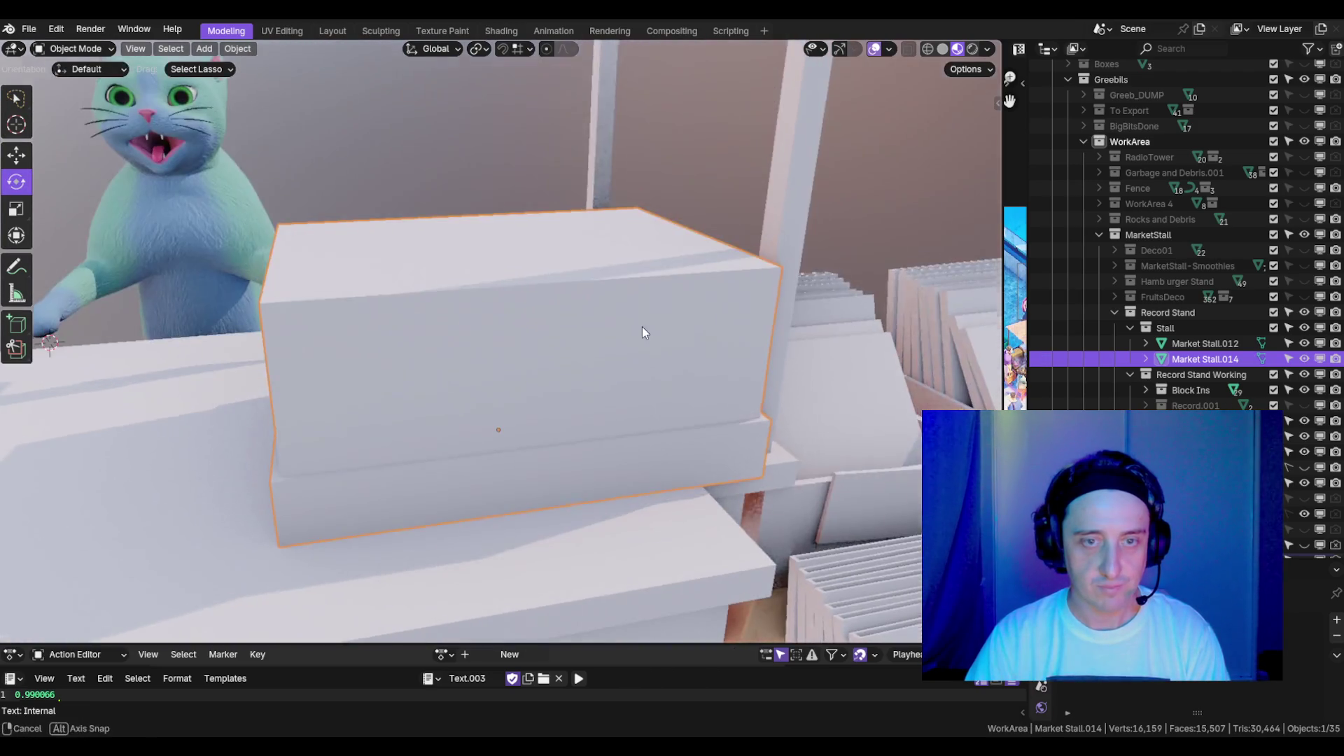
- Select cinder blocks by the counter and reposition them from the top view
scroll(707, 344, "down", 5)
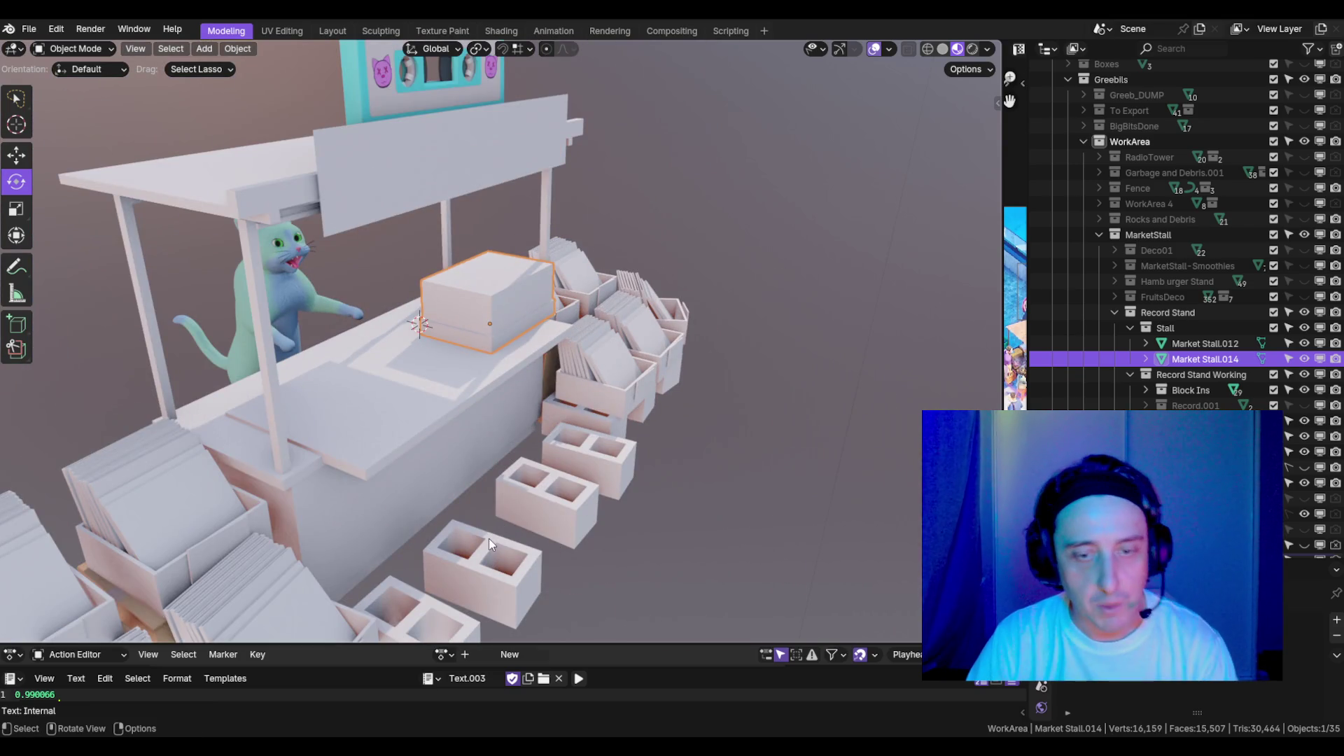
left_click(489, 538)
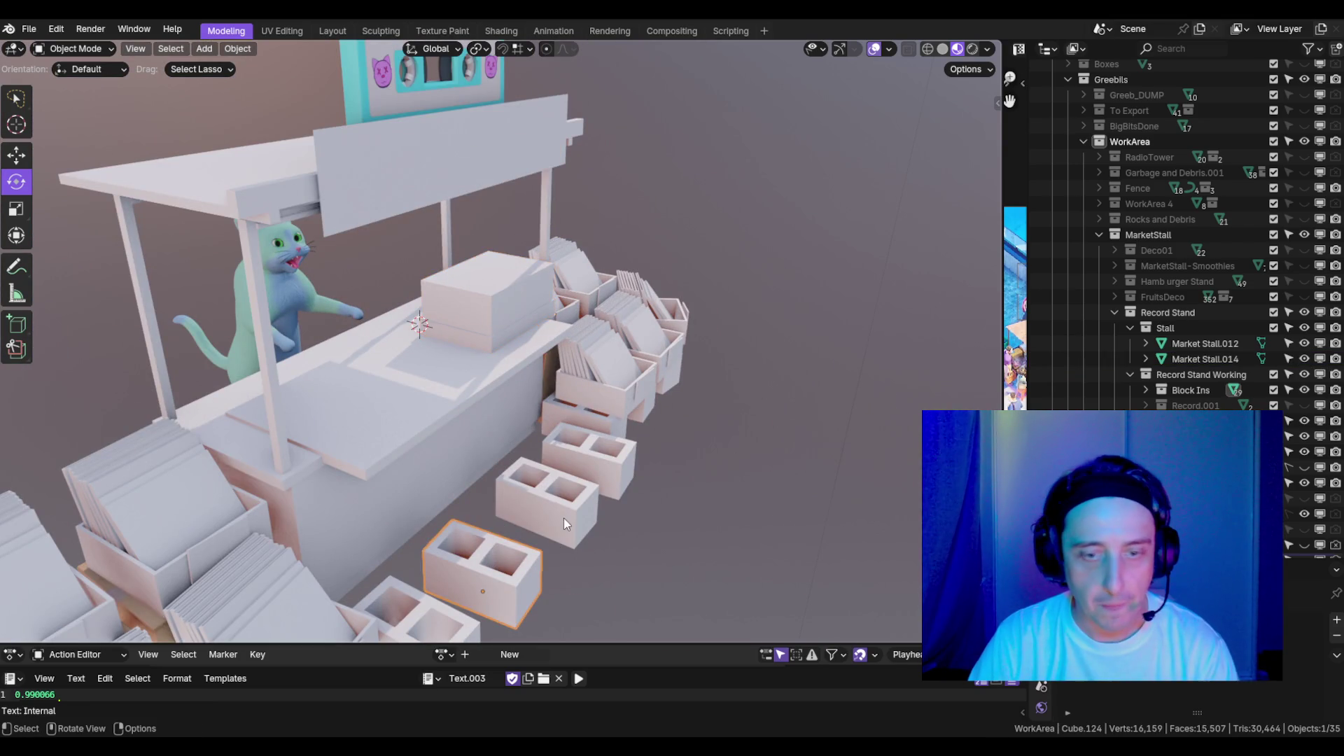
left_click(564, 519, "shift")
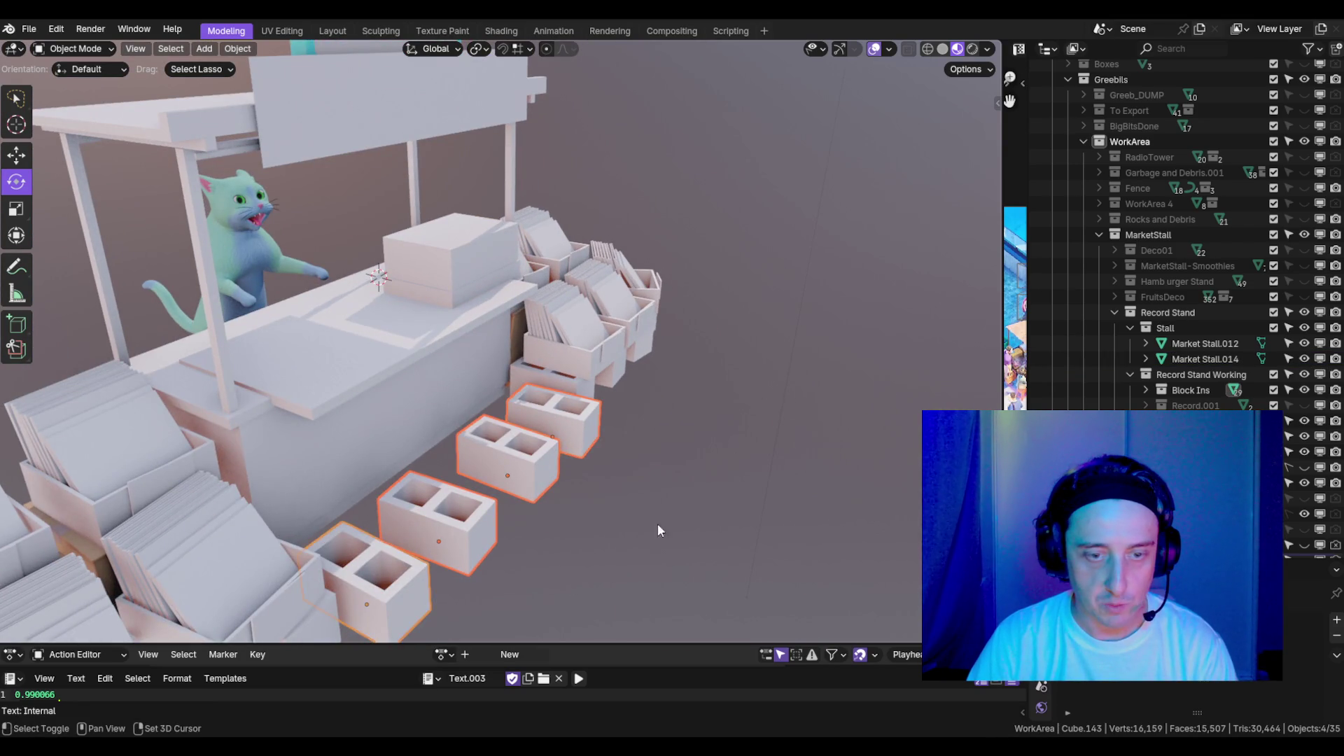
left_click_drag(630, 539, 536, 519)
key("KP_7")
key("g")
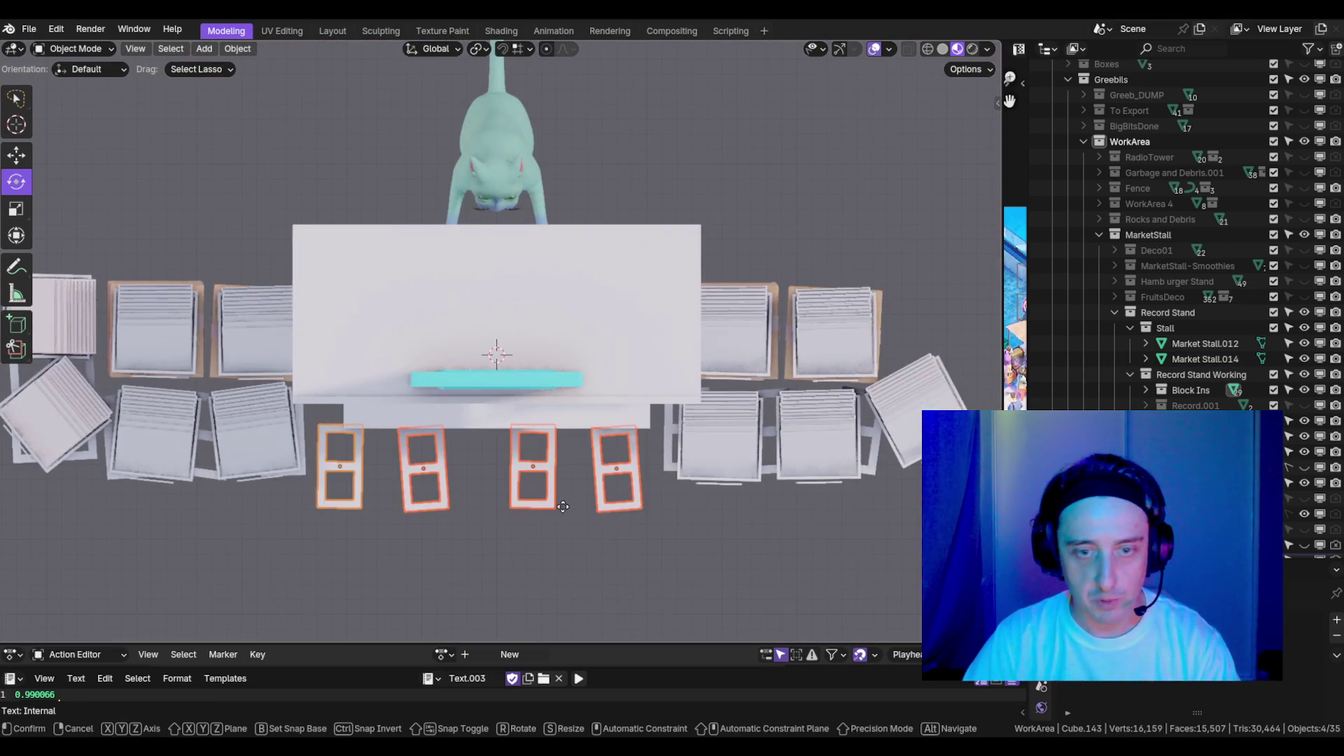
left_click(585, 494)
- Slide the selected cinder blocks along the Y axis
left_click_drag(585, 494, 616, 420)
scroll(651, 341, "up", 5)
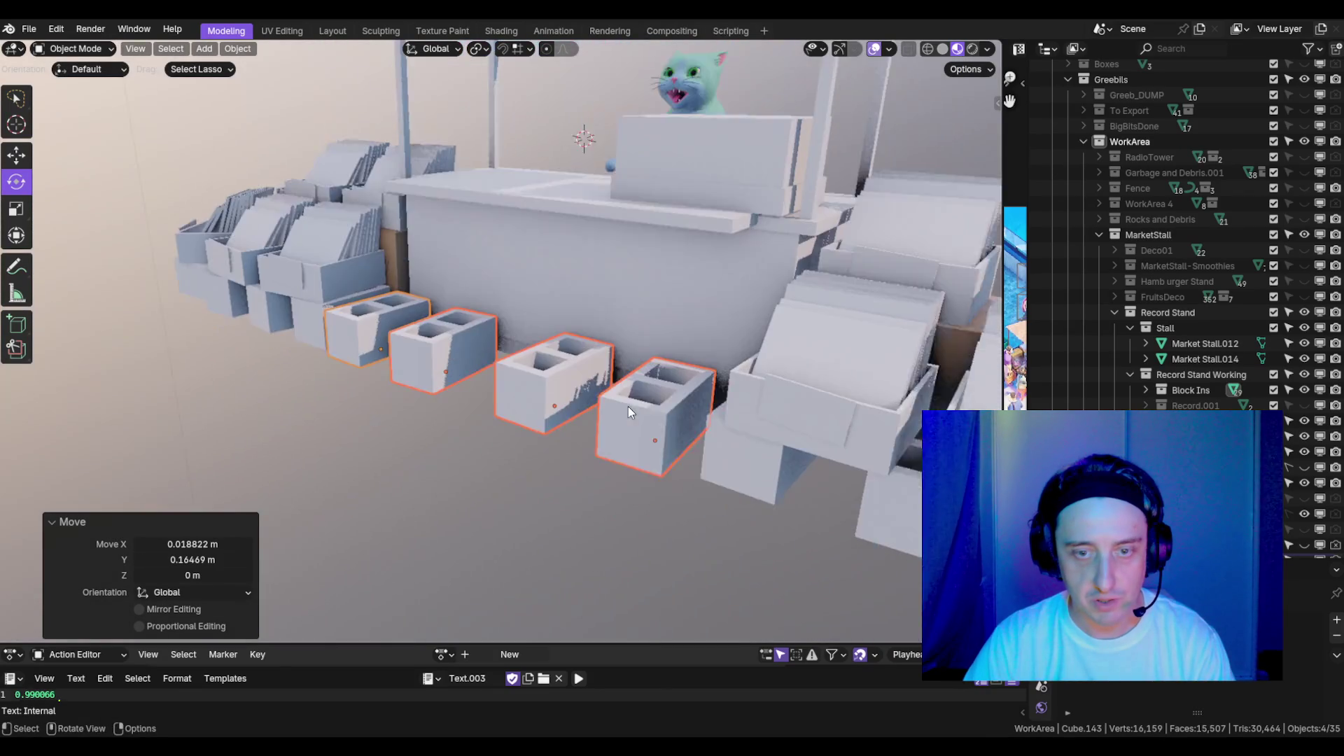
left_click_drag(651, 342, 515, 384)
key("g")
key("y")
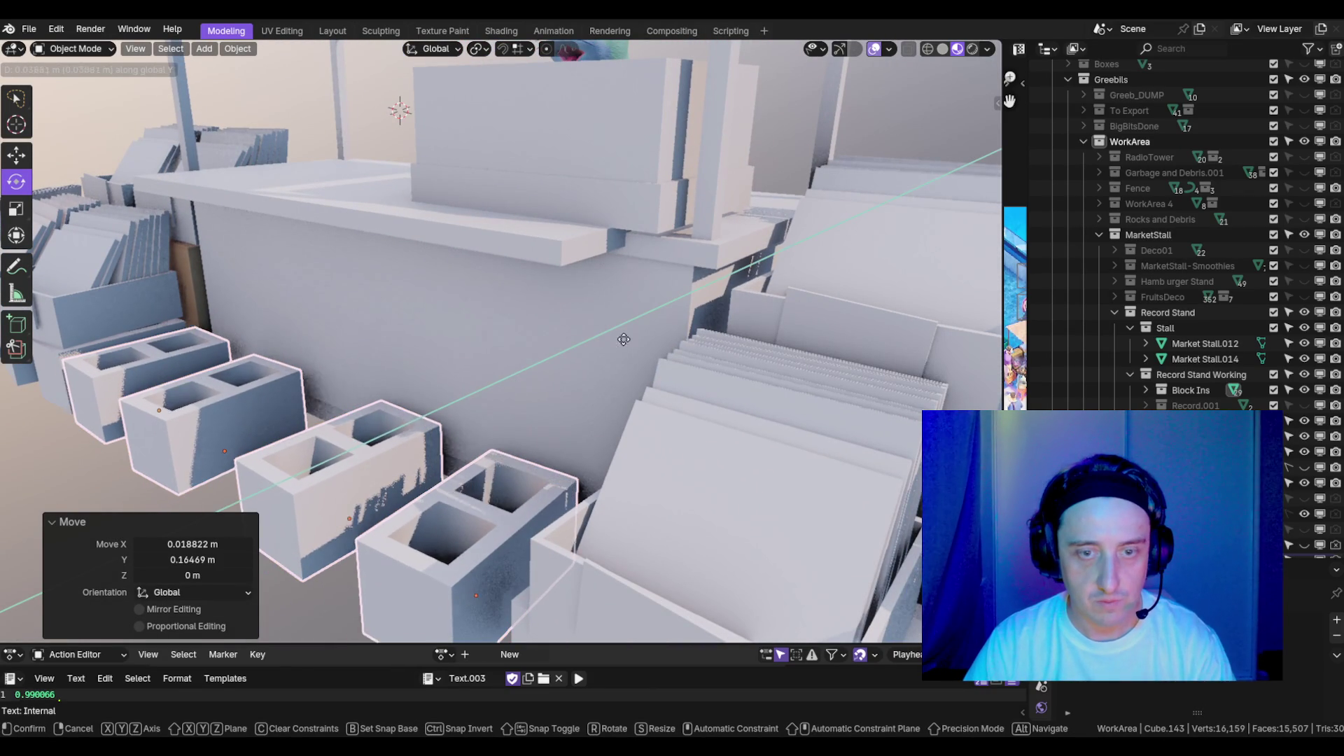
left_click(505, 401)
scroll(505, 401, "down", 6)
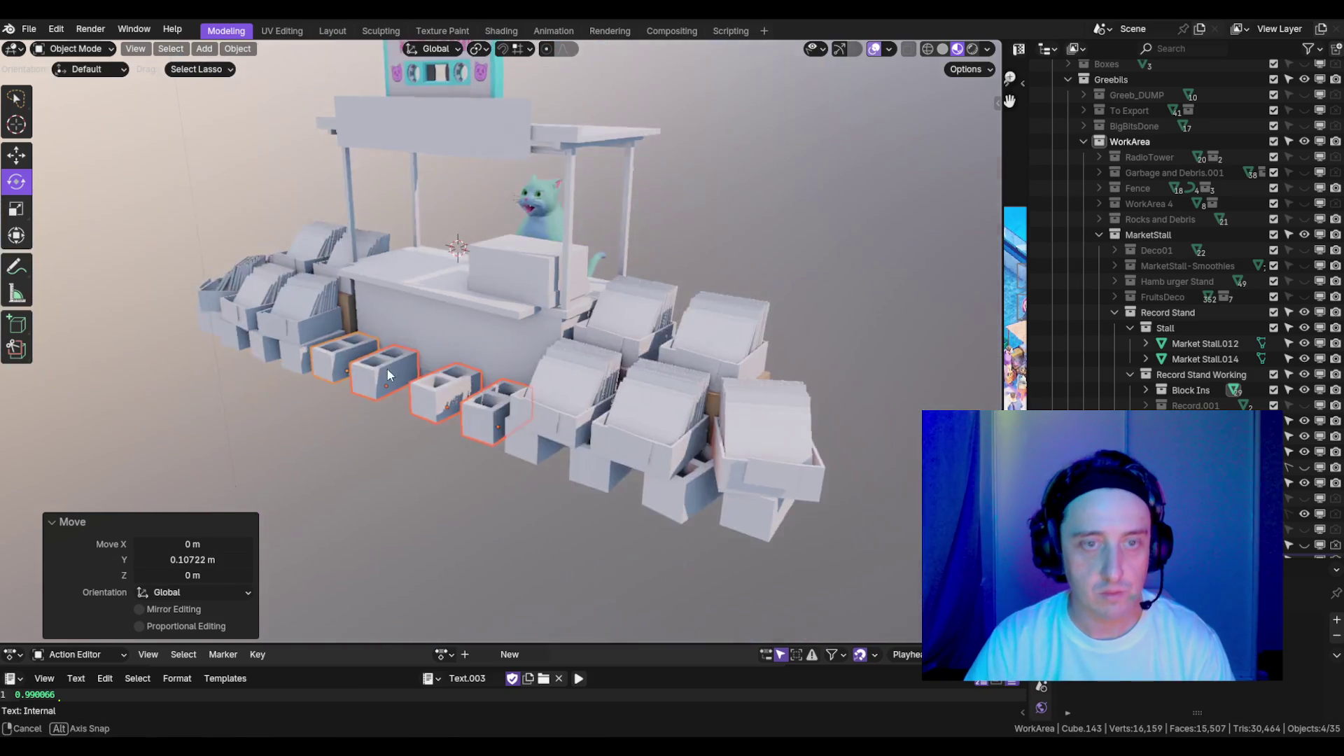
- Delete the four cinder blocks in front of the counter
left_click(376, 393)
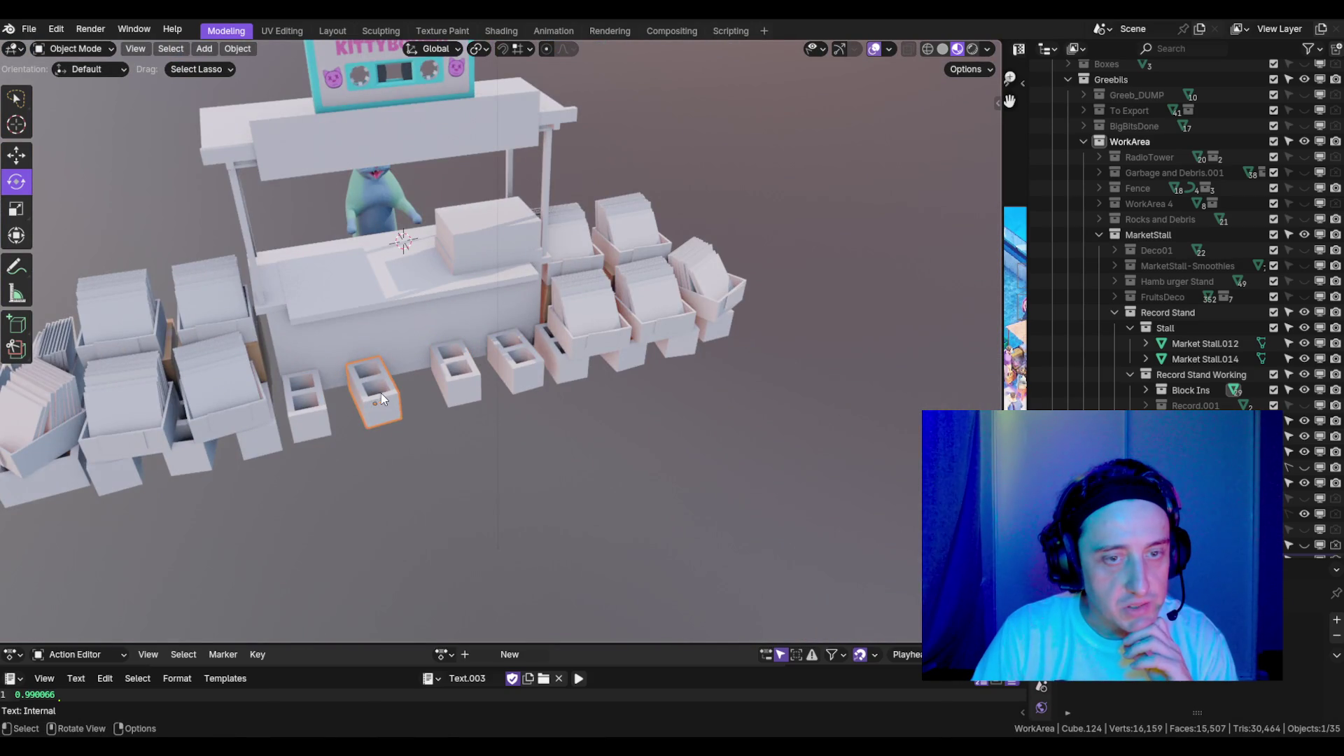
scroll(376, 393, "up", 4)
left_click(463, 380)
scroll(463, 379, "down", 4)
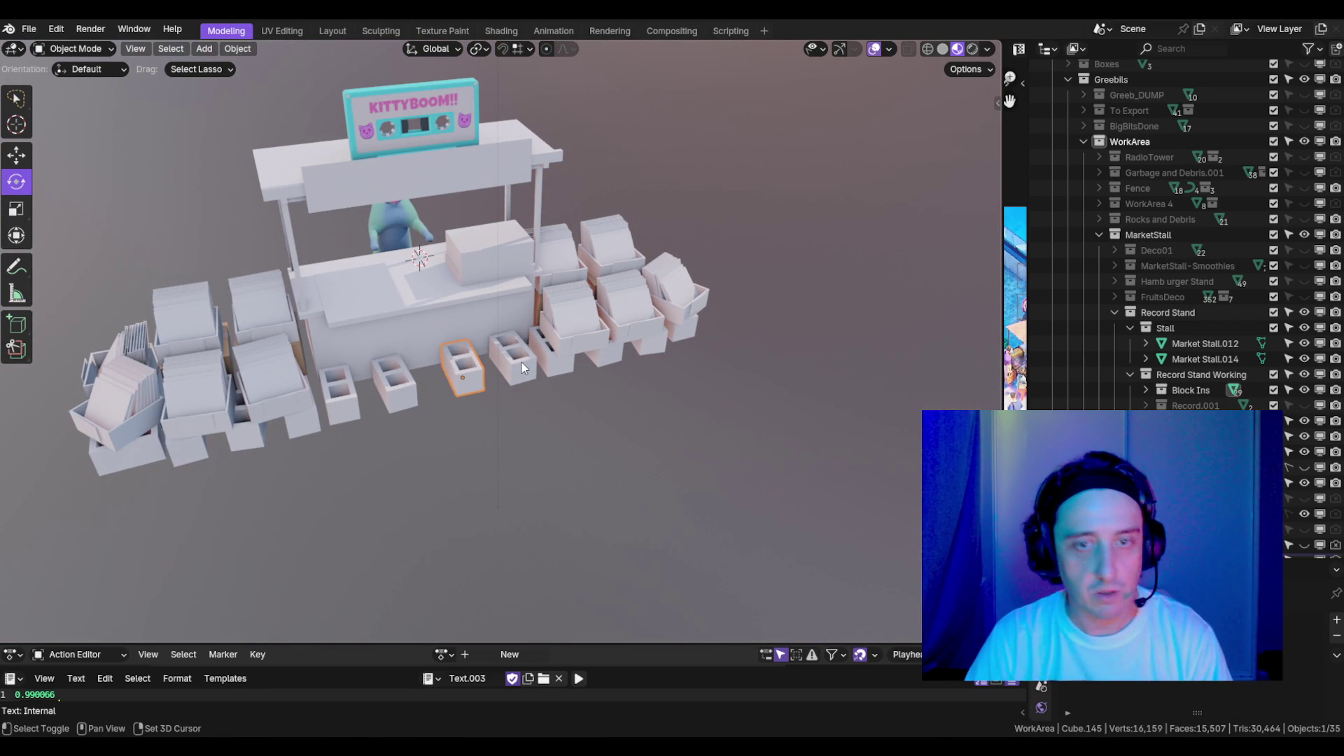
key("x")
left_click(342, 402)
mouse_move(502, 438)
left_mouse_down()
mouse_move(606, 445)
mouse_move(536, 438)
left_mouse_up()
key("shift+s")
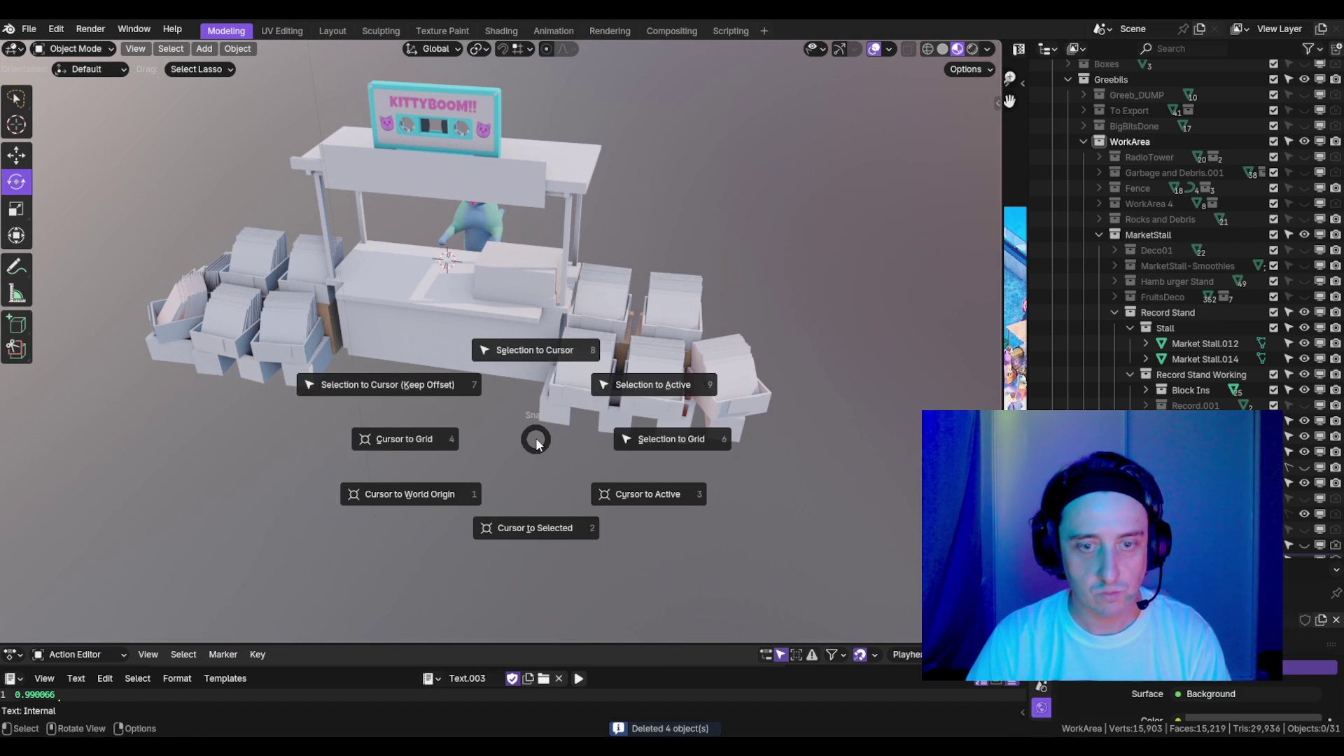
- Add a cylinder with 16 vertices at the 3D cursor
key("Escape")
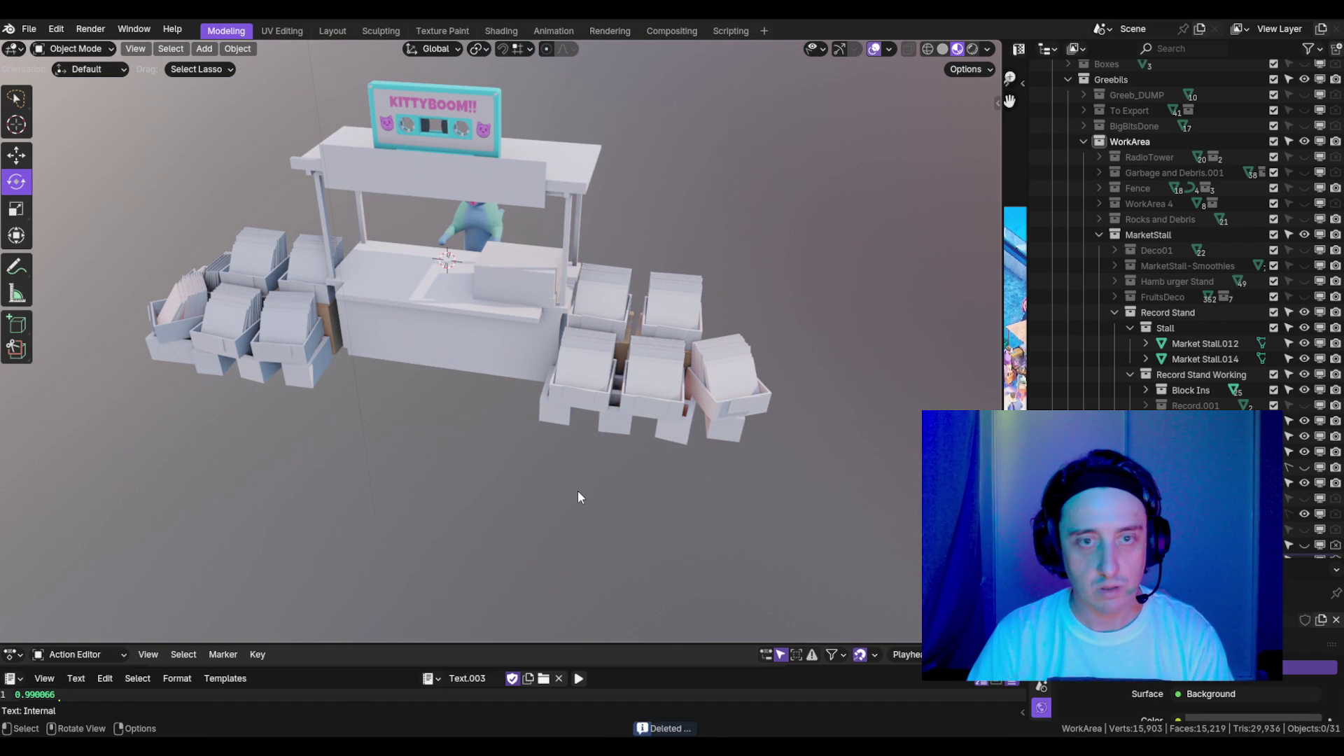
scroll(575, 493, "down", 5)
mouse_move(578, 493)
left_mouse_down()
mouse_move(627, 448)
mouse_move(647, 470)
mouse_move(752, 469)
mouse_move(717, 438)
left_mouse_up()
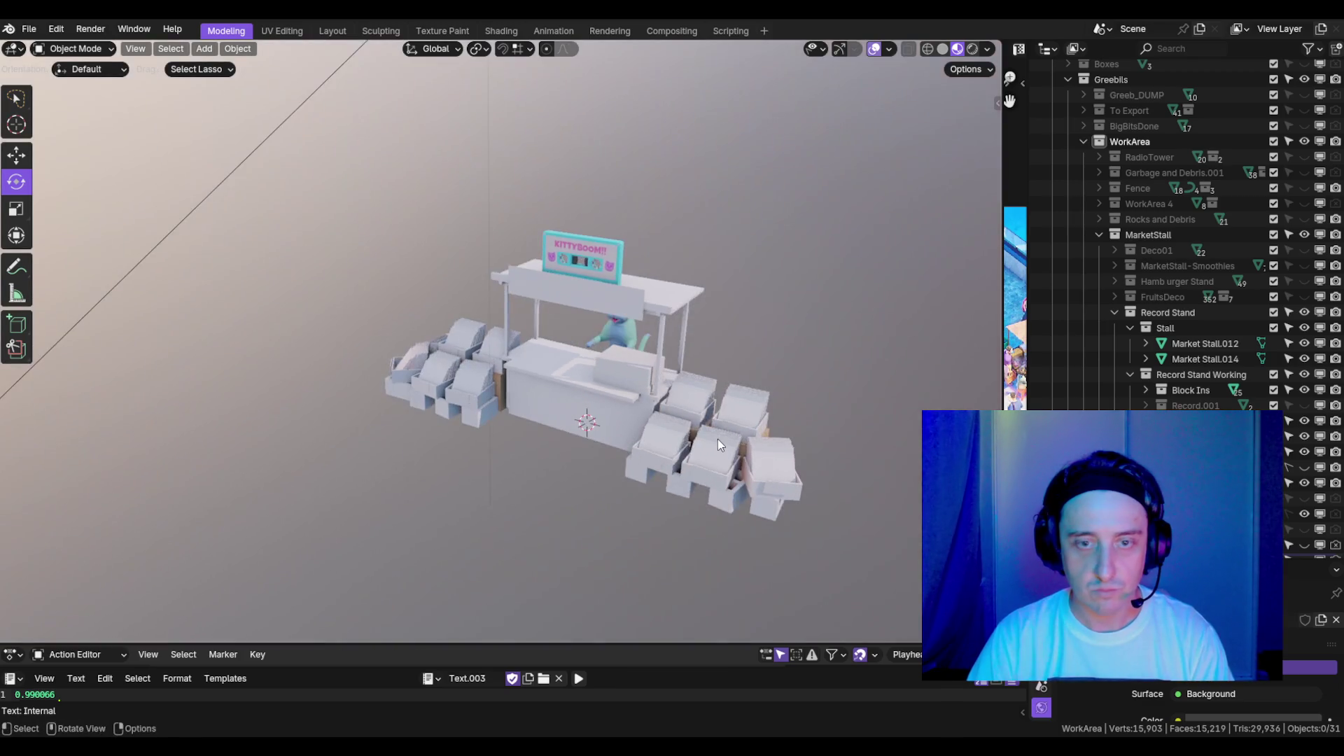
key("shift+a")
mouse_move(693, 422)
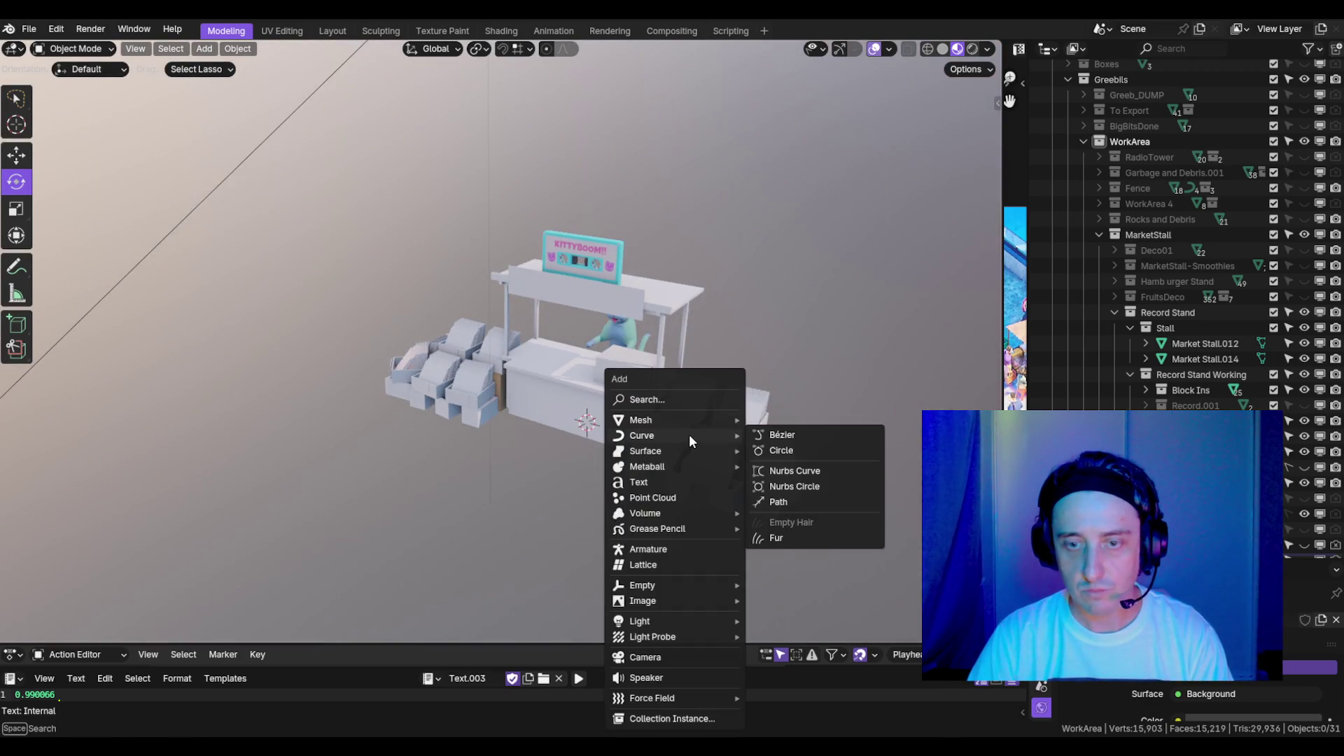
left_click(779, 494)
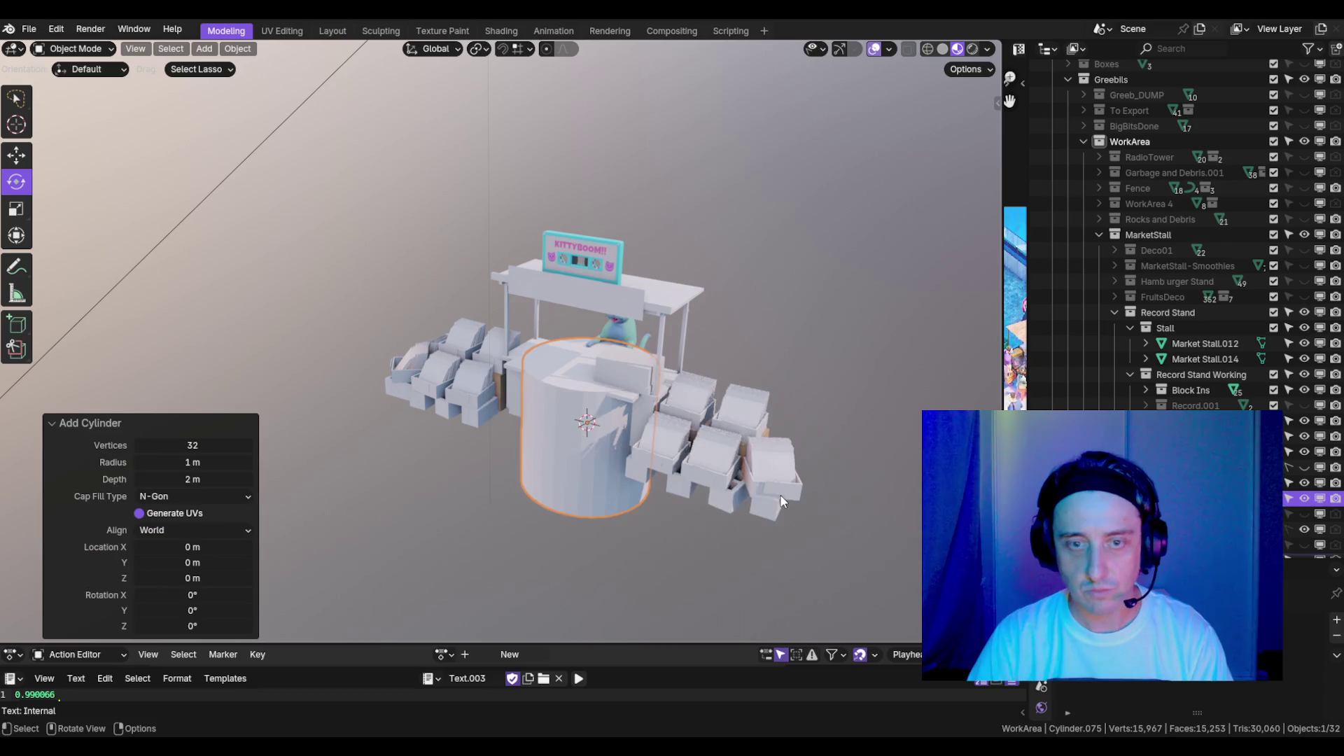
left_click(196, 444)
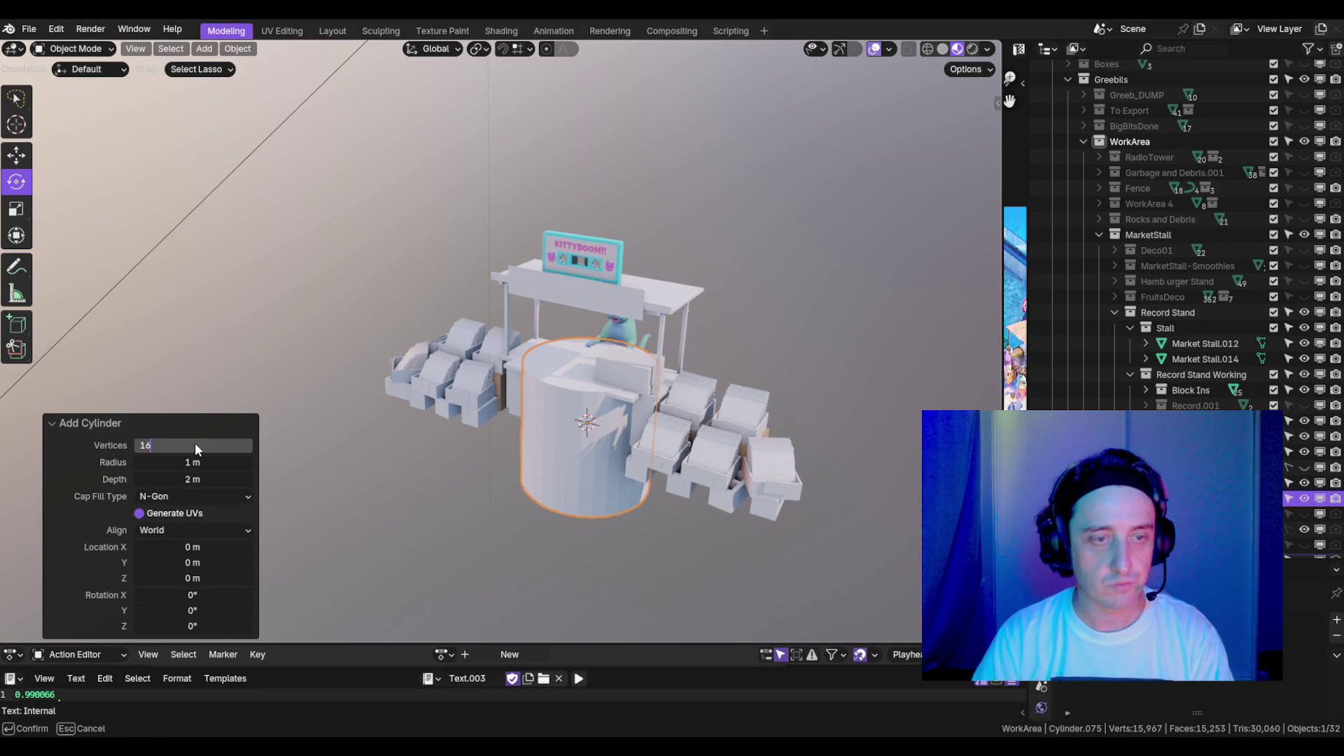
key("Return")
- In Edit Mode, narrow the cylinder to 0.541, shorten it to 0.506, then narrow it further
left_click_drag(522, 422, 730, 366)
key("Tab")
key("s")
key("shift+z")
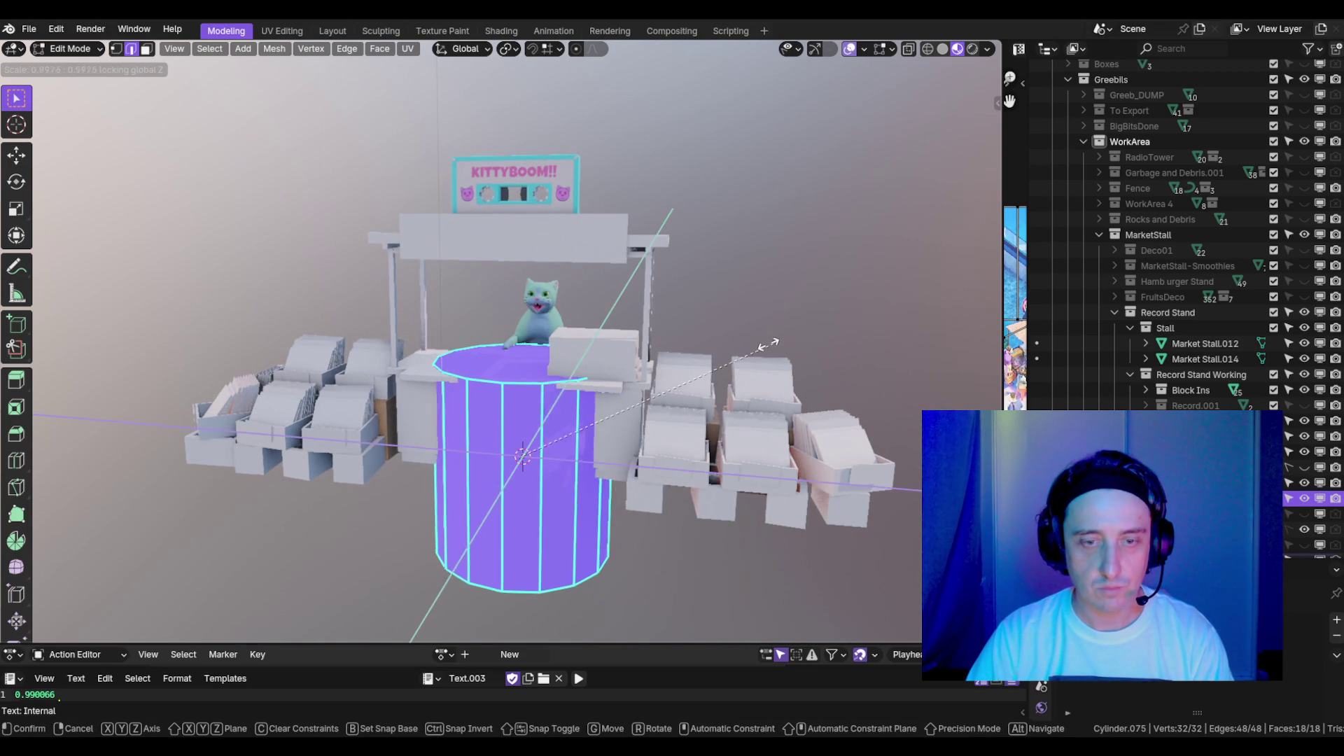
left_click(670, 391)
key("s")
key("z")
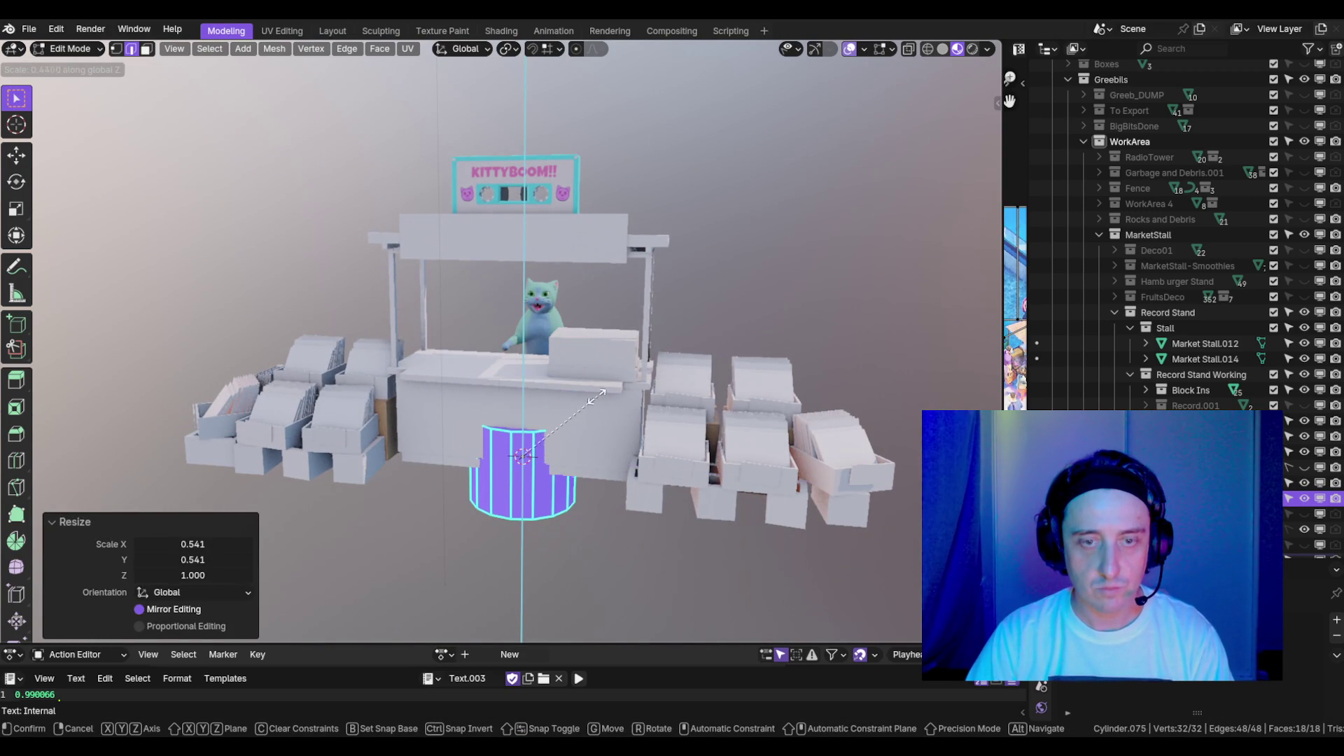
left_click(602, 392)
scroll(665, 402, "up", 3)
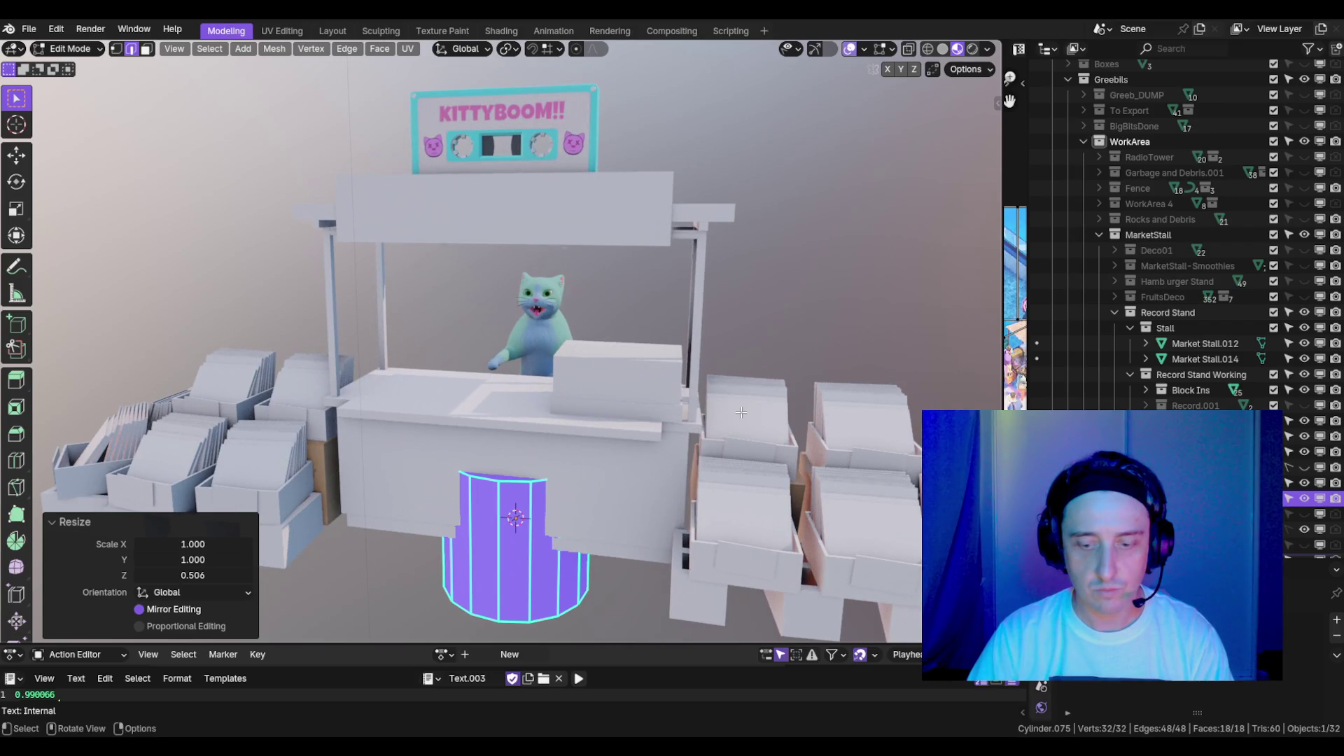
key("s")
key("shift+z")
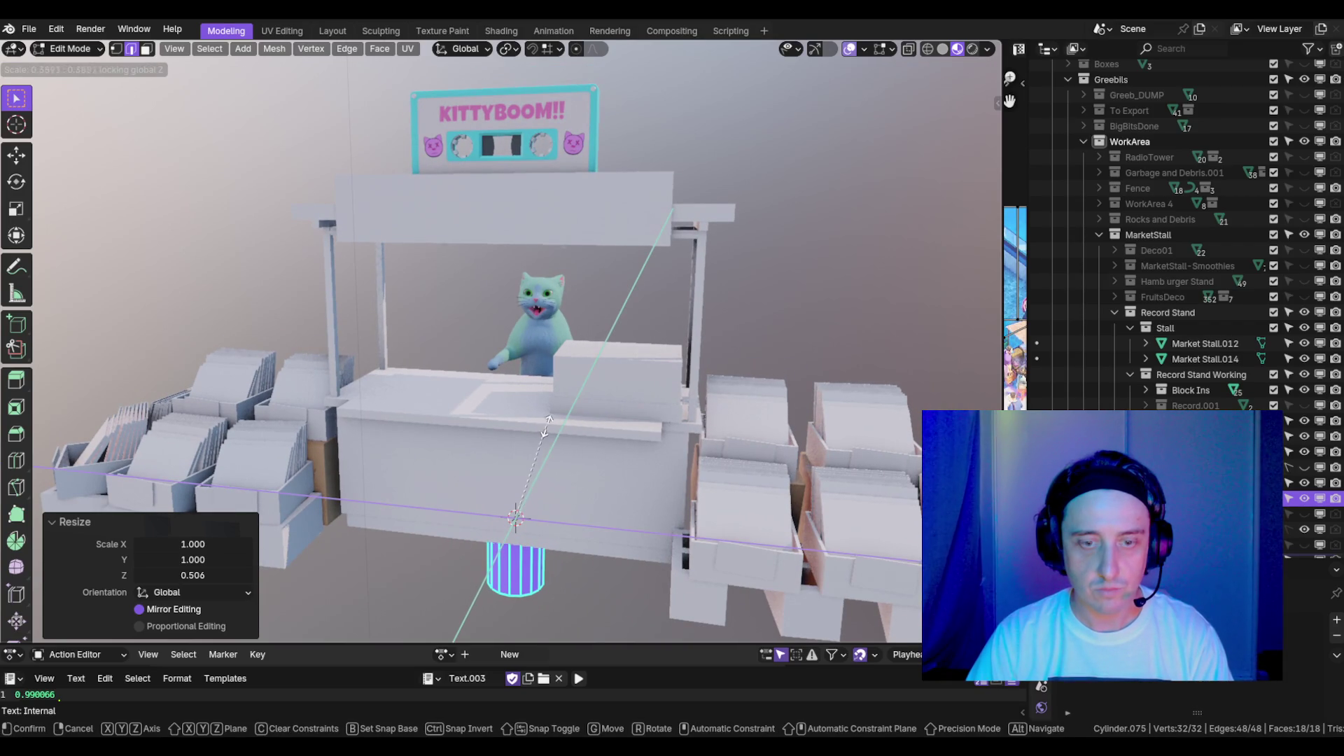
left_click(547, 426)
- In Object Mode, move the cylinder in front of the counter
key("Tab")
key("g")
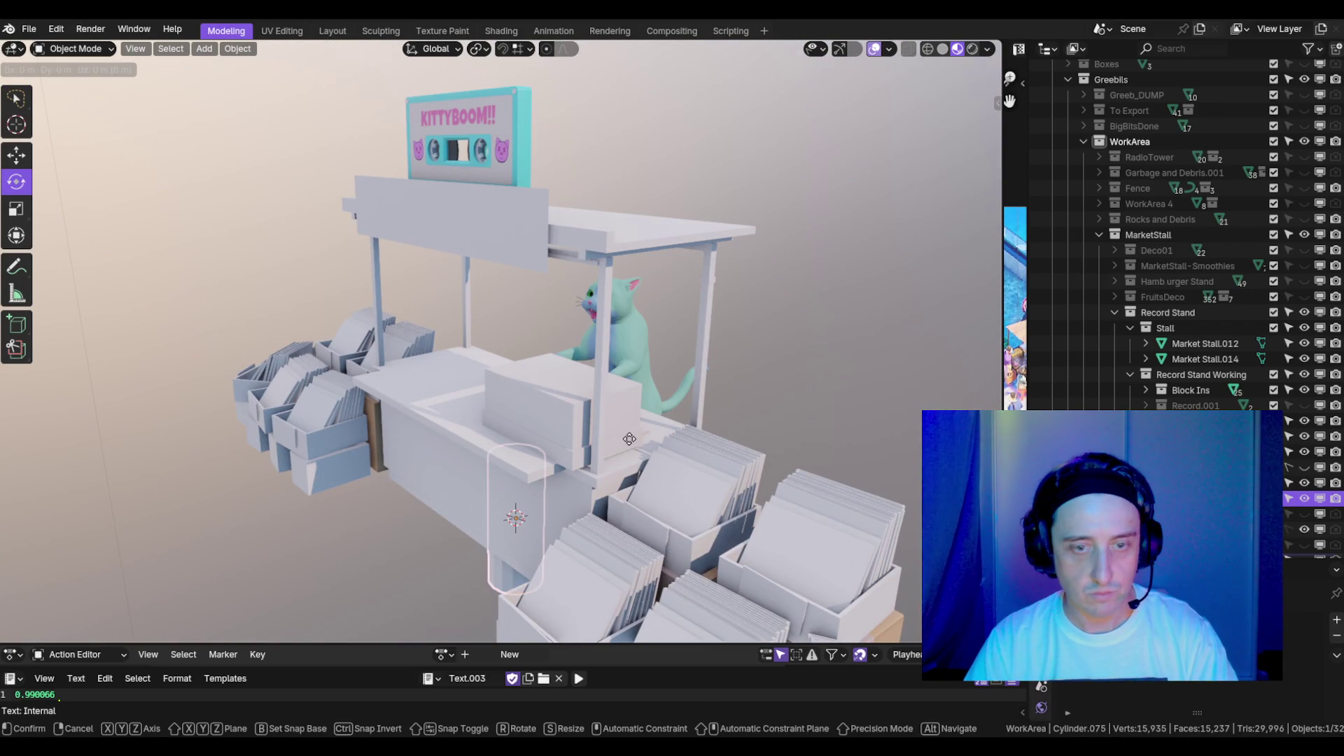
left_click(431, 446)
key("KP_Decimal")
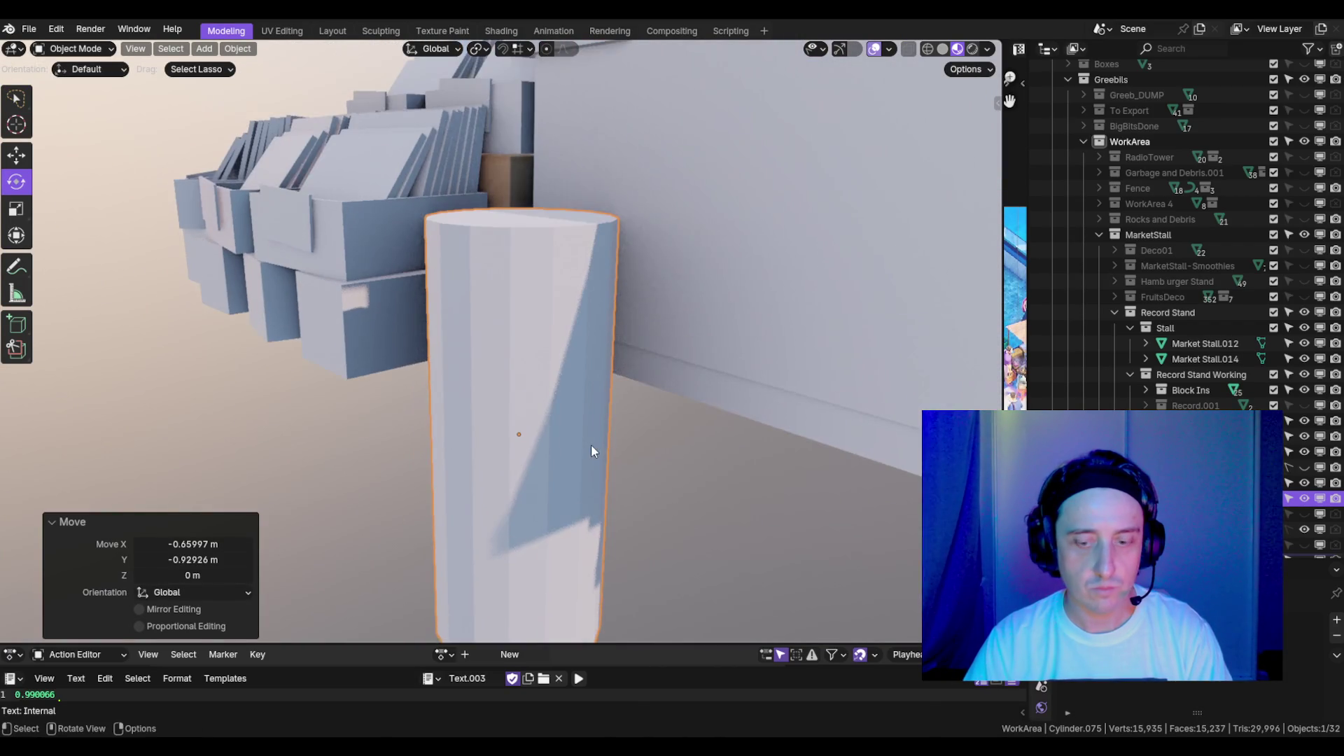
- Unhide the BG backdrop object in the Outliner
scroll(616, 437, "down", 5)
mouse_move(620, 389)
left_mouse_down()
mouse_move(669, 356)
mouse_move(589, 360)
mouse_move(796, 450)
mouse_move(744, 457)
left_mouse_up()
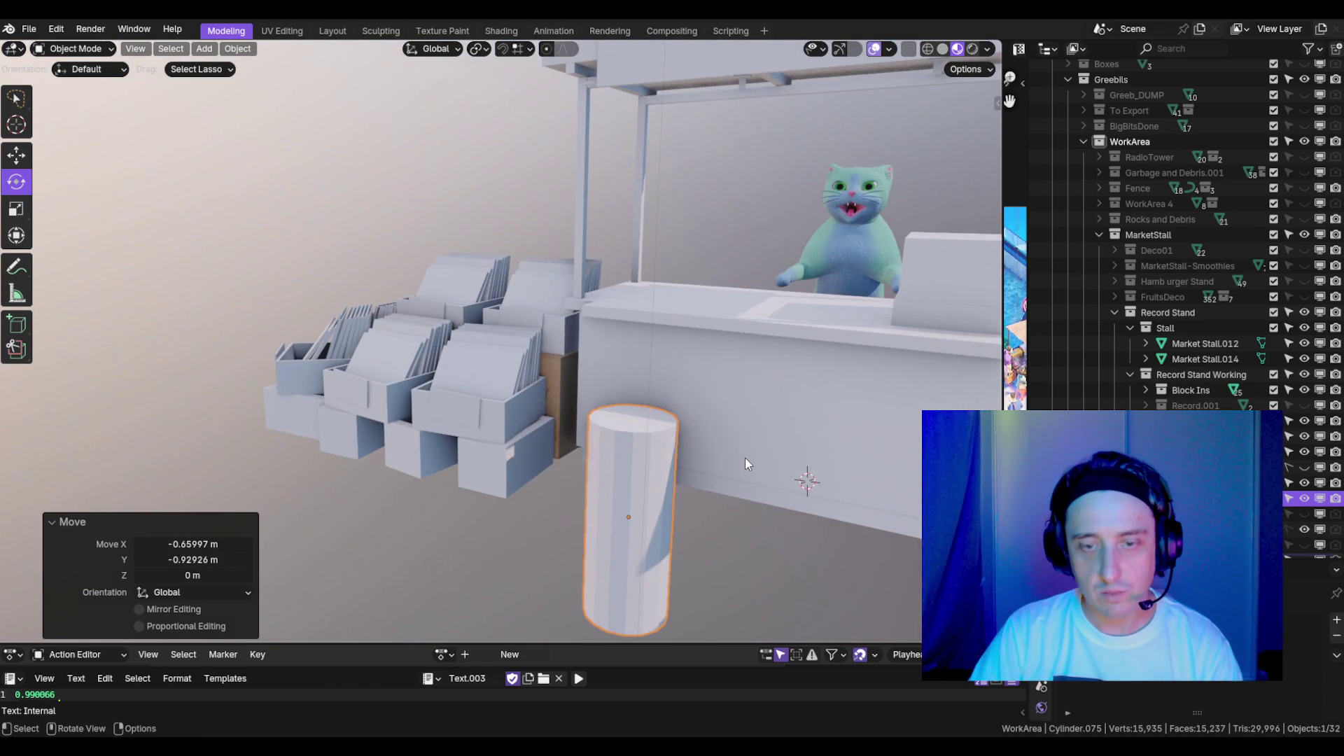
scroll(1229, 348, "down", 3)
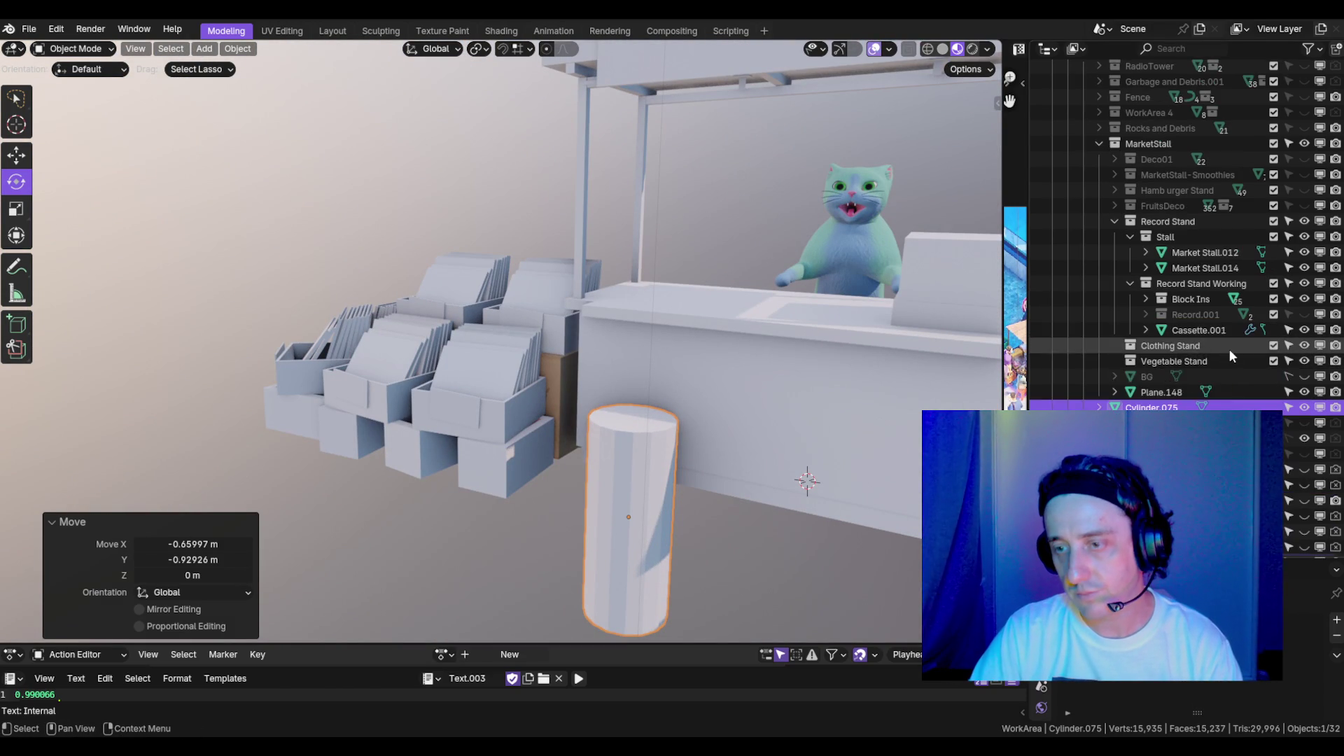
left_click(1304, 376)
- Select a crate, then the counter Market Stall.014, then reselect the cylinder
scroll(490, 350, "down", 5)
mouse_move(420, 392)
left_mouse_down()
mouse_move(429, 419)
mouse_move(492, 430)
left_mouse_up()
left_click(553, 389)
mouse_move(560, 396)
left_mouse_down()
mouse_move(423, 409)
mouse_move(568, 427)
mouse_move(677, 422)
mouse_move(539, 415)
mouse_move(632, 436)
mouse_move(561, 459)
left_mouse_up()
left_click(568, 427)
left_click(430, 580)
scroll(578, 532, "down", 3)
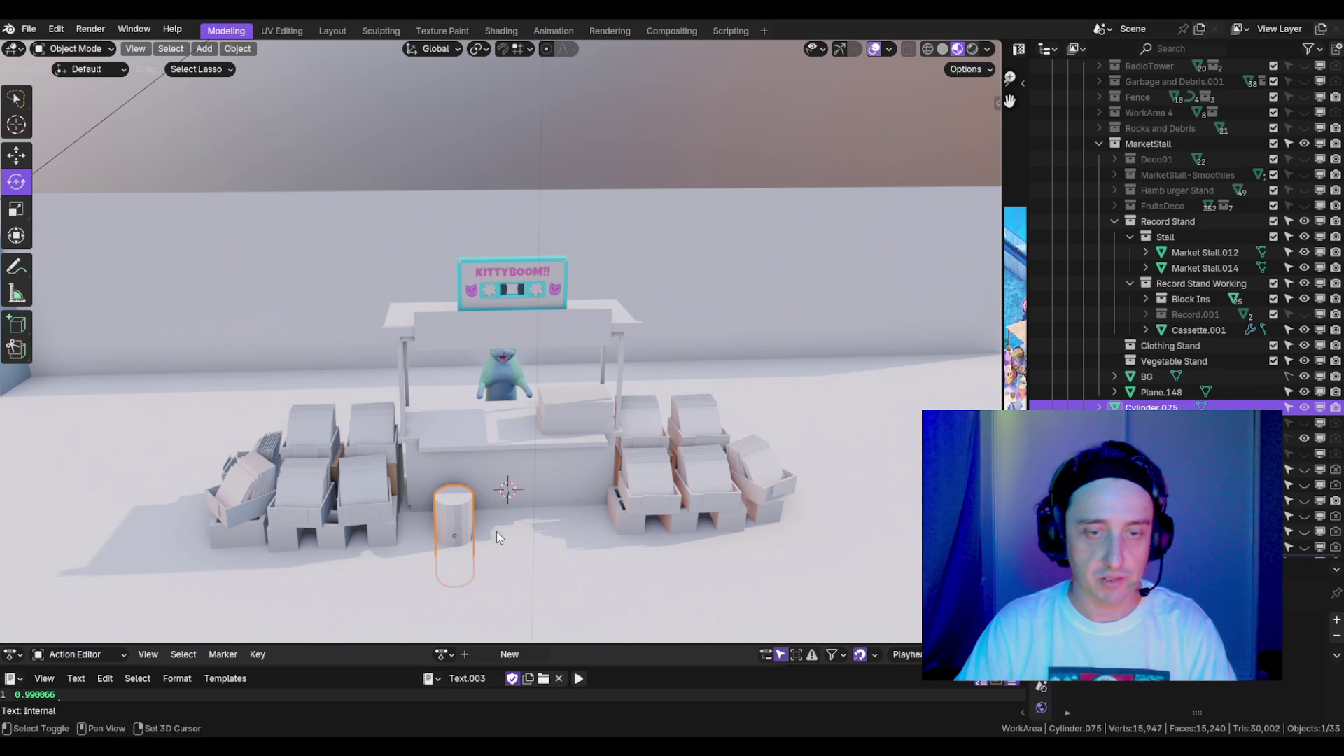
- In Edit Mode, shorten the cylinder to 0.313 height and raise it 0.70447 m
left_click_drag(477, 540, 480, 460)
key("Tab")
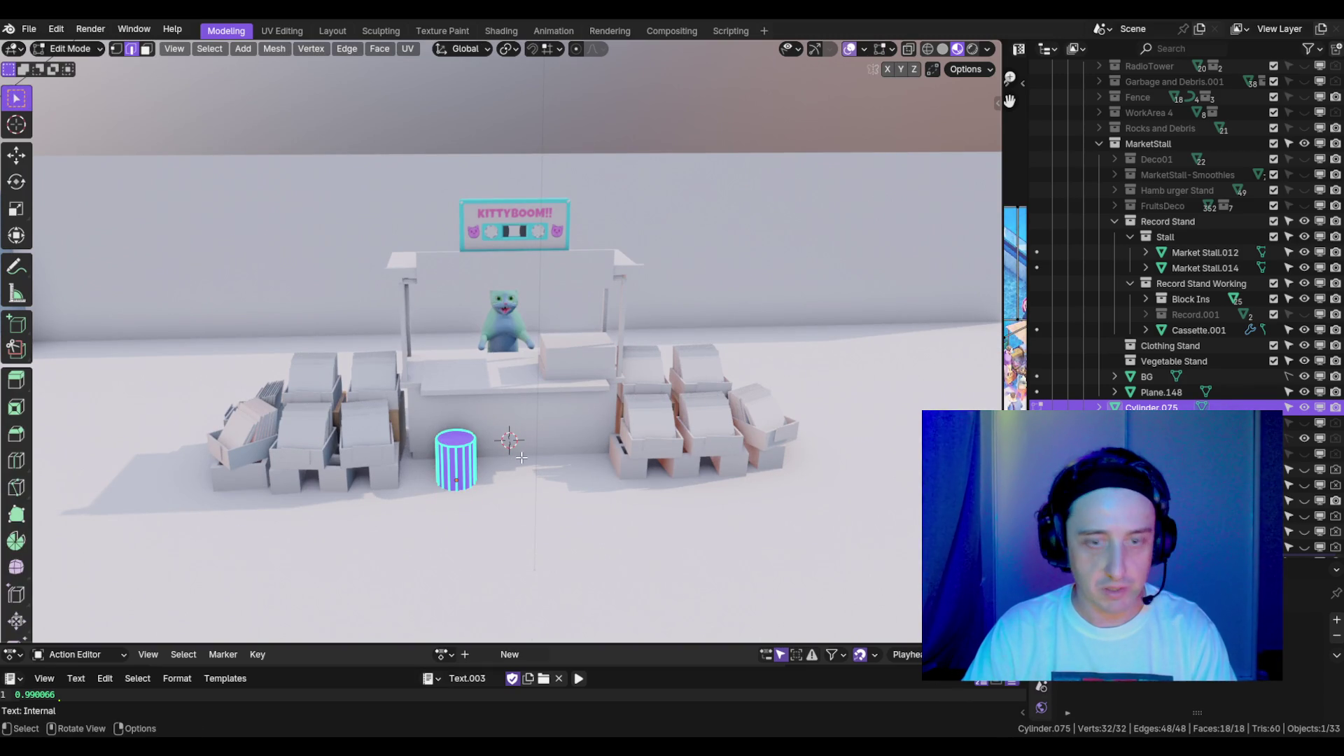
key("s")
key("z")
left_click(486, 448)
key("g")
key("z")
left_click(508, 401)
- Stretch the cylinder's height to 2.131 and select its bottom face in face mode
key("s")
key("z")
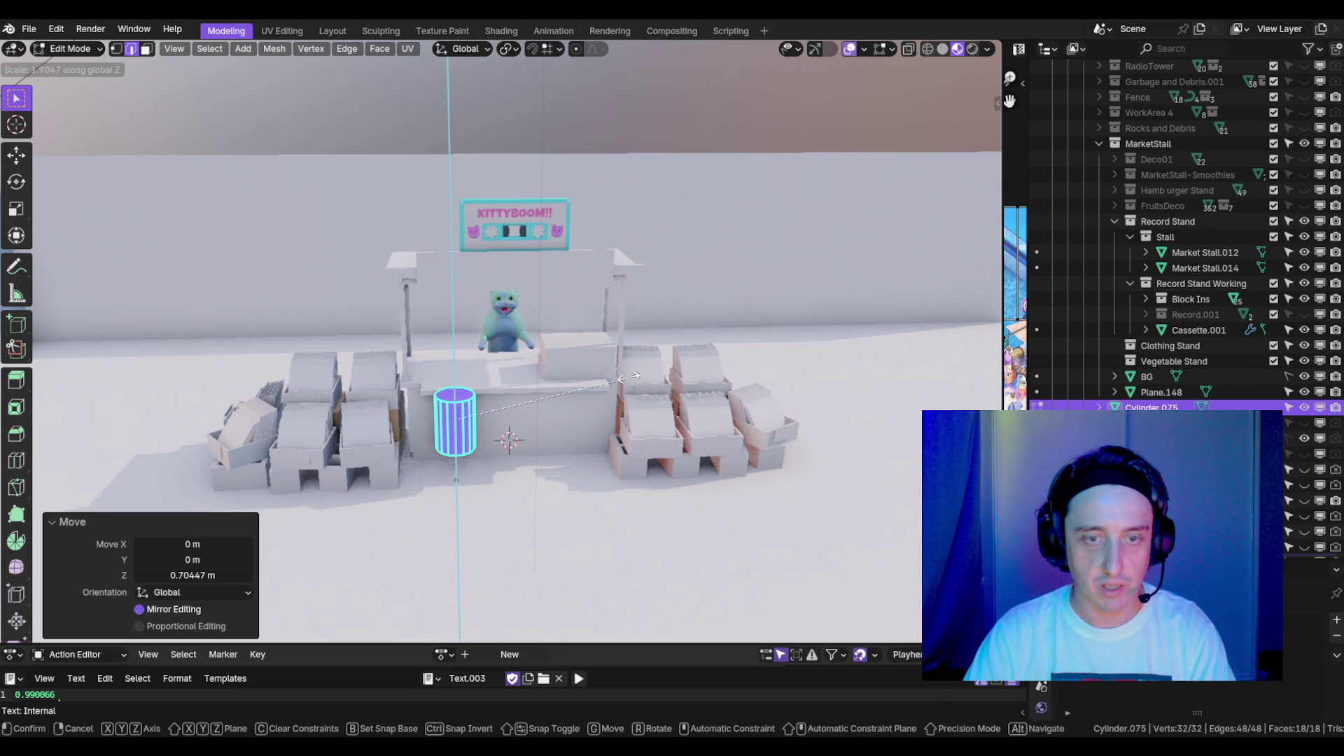
left_click(634, 375)
key("KP_Decimal")
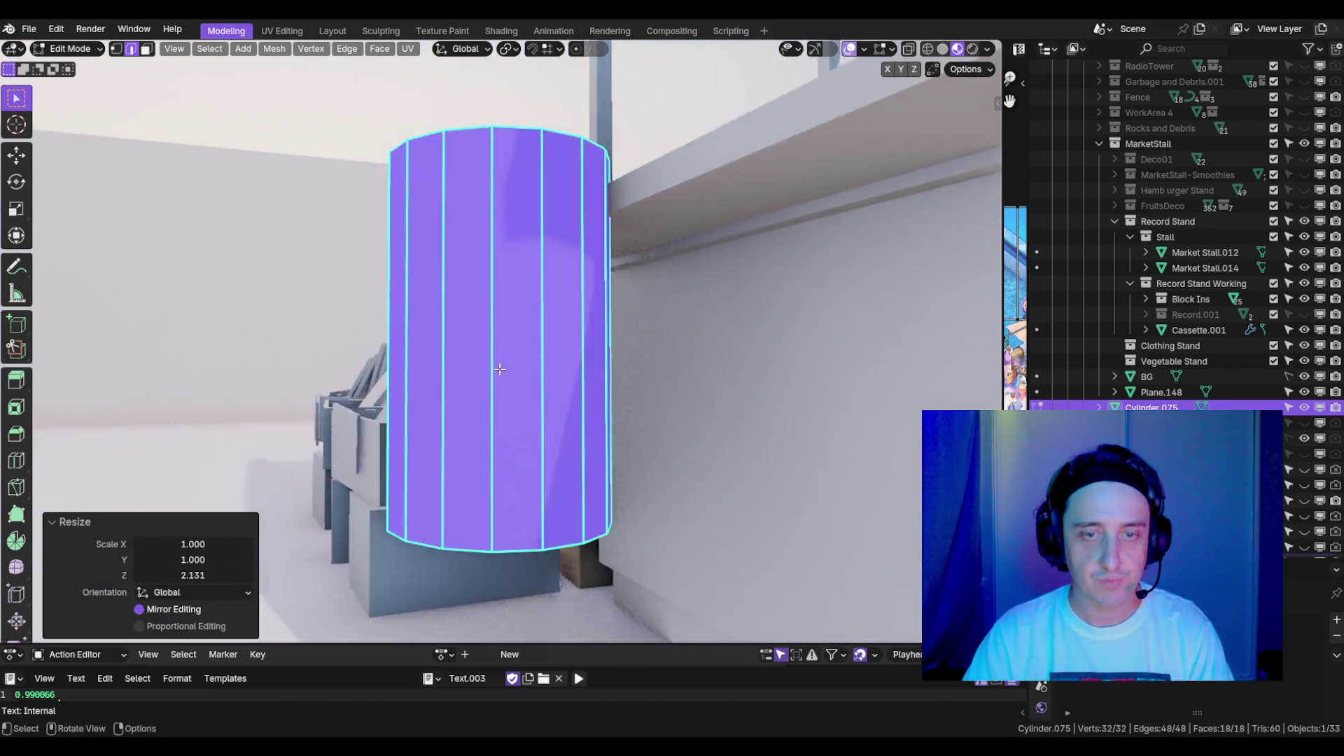
scroll(744, 479, "up", 4)
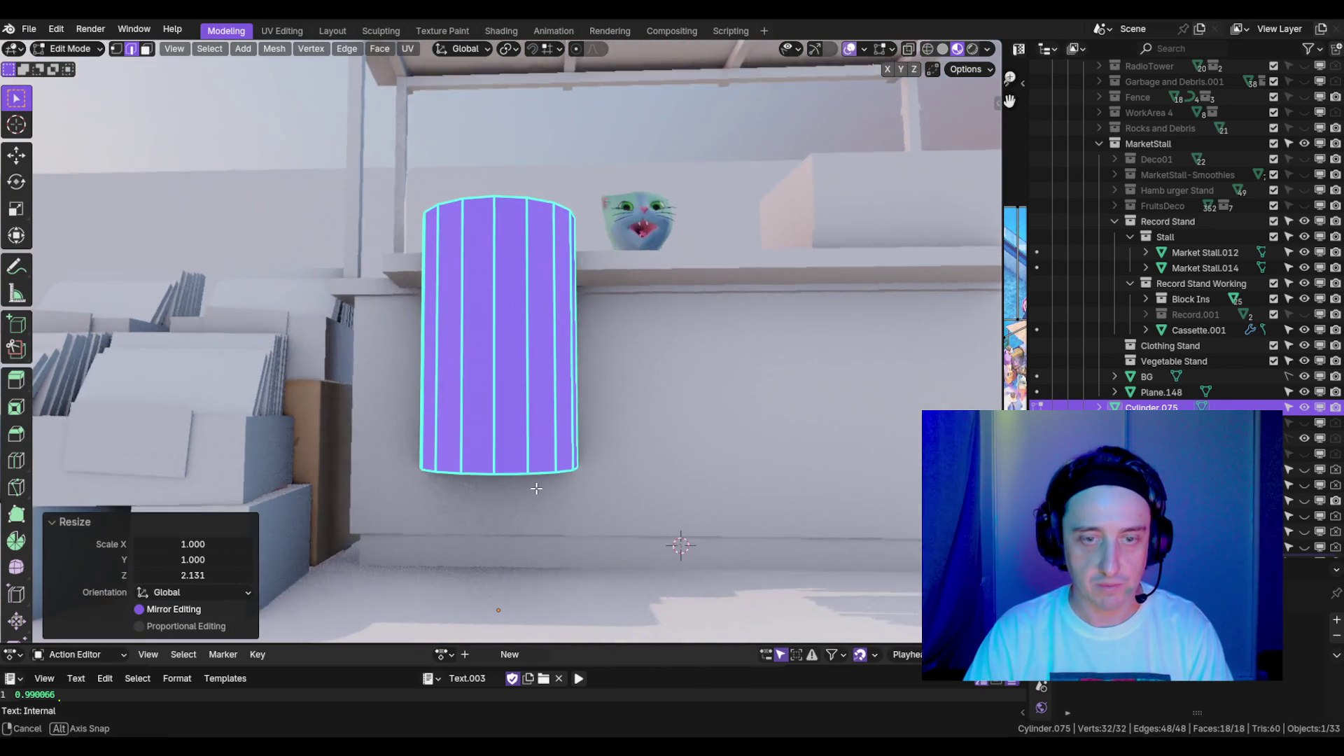
mouse_move(744, 479)
left_mouse_down()
mouse_move(535, 385)
mouse_move(660, 437)
mouse_move(672, 350)
left_mouse_up()
key("3")
left_click(636, 412)
- Flatten the cylinder's bottom face vertically and lower it
key("s")
key("z")
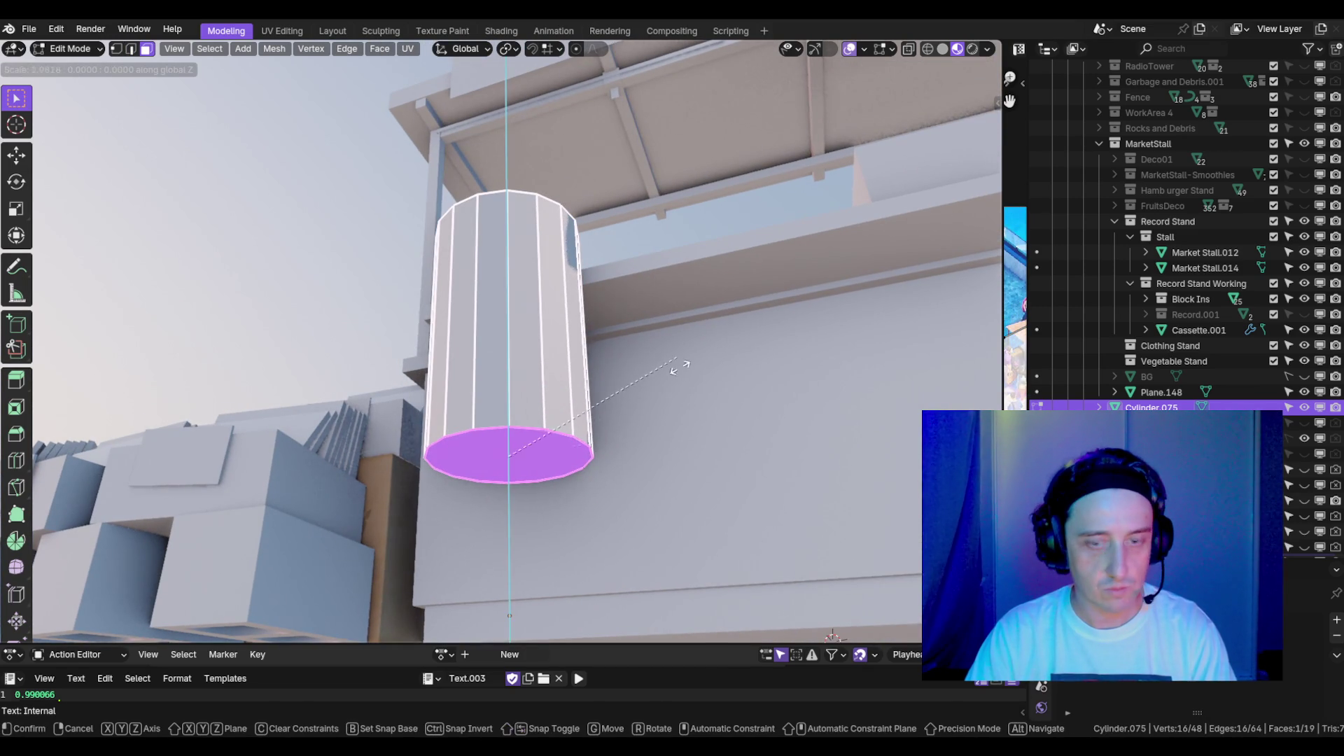
left_click(686, 445)
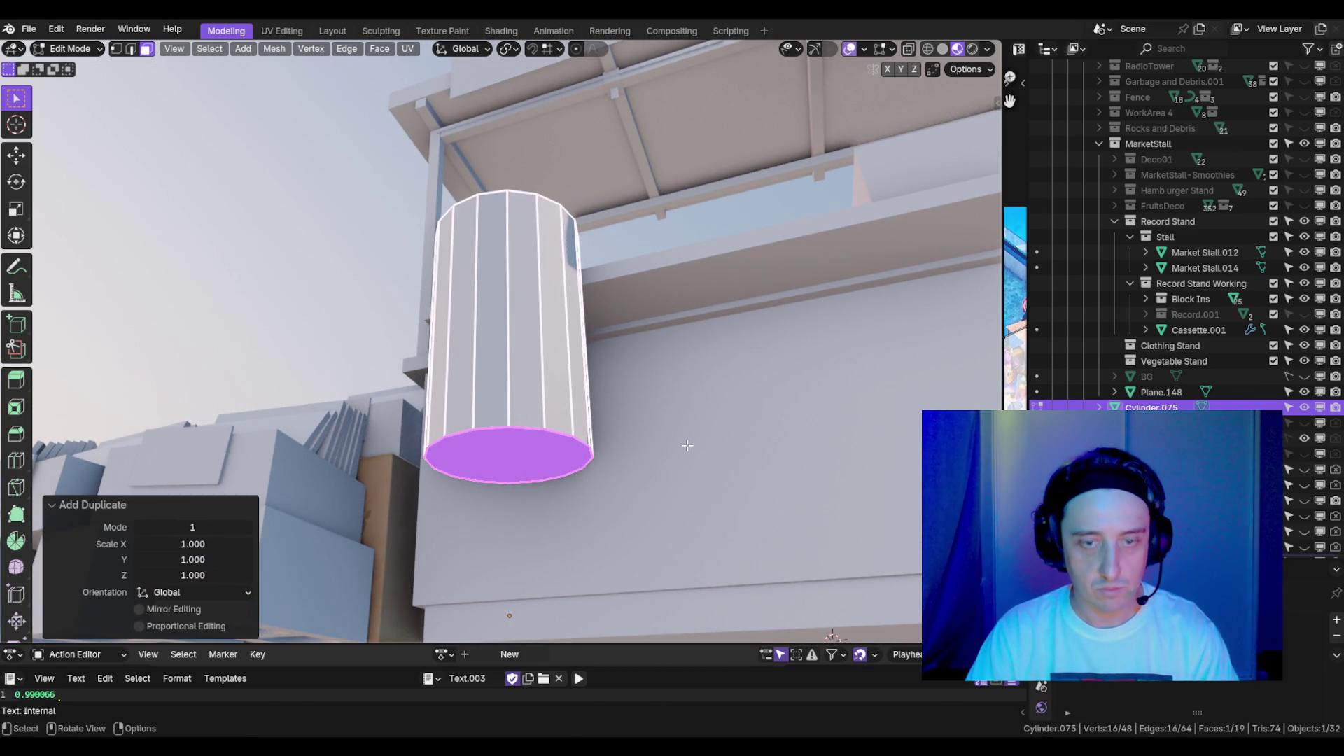
key("g")
key("z")
left_click(683, 530)
- Shrink the bottom face to 0.386, extrude it down 0.28484 m, and delete the cap
mouse_move(613, 403)
left_mouse_down()
mouse_move(687, 465)
mouse_move(729, 456)
left_mouse_up()
key("s")
left_click(581, 402)
left_click_drag(581, 402, 696, 465)
key("e")
left_click(677, 399)
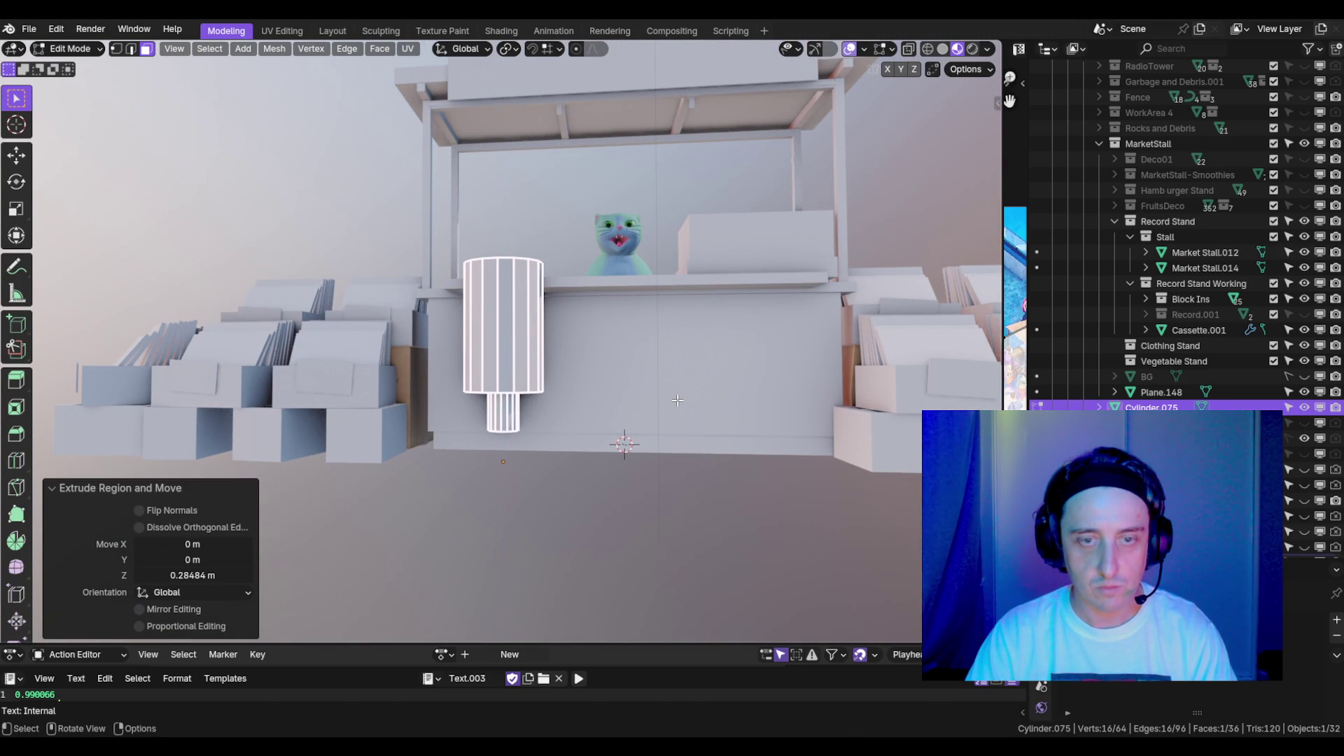
key("x")
left_click(677, 402)
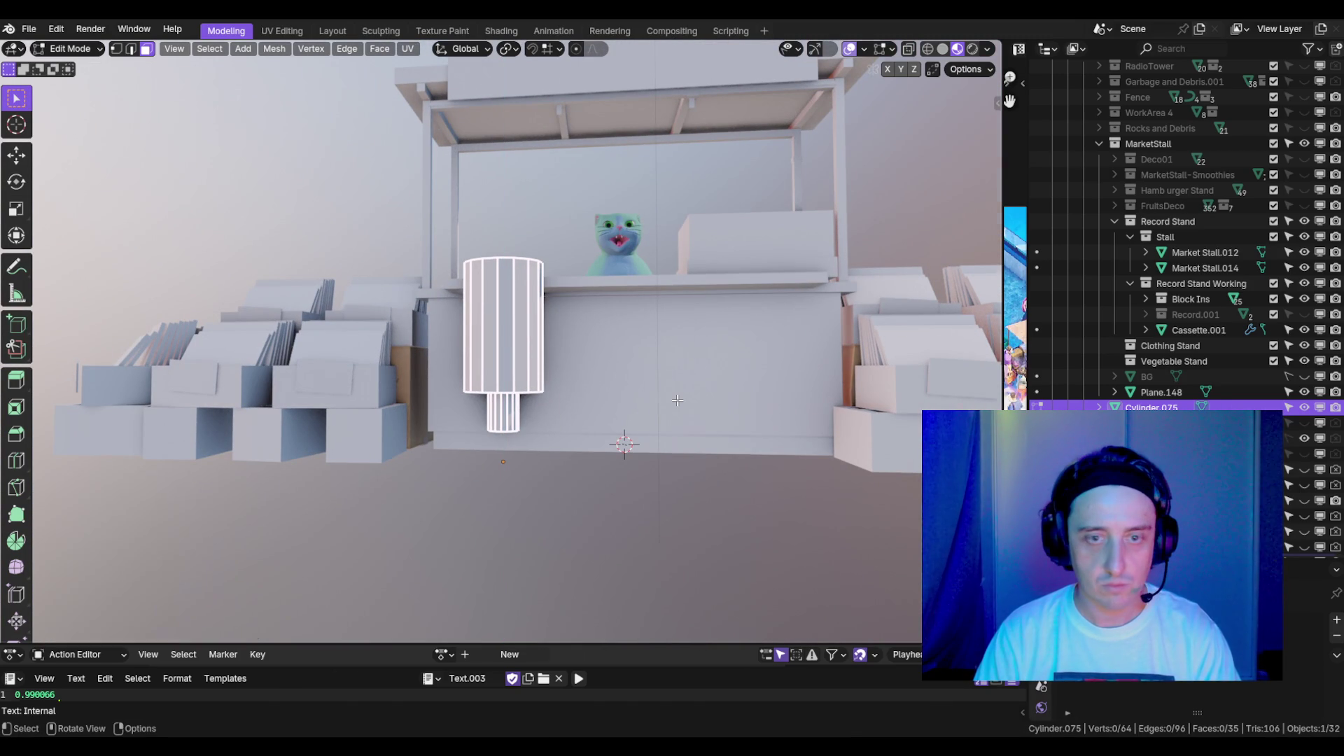
- Narrow the lower extruded section to 0.341 and lower it vertically
key("KP_1")
scroll(574, 465, "up", 4)
scroll(574, 464, "down", 3)
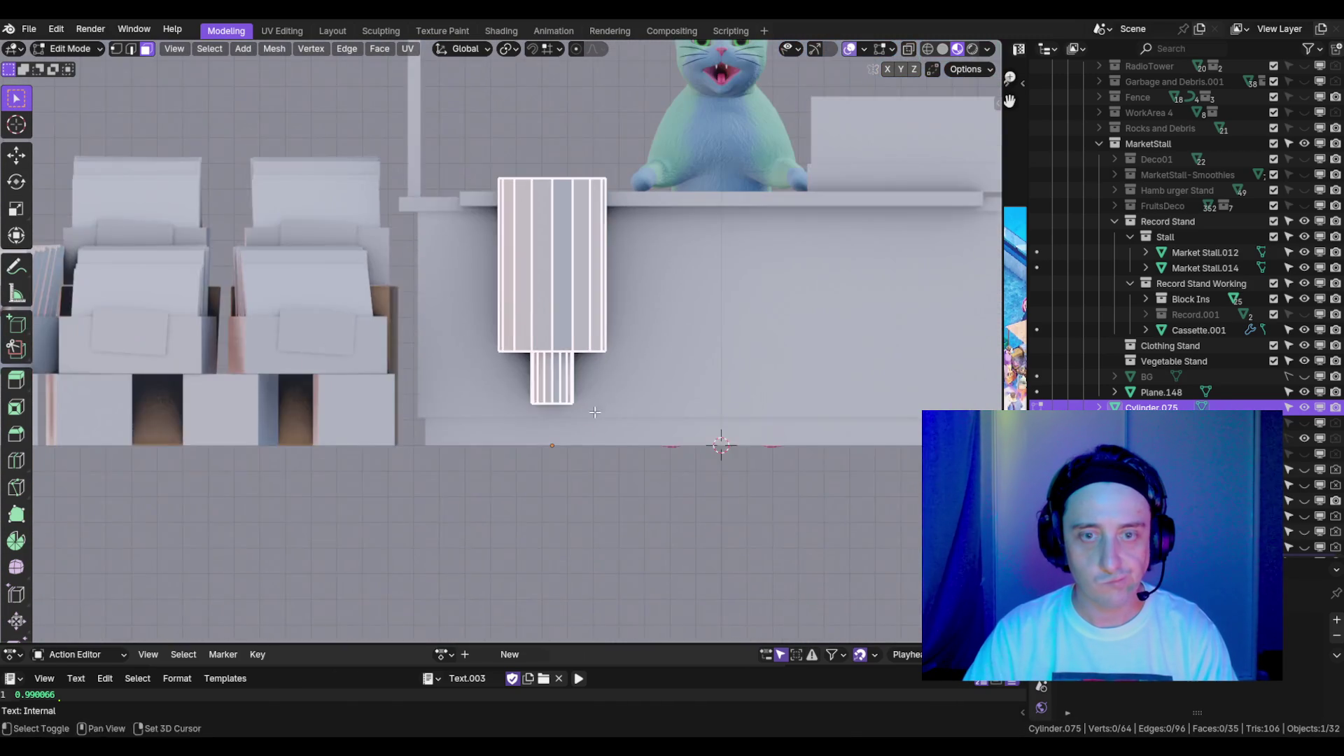
left_click(525, 444)
key("ctrl+l")
key("s")
key("shift+z")
left_click(574, 398)
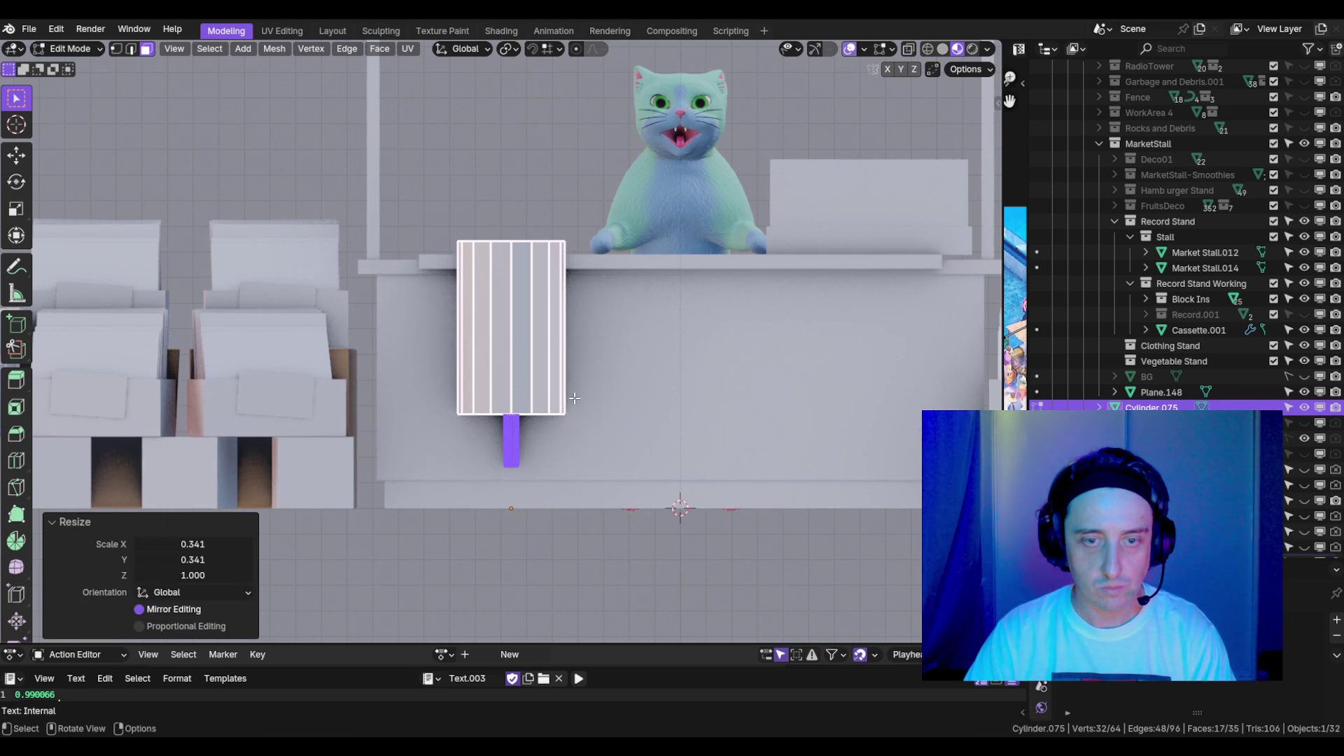
key("g")
key("z")
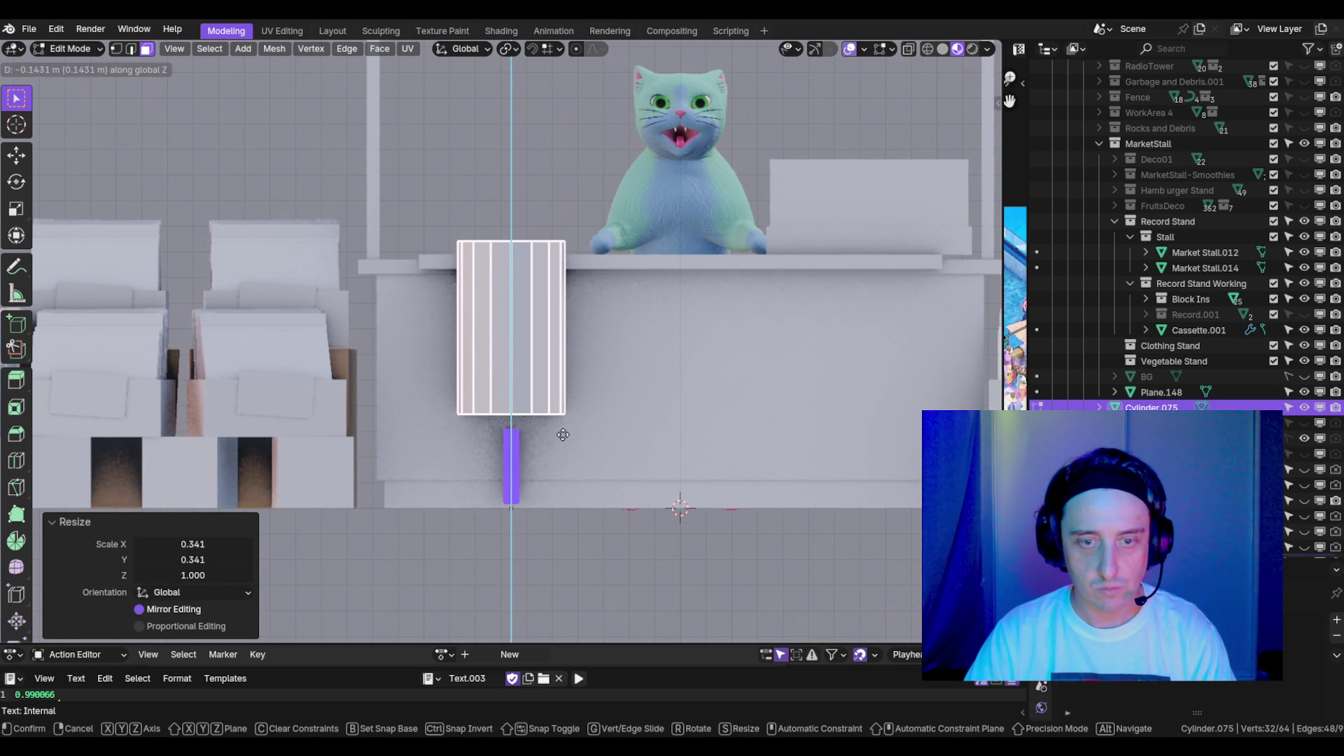
left_click(563, 436)
key("KP_Decimal")
- Extrude the stem's bottom cap straight down to the ground
left_click(501, 560)
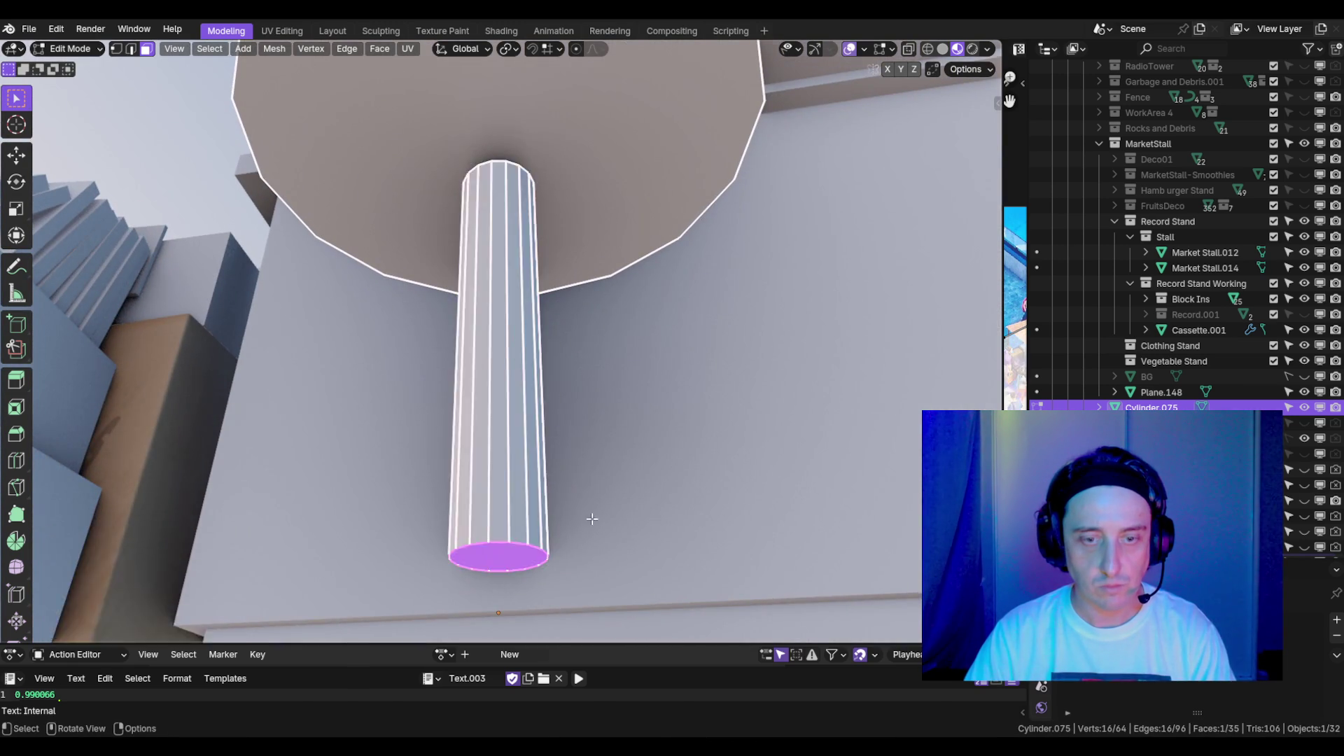
key("e")
key("z")
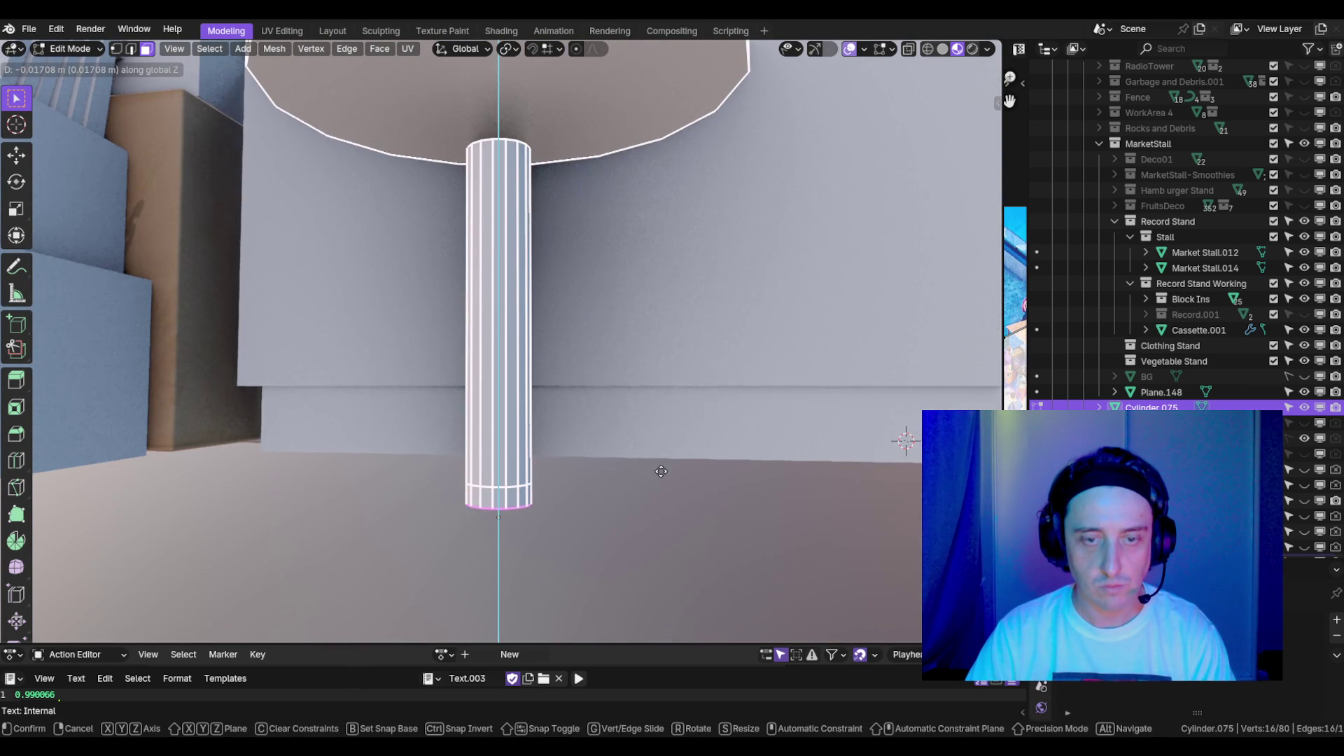
left_click(661, 480)
key("e")
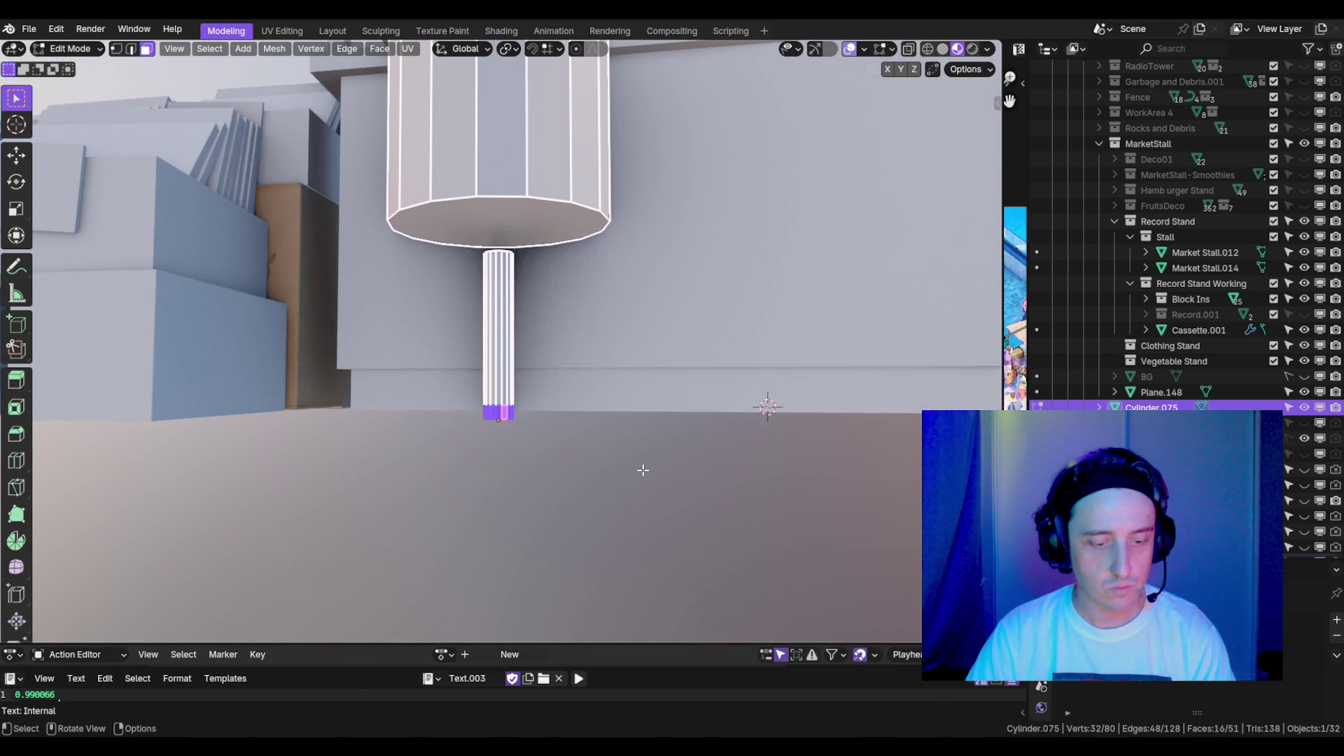
key("y")
right_click(868, 468)
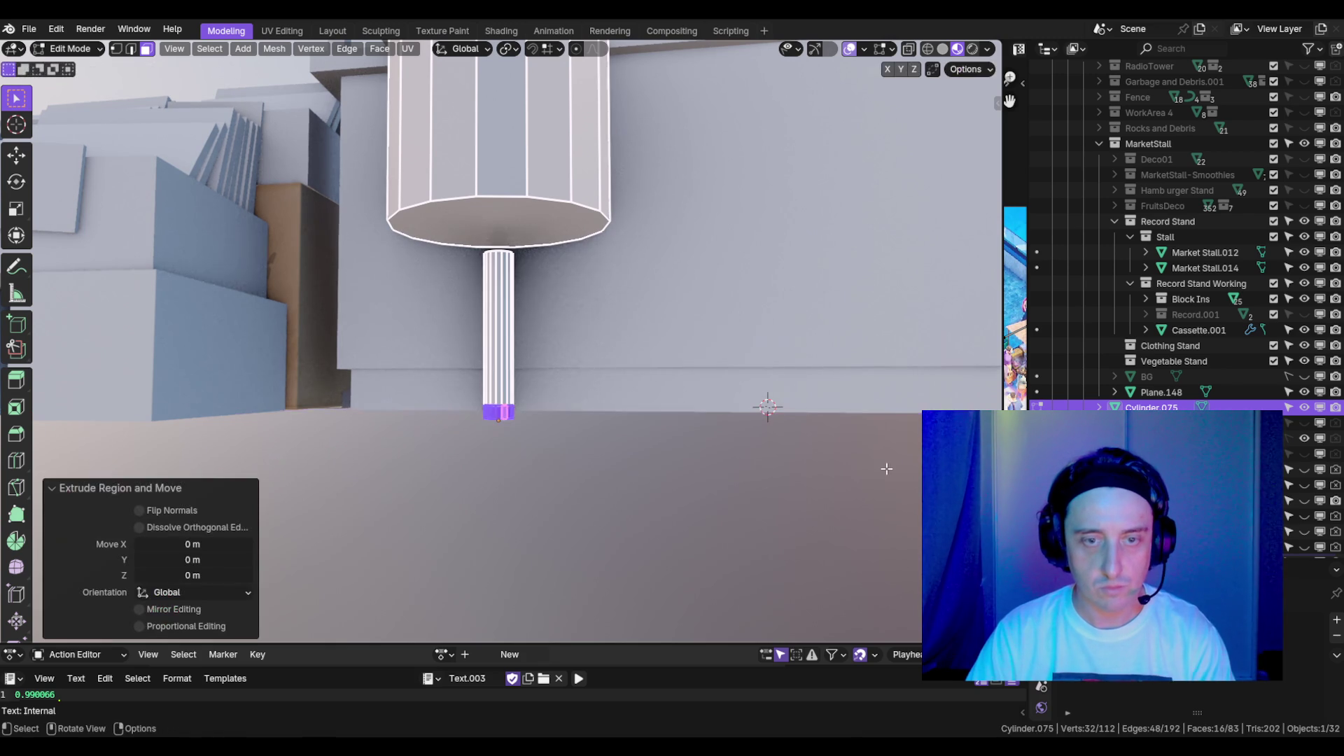
- Widen the stem's bottom cap into a round base, then reduce the base to a smaller width
scroll(693, 414, "down", 4)
key("s")
key("shift+z")
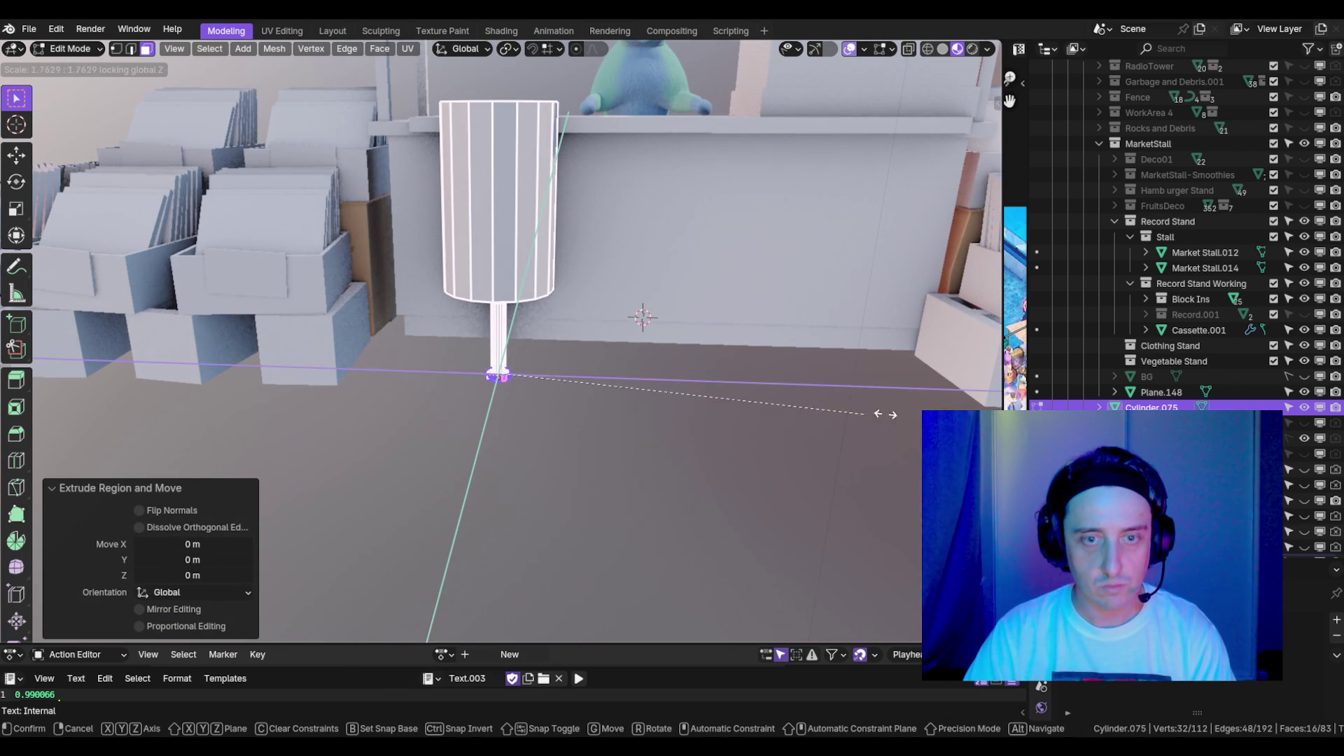
left_click(463, 367)
scroll(654, 305, "up", 5)
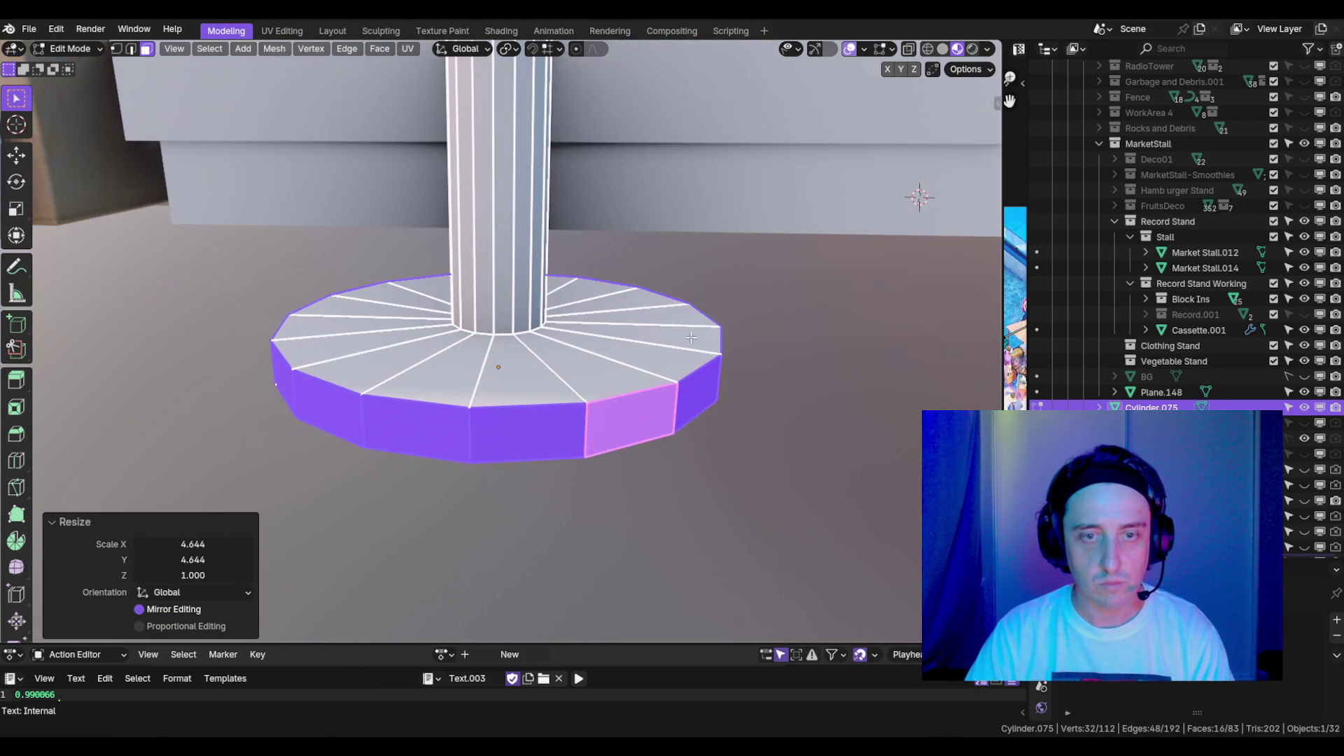
scroll(655, 306, "down", 2)
scroll(655, 306, "down", 3)
scroll(582, 417, "up", 5)
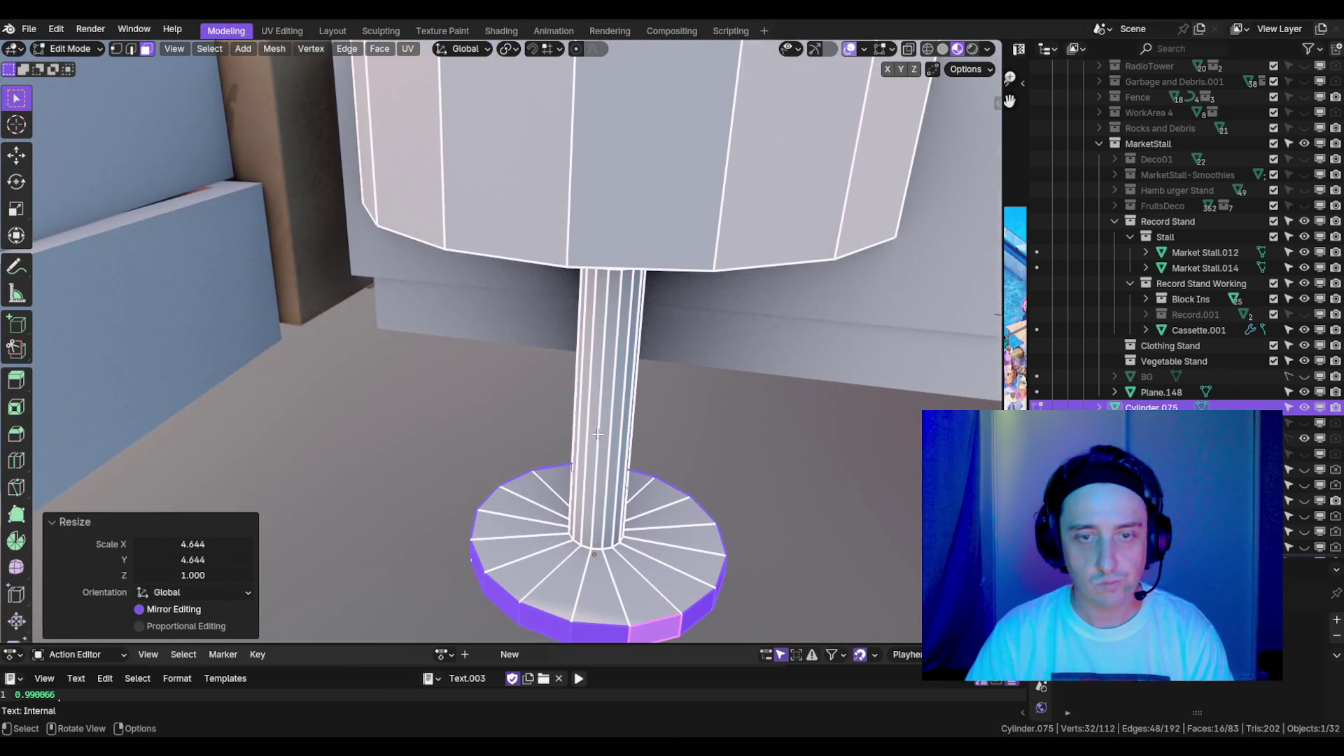
scroll(678, 532, "down", 3)
key("s")
key("shift+z")
left_click(735, 369)
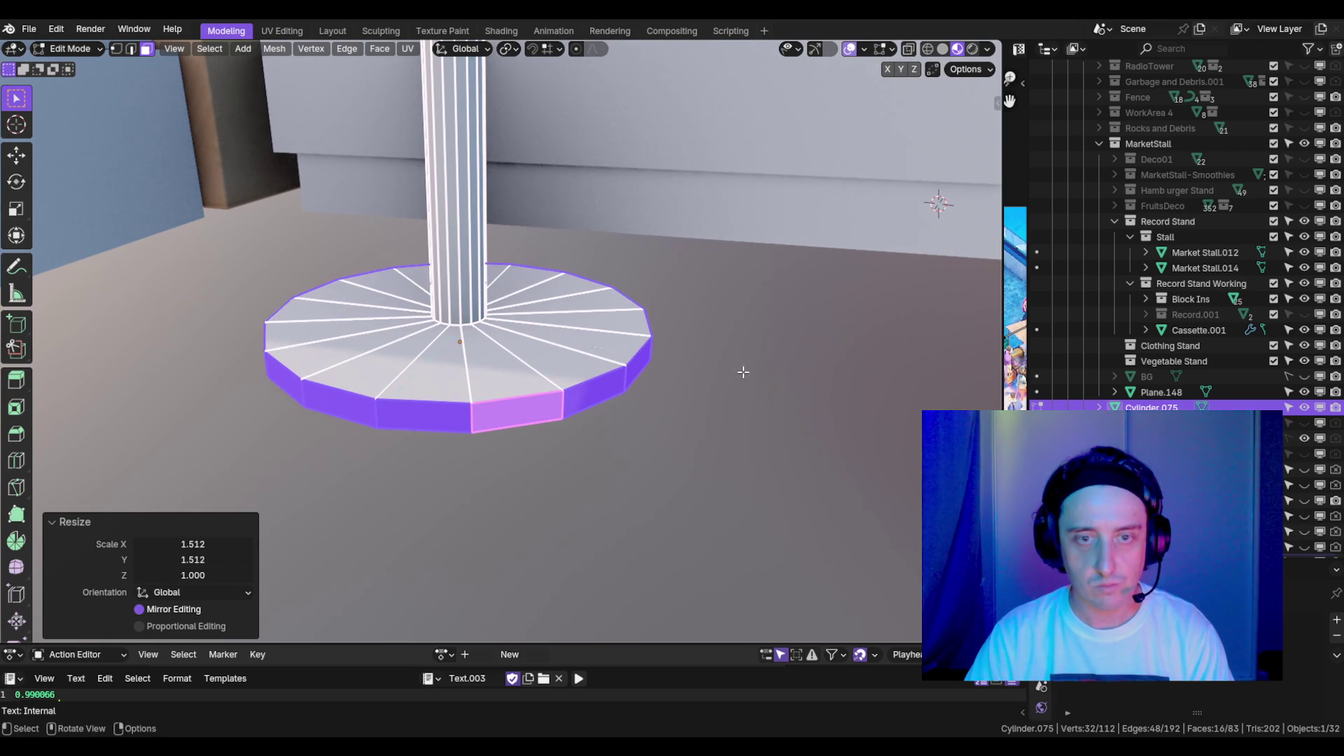
- Lower the base's top outer rim edges vertically
key("2")
left_click(595, 379, "alt")
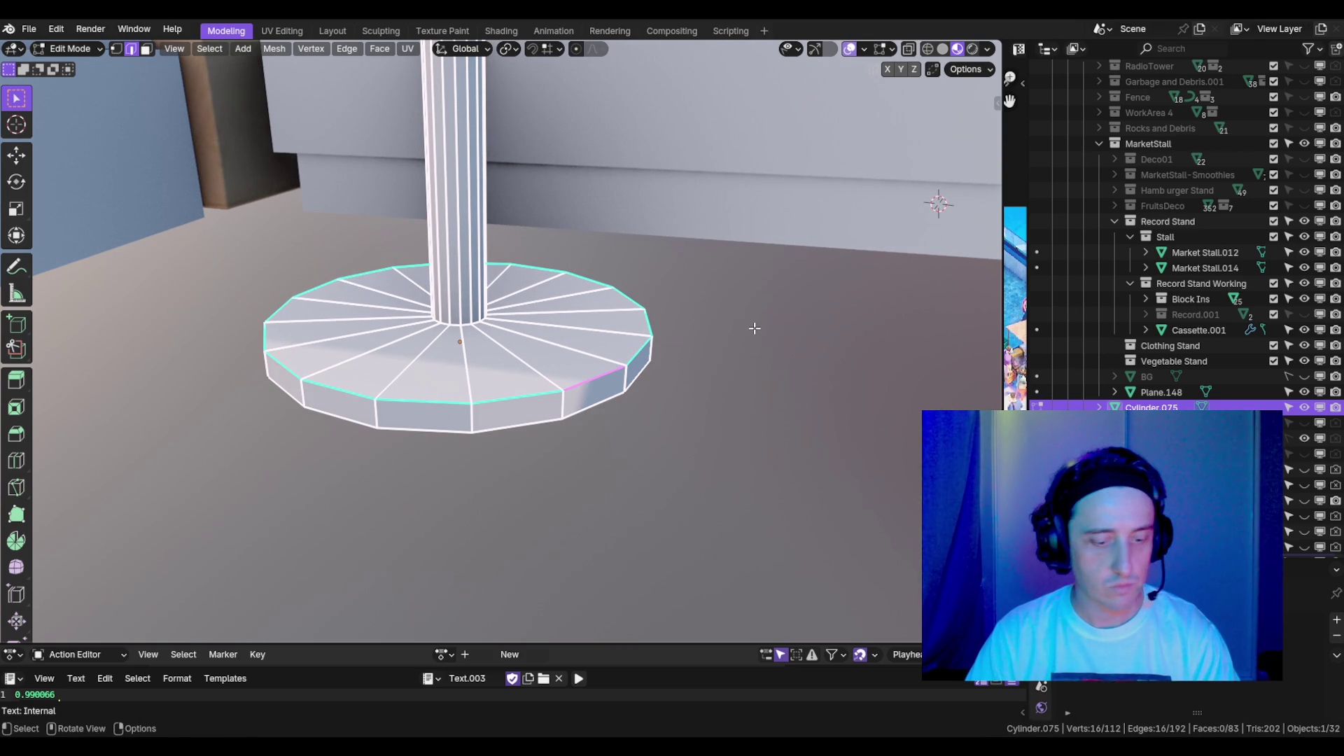
key("g")
key("z")
left_click(705, 321)
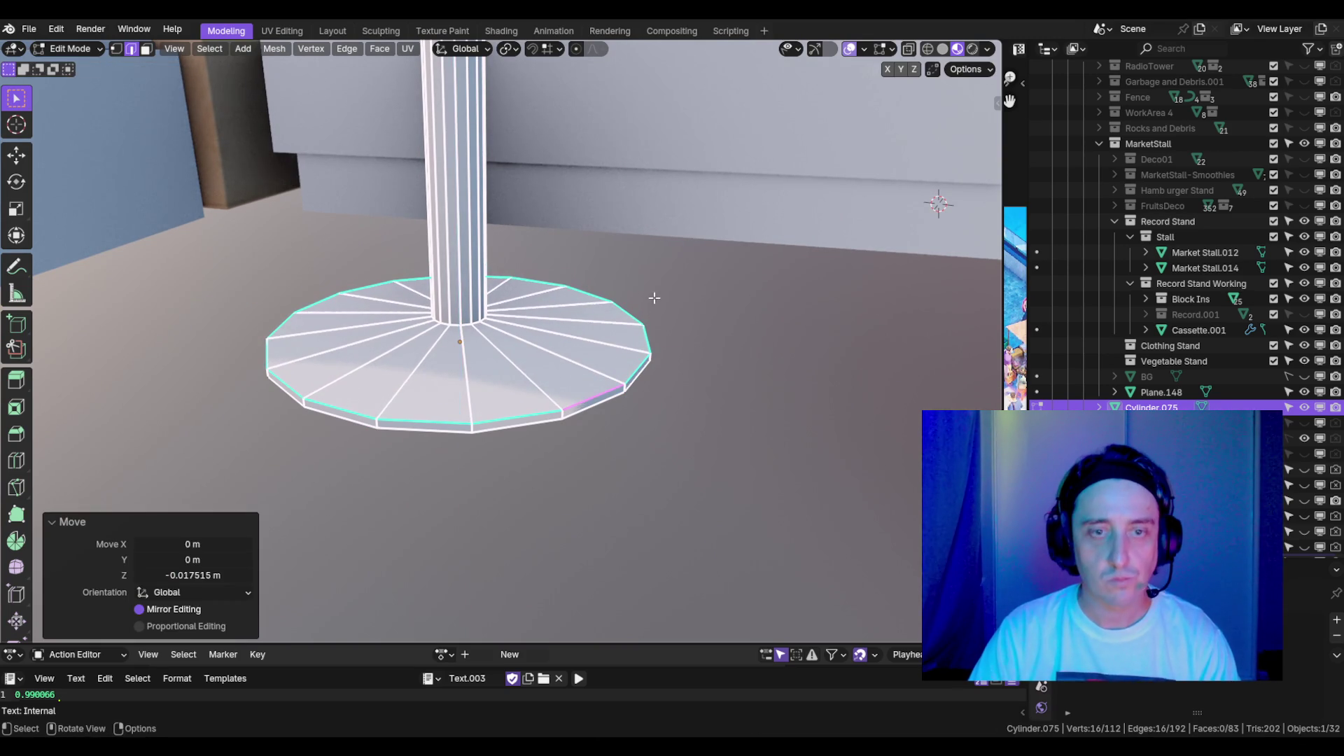
- Thin the stem's ring of faces to 0.812 width
scroll(706, 321, "down", 5)
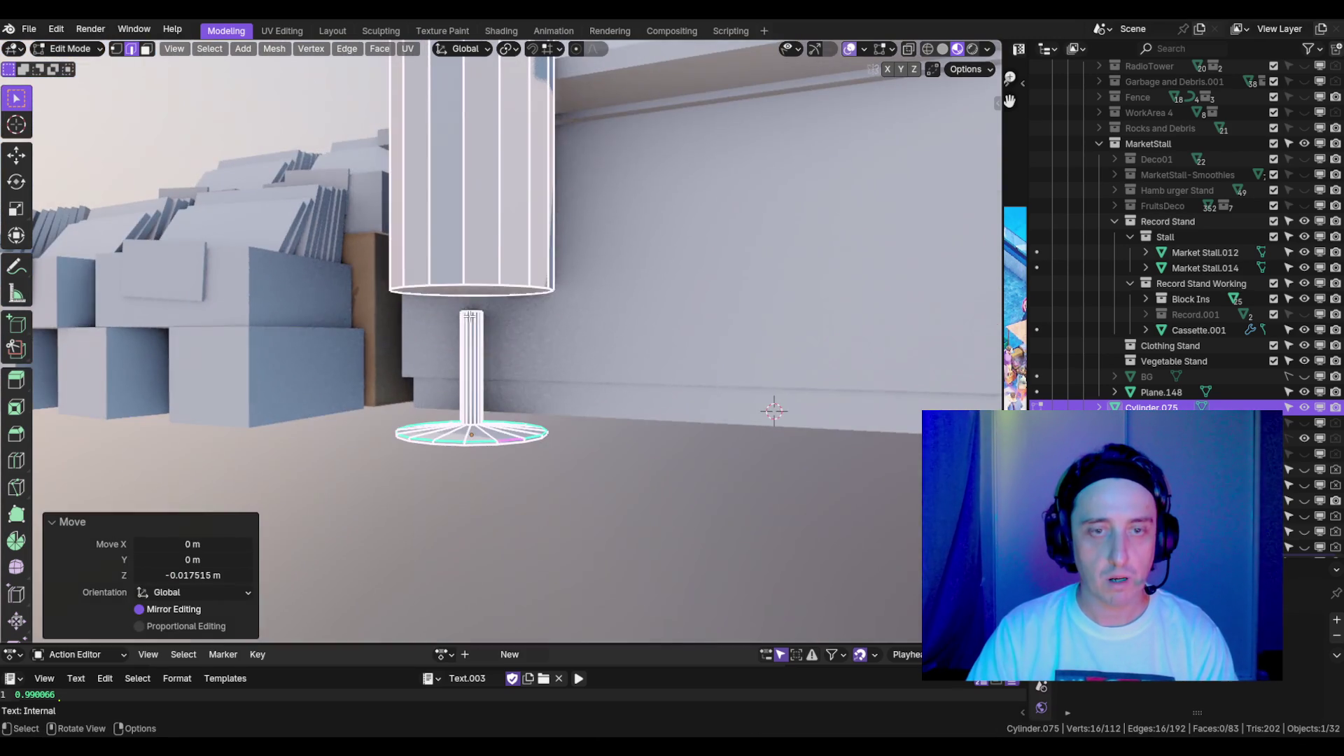
left_click(472, 316)
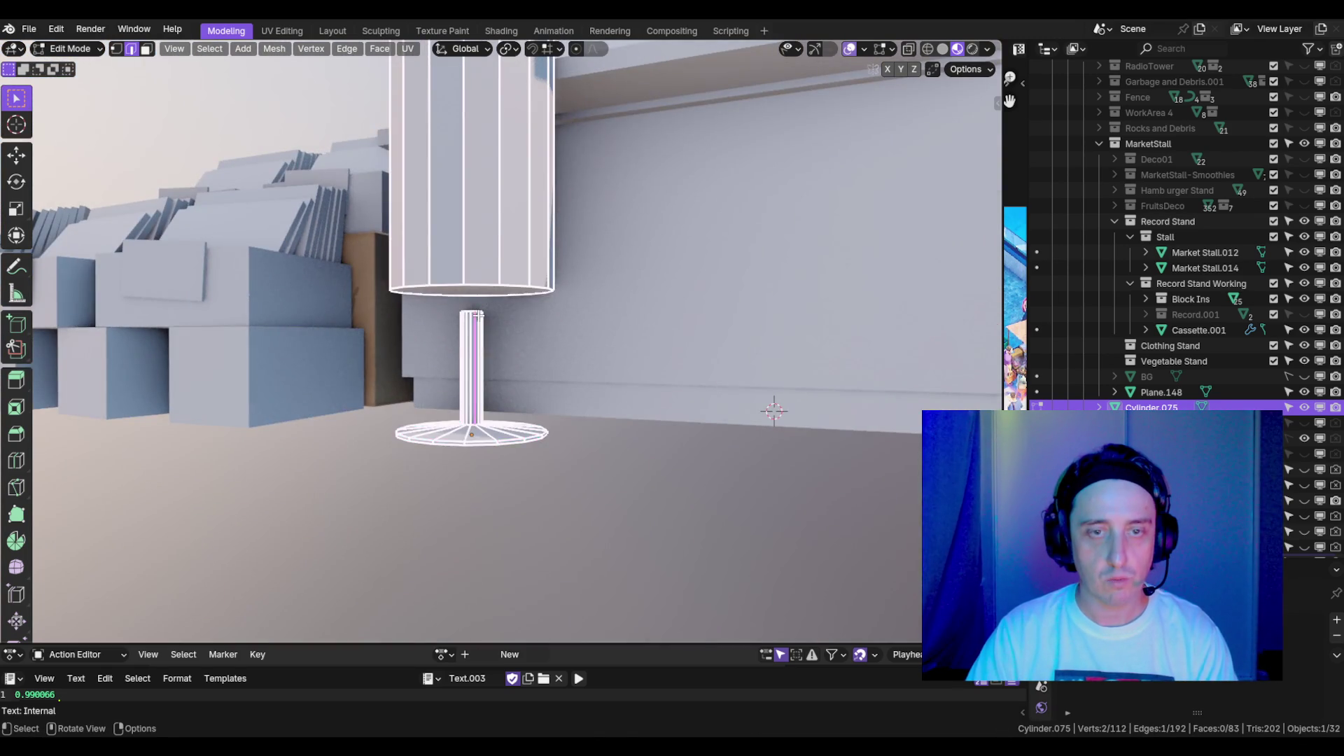
scroll(472, 316, "up", 4)
scroll(472, 316, "down", 4)
mouse_move(472, 317)
left_mouse_down()
mouse_move(433, 421)
mouse_move(492, 316)
mouse_move(597, 291)
left_mouse_up()
key("alt+a")
left_click(505, 306, "alt")
scroll(504, 306, "down", 3)
key("s")
key("shift+z")
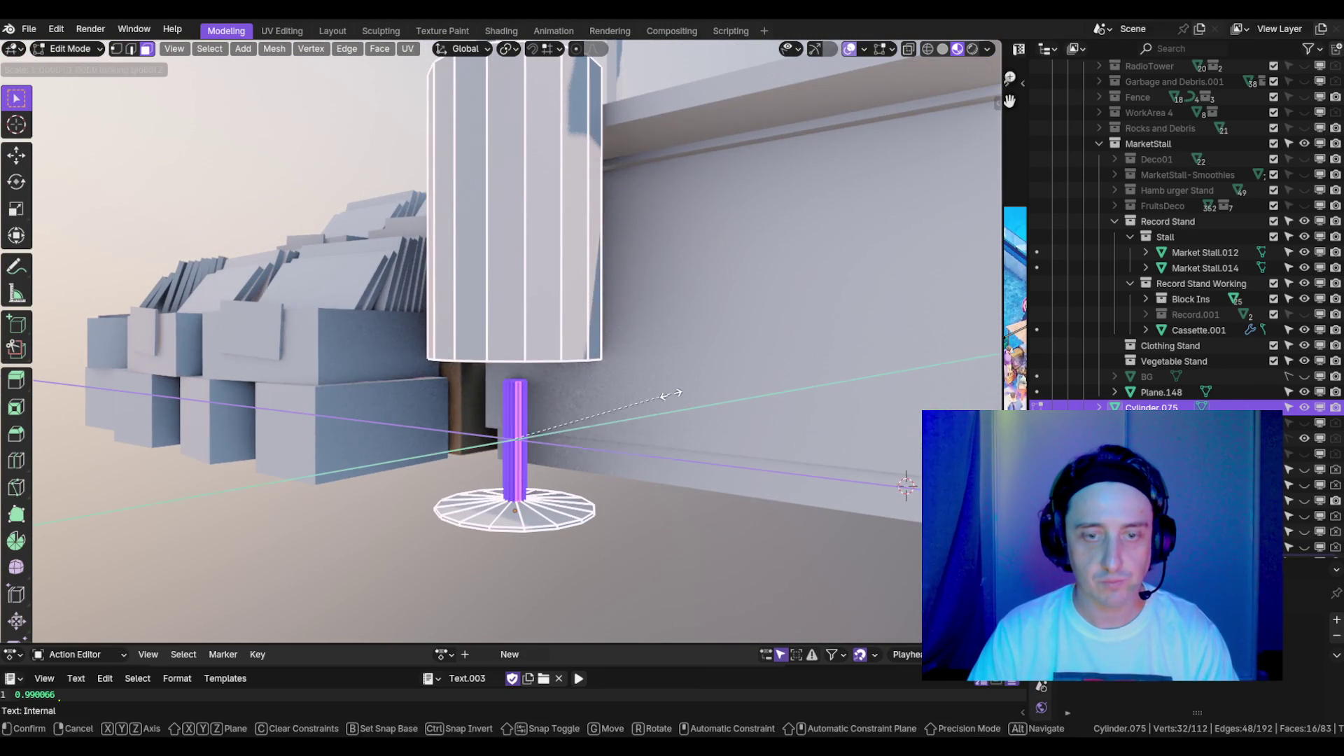
left_click(637, 389)
- Lower the cylinder's bottom face along Z to its new height
scroll(637, 364, "up", 5)
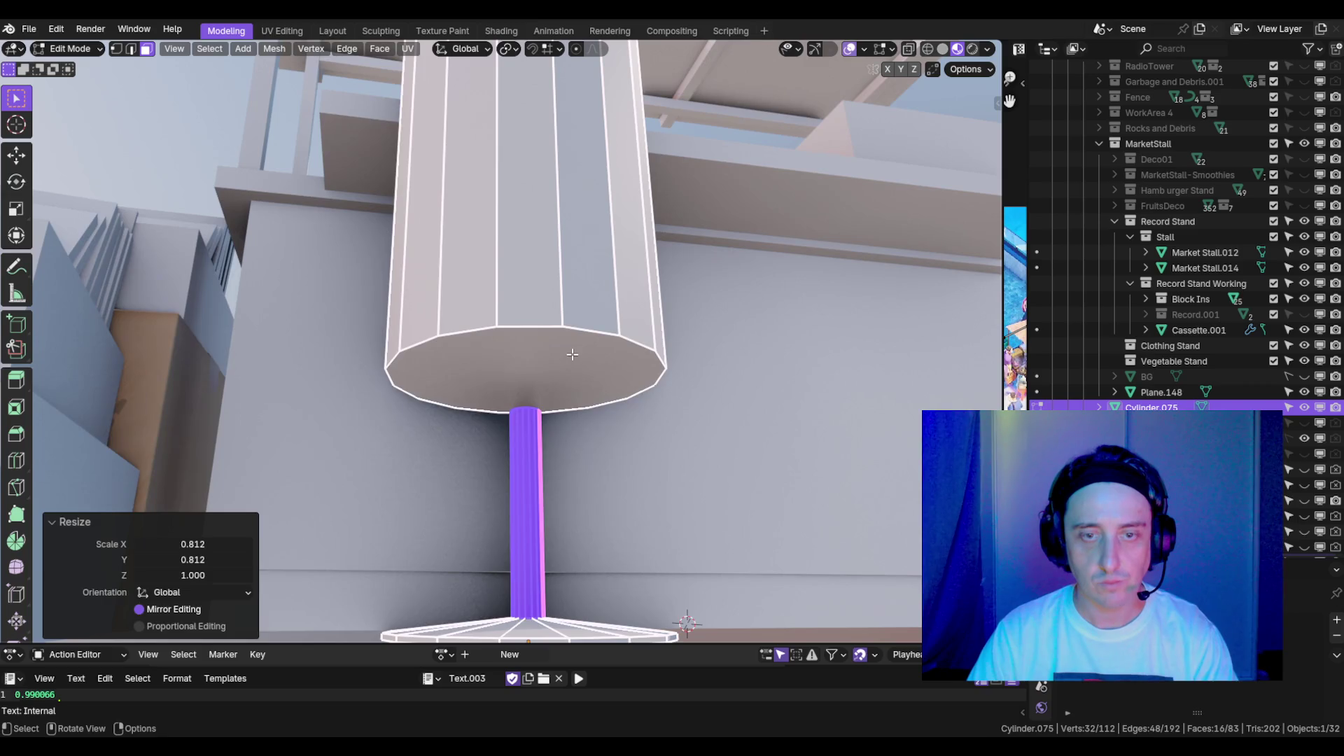
left_click(639, 333)
left_click_drag(639, 334, 616, 364)
key("g")
key("z")
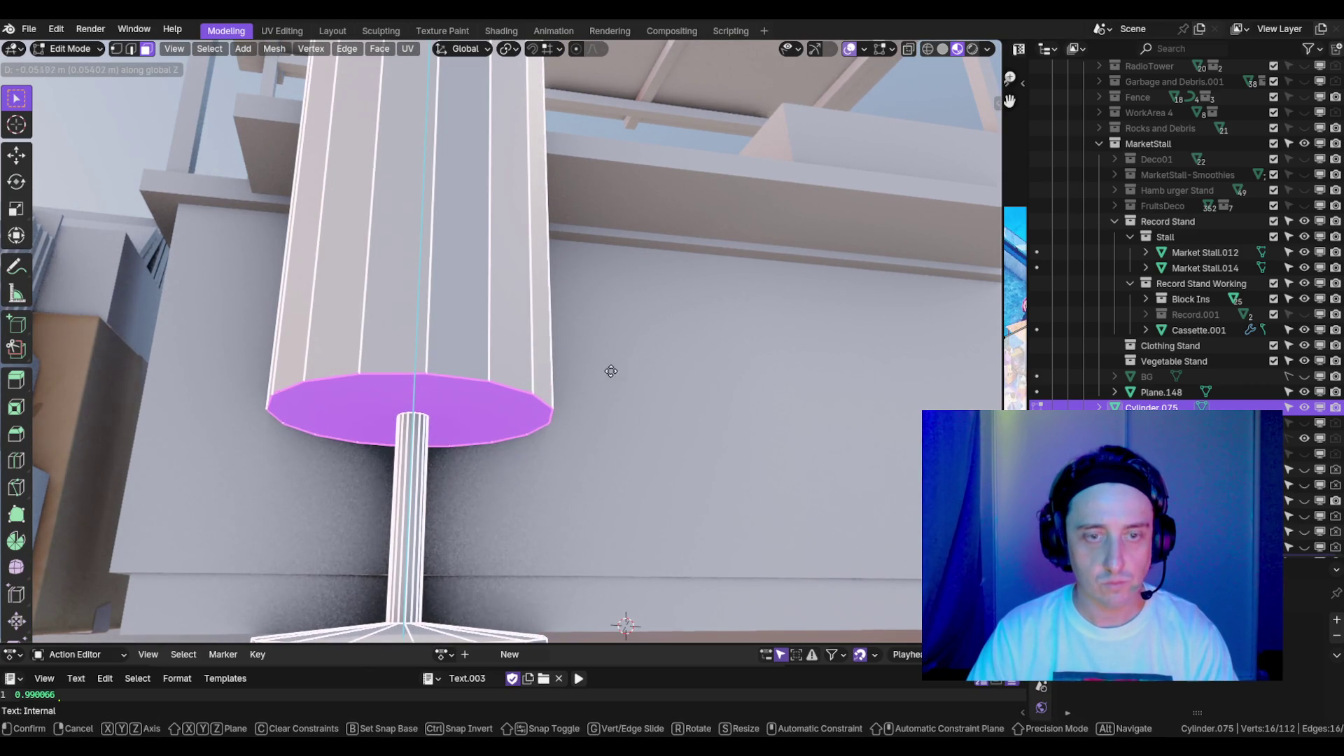
left_click(611, 396)
scroll(560, 490, "down", 4)
mouse_move(560, 490)
left_mouse_down()
mouse_move(601, 550)
mouse_move(521, 496)
mouse_move(642, 442)
left_mouse_up()
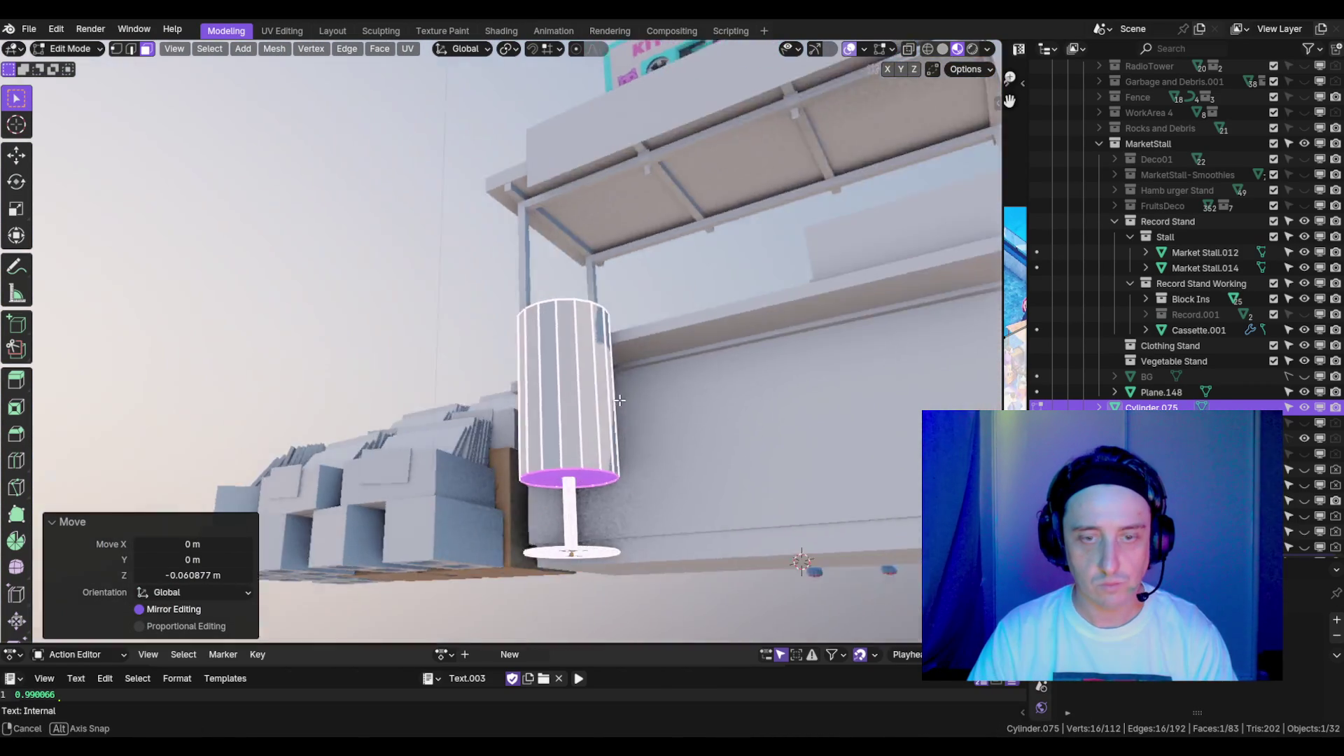
key("g")
key("z")
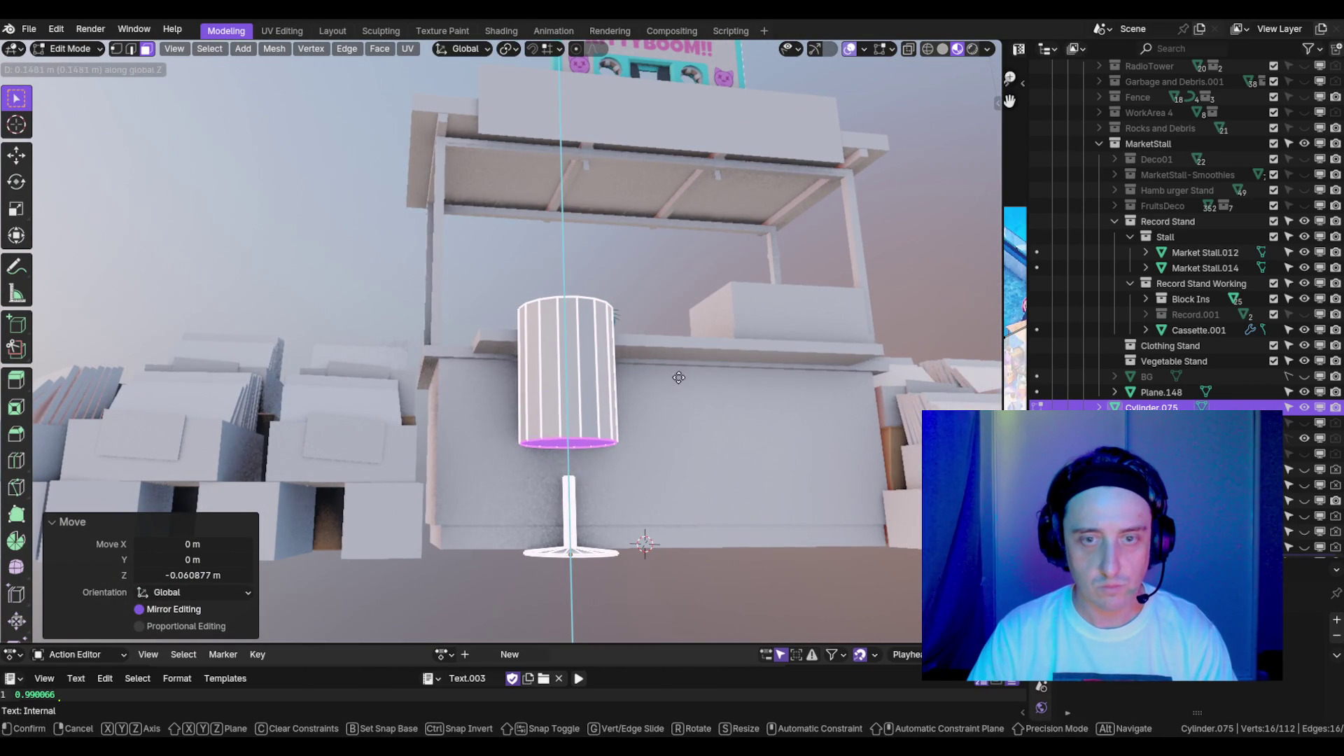
left_click(679, 378)
- Move the cylinder's top face along Z to re-height the display
mouse_move(678, 379)
left_mouse_down()
mouse_move(658, 450)
mouse_move(633, 463)
left_mouse_up()
left_click(516, 420)
mouse_move(517, 420)
left_mouse_down()
mouse_move(558, 319)
mouse_move(525, 364)
left_mouse_up()
key("g")
key("z")
left_click(559, 317)
- Raise the stem's top ring to meet the cylinder, then duplicate the bottom face
left_click(523, 367)
scroll(523, 367, "up", 5)
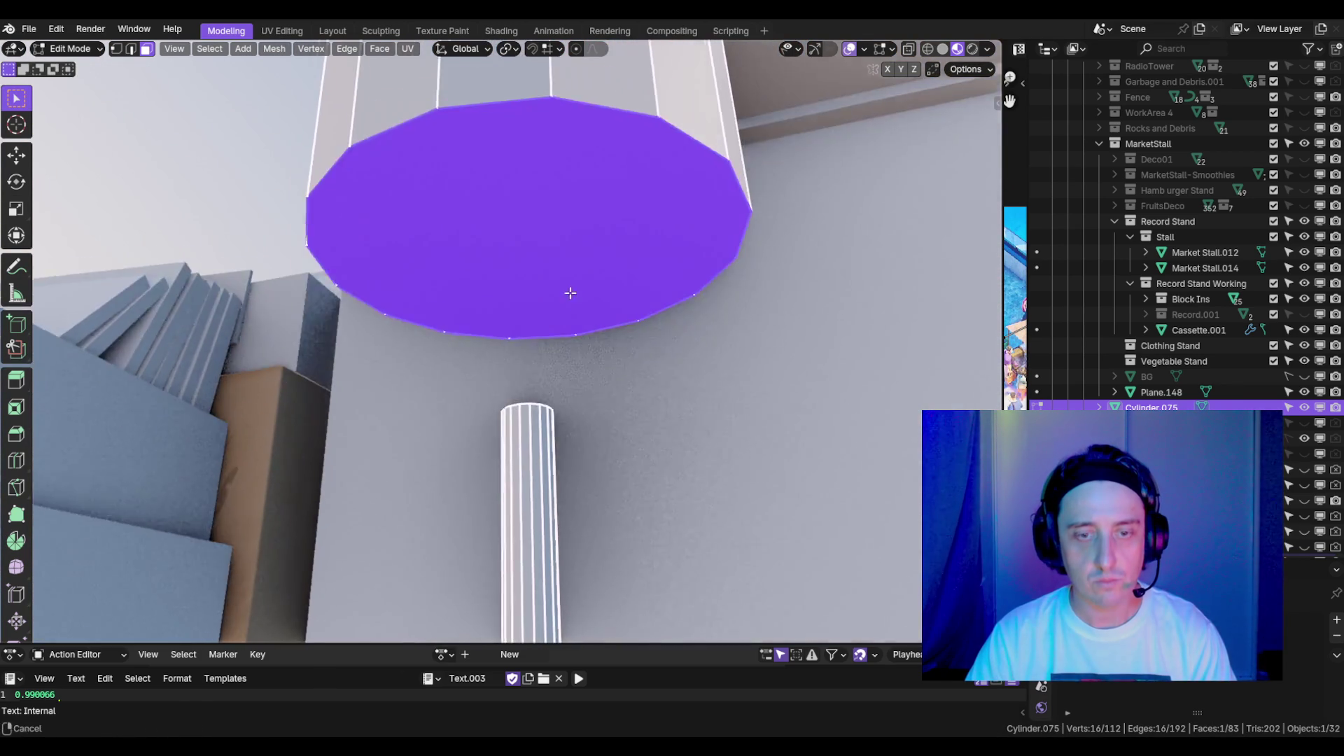
left_click_drag(560, 315, 569, 438)
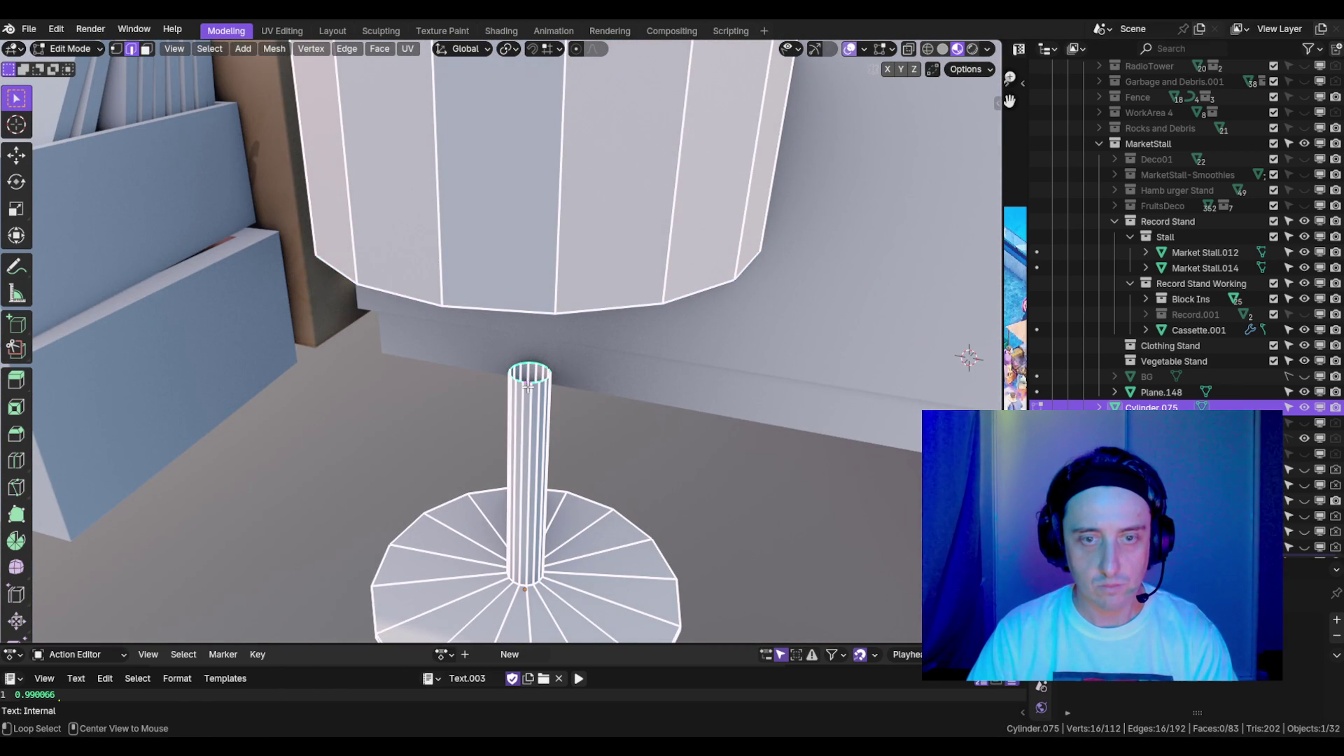
left_click_drag(528, 385, 651, 294)
key("g")
key("z")
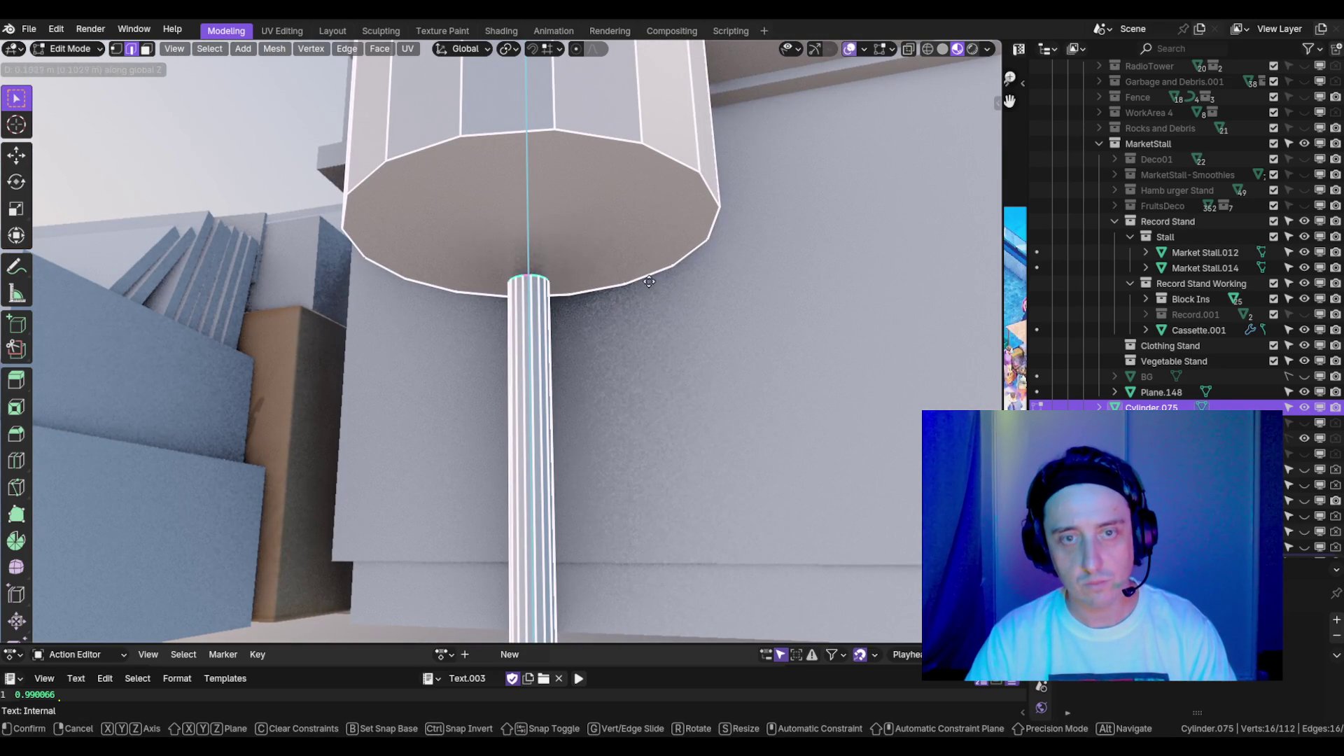
left_click(652, 263)
key("3")
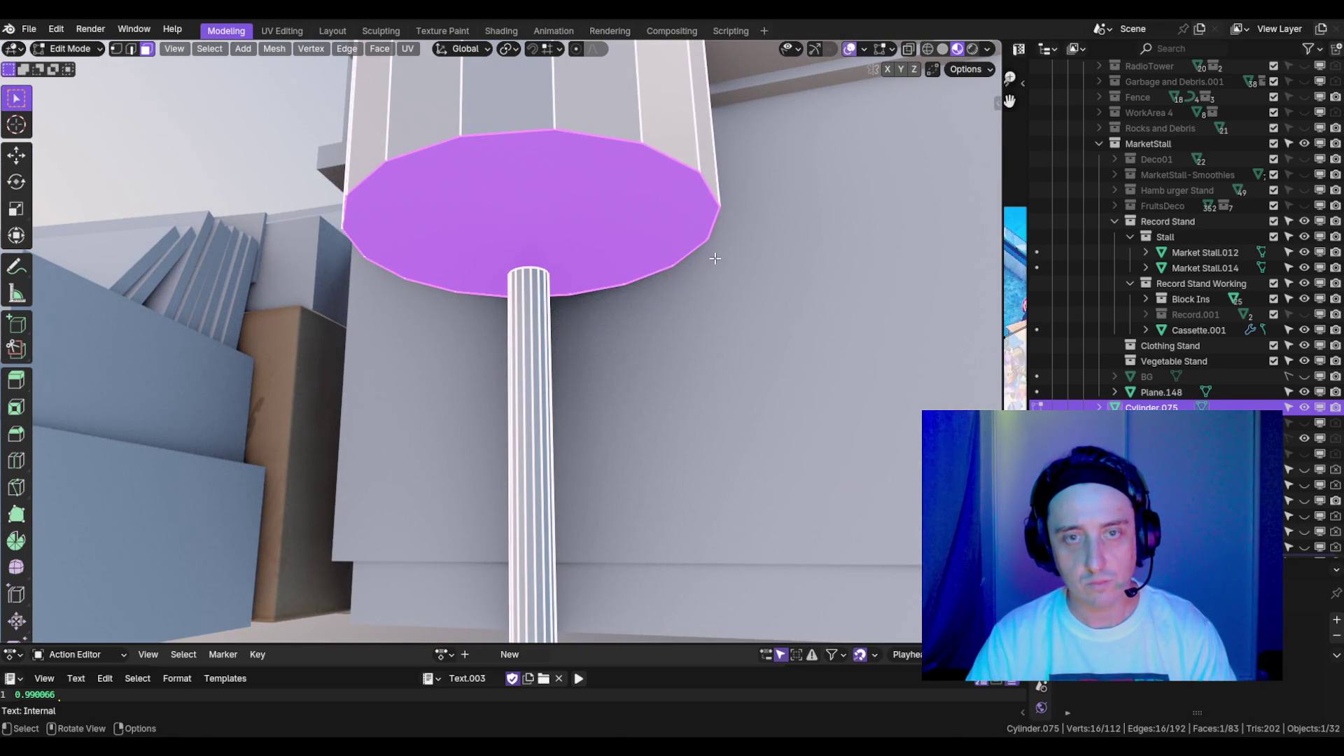
key("shift+d")
- Place the duplicated bottom face just below and shrink it to 0.466
key("z")
left_click(727, 308)
key("s")
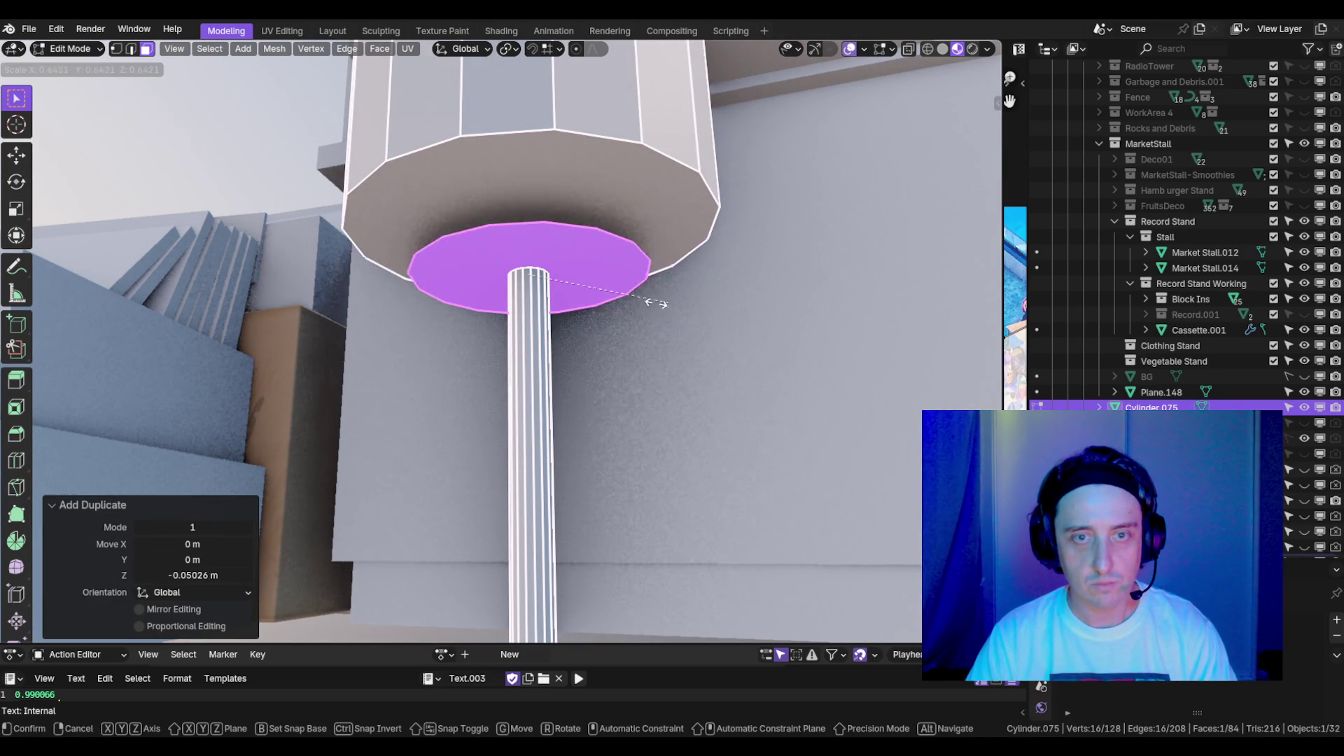
left_click(635, 301)
mouse_move(633, 222)
left_mouse_down()
mouse_move(648, 294)
mouse_move(744, 360)
mouse_move(715, 294)
mouse_move(678, 343)
mouse_move(700, 301)
mouse_move(760, 280)
left_mouse_up()
key("g")
key("z")
left_click(637, 298)
- Widen the new face to 1.595 and extrude it downward
key("s")
left_click(715, 294)
key("g")
key("z")
left_click(672, 331)
- Flare the extruded face to 1.208 and set the collar's final height
key("s")
left_click(763, 272)
key("g")
key("z")
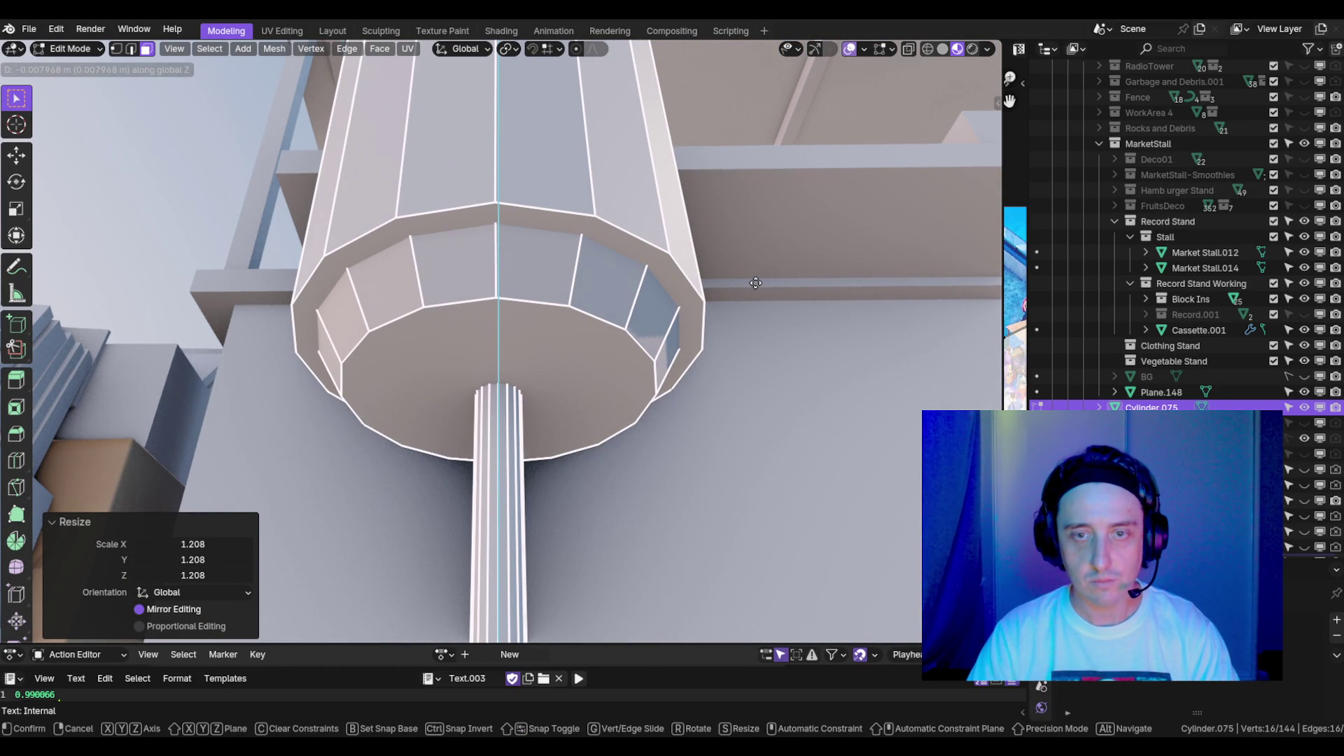
left_click(756, 282)
scroll(756, 283, "down", 5)
mouse_move(756, 283)
left_mouse_down()
mouse_move(802, 429)
mouse_move(418, 313)
mouse_move(582, 341)
mouse_move(560, 363)
left_mouse_up()
scroll(648, 317, "up", 2)
scroll(648, 317, "down", 4)
scroll(498, 403, "up", 3)
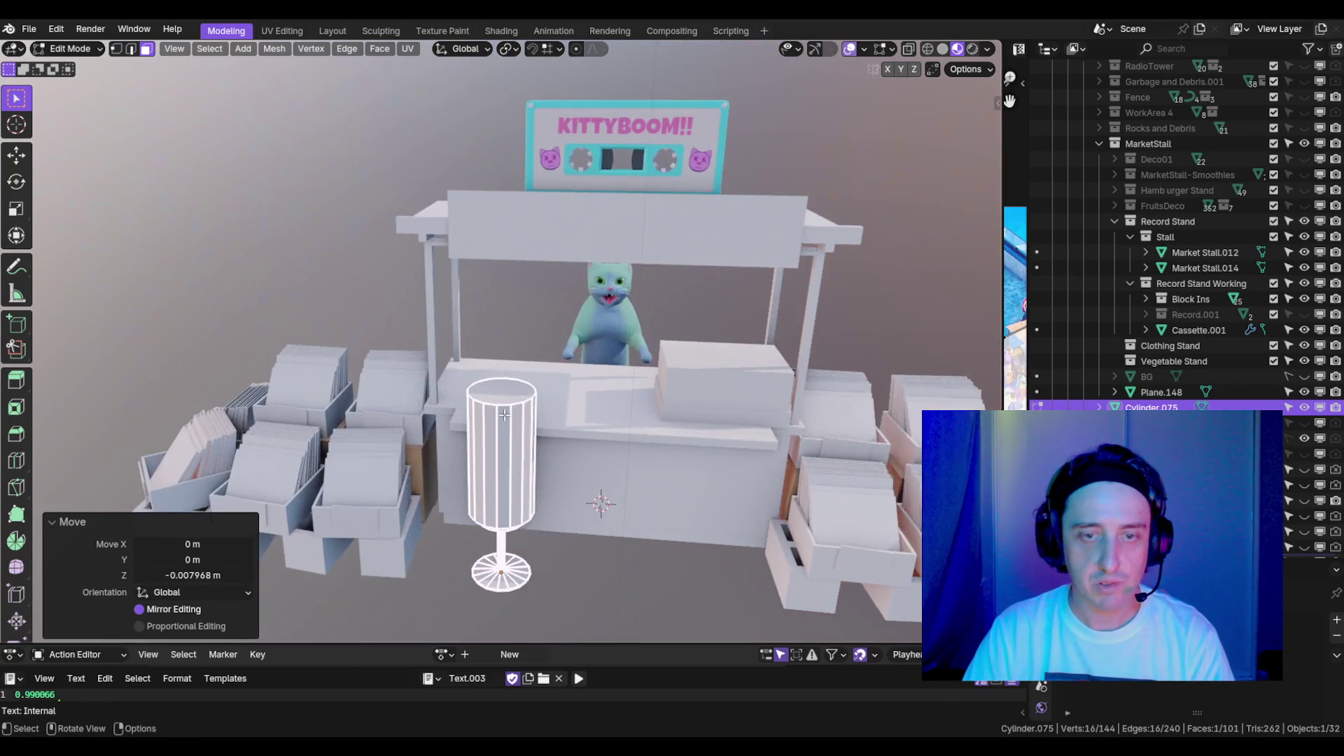
scroll(498, 403, "up", 2)
left_click(513, 443)
- Duplicate the top face upward, widen it to 1.266, and extrude it into a lid
left_click_drag(513, 443, 600, 428)
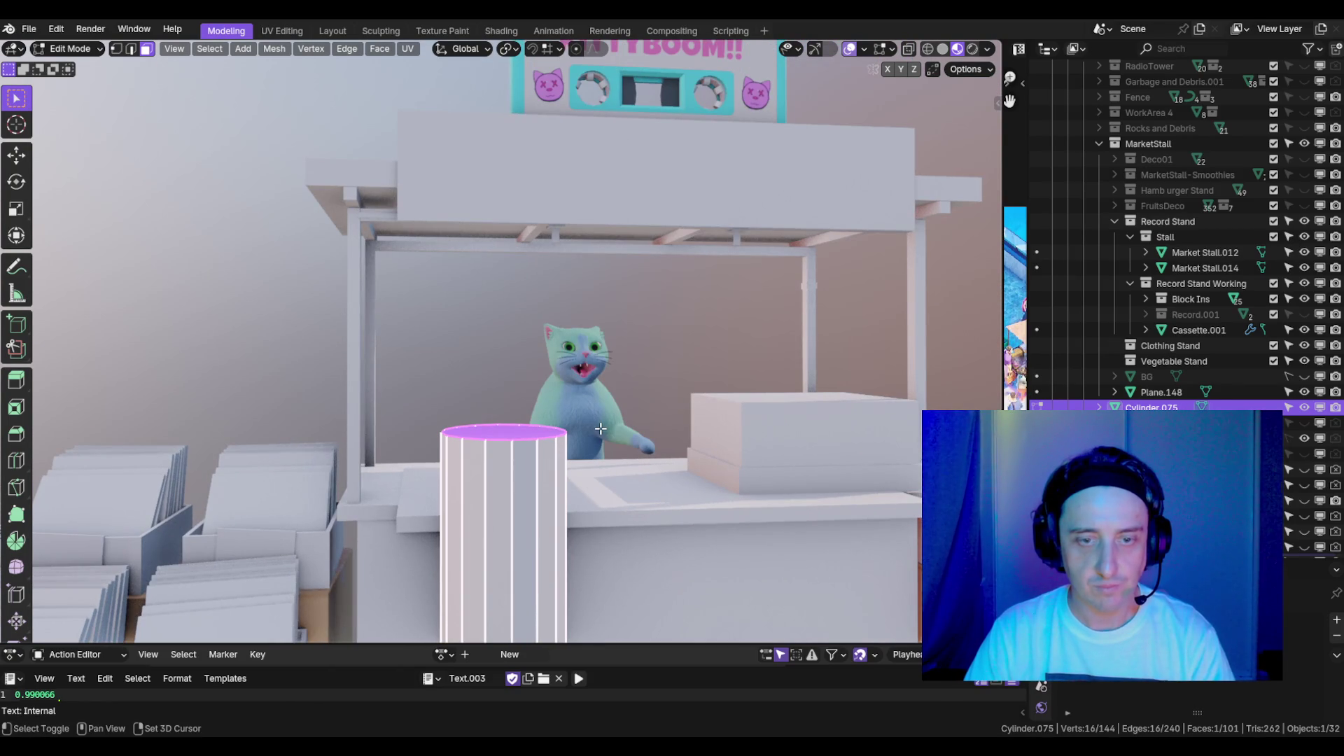
key("shift+d")
left_click(619, 404)
key("s")
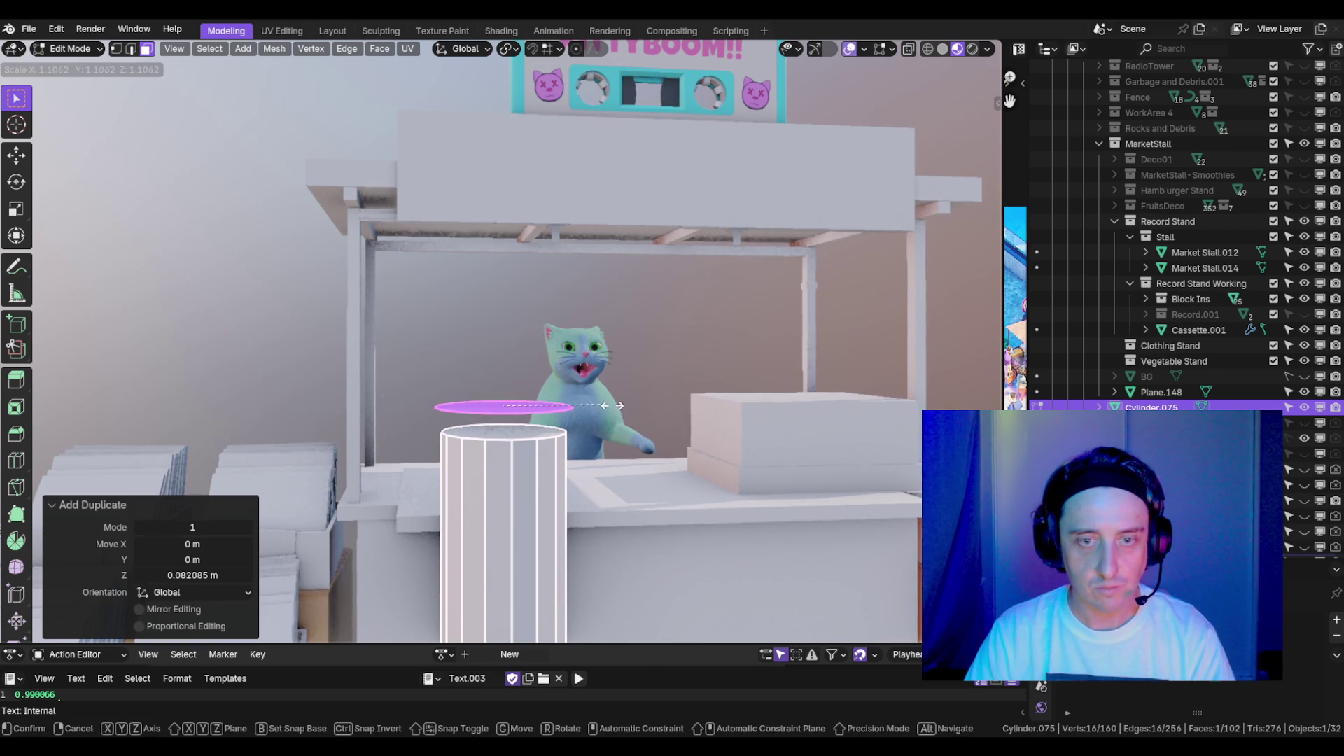
left_click(624, 402)
key("e")
left_click(624, 402)
- Grow the lid selection, lower it onto the cylinder, and return to Object Mode
scroll(509, 373, "down", 4)
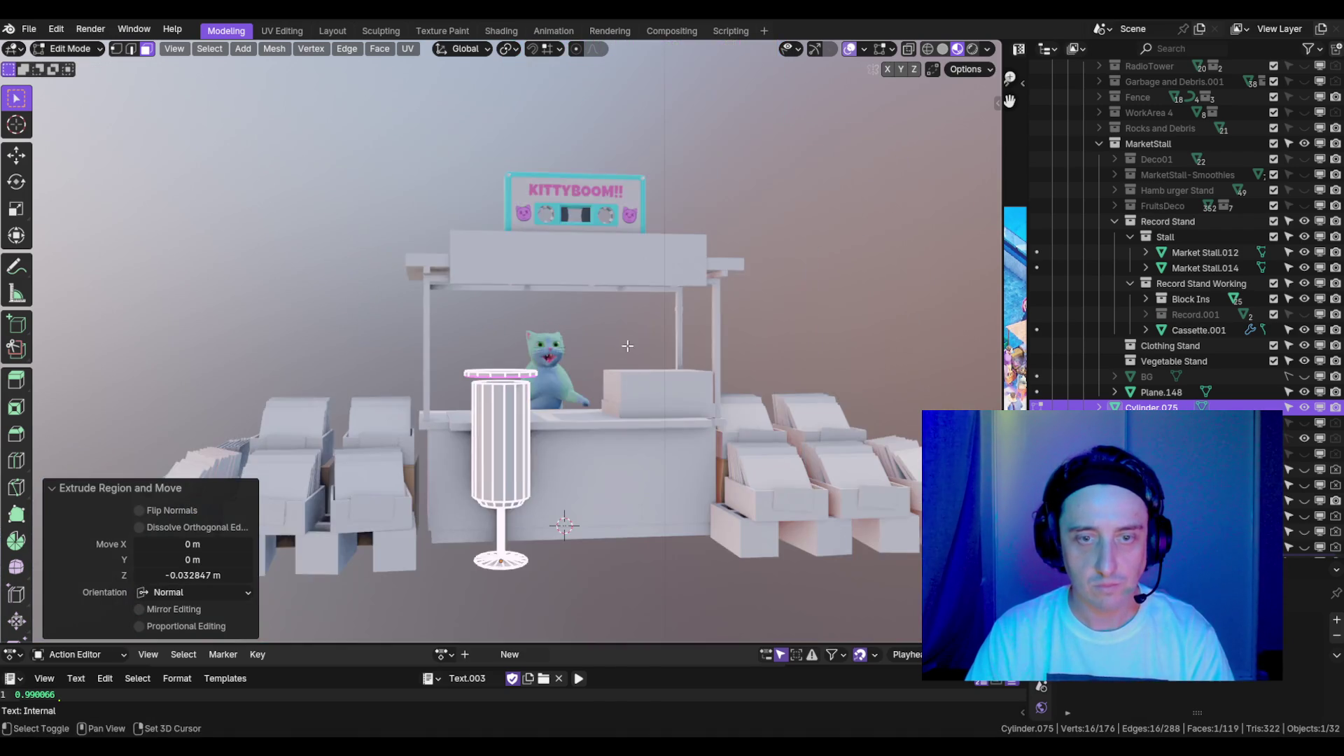
scroll(546, 367, "up", 4)
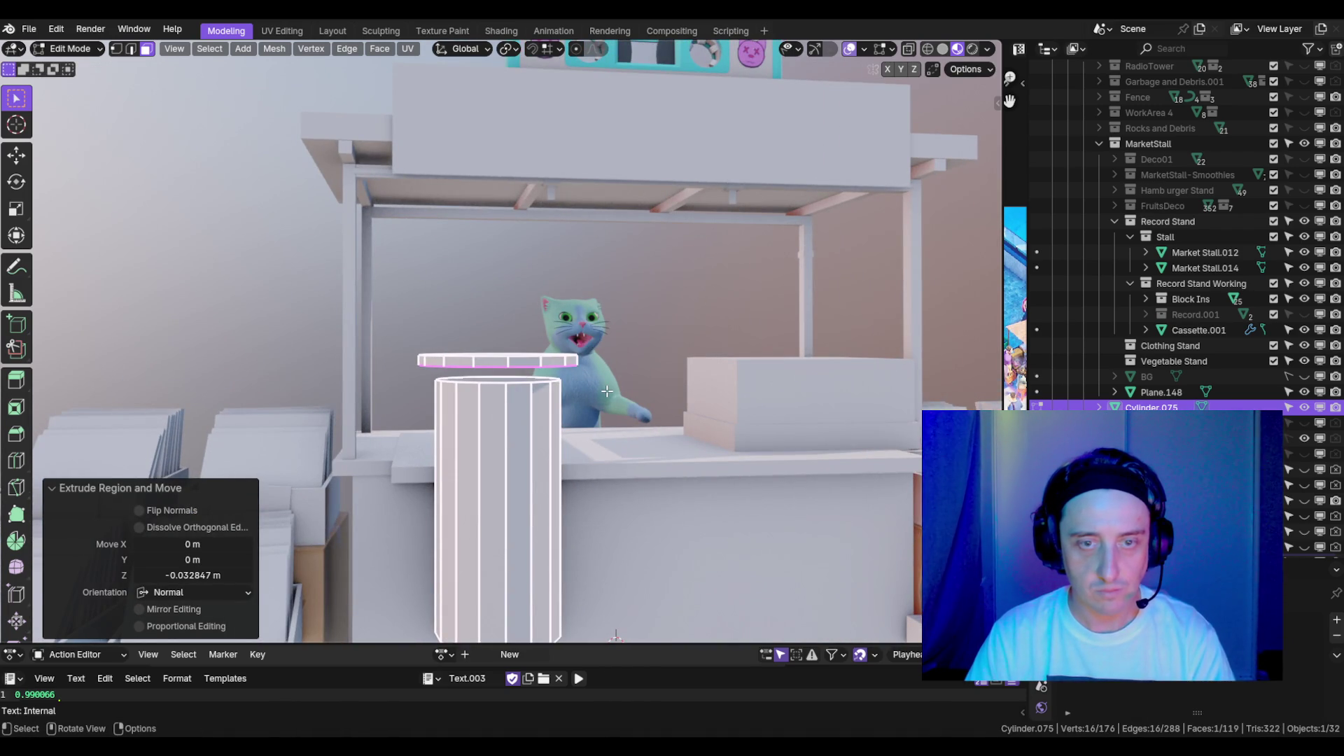
key("ctrl+KP_Add")
key("g")
key("z")
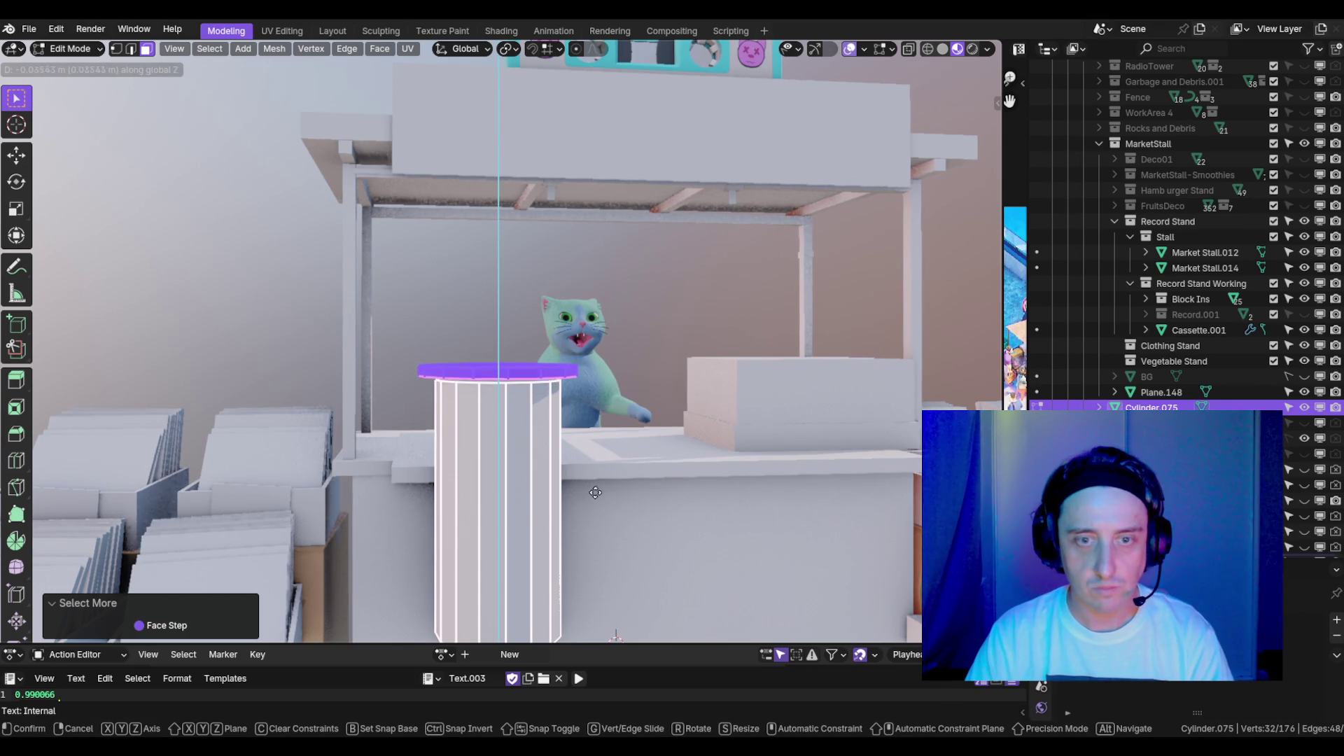
left_click(588, 570)
scroll(640, 314, "down", 5)
key("Tab")
mouse_move(698, 330)
left_mouse_down()
mouse_move(651, 352)
mouse_move(593, 348)
left_mouse_up()
- Duplicate the KittyBoom cassette sign and place the copy beside the stall
left_click(579, 255)
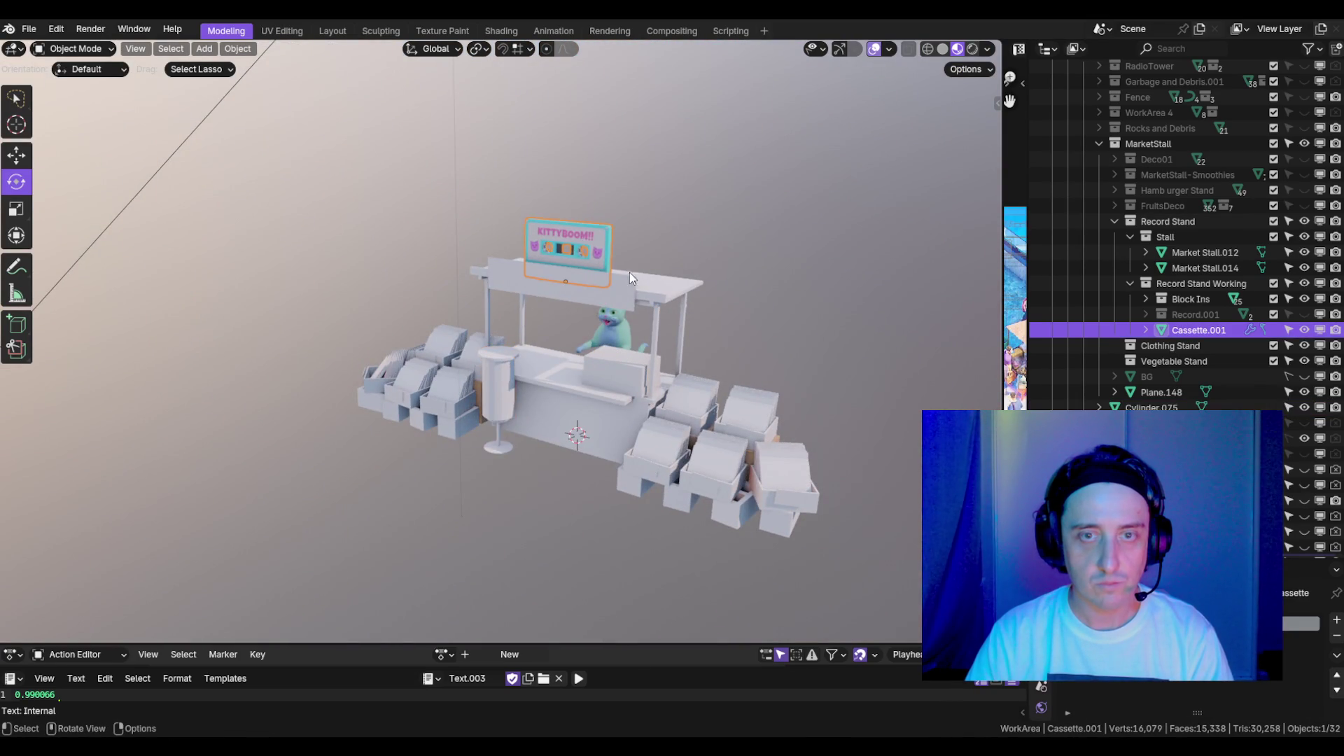
left_click_drag(579, 256, 671, 323)
key("shift+d")
key("y")
left_click(548, 372)
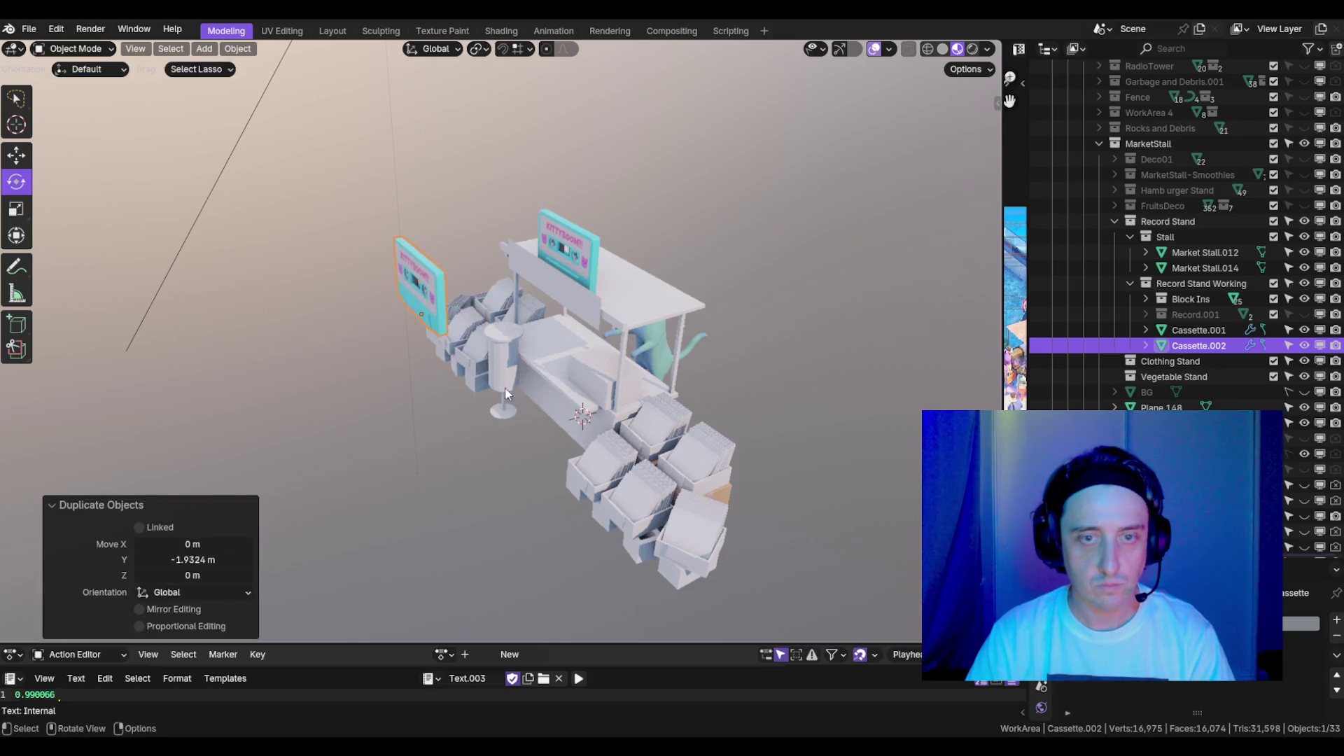
scroll(506, 388, "up", 5)
left_click_drag(365, 385, 624, 329)
scroll(658, 318, "up", 2)
key("g")
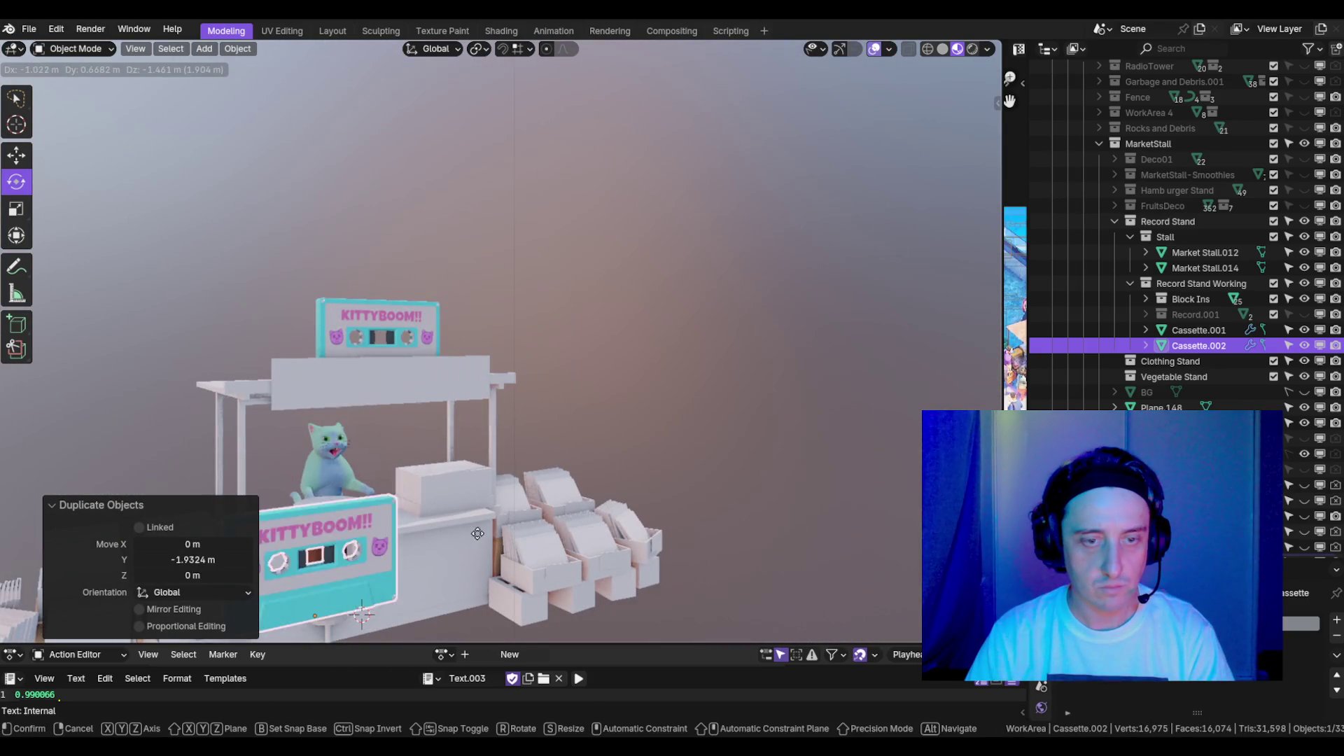
left_click(695, 478)
- Snap the 3D cursor to the cylinder and the cassette copy to the cursor
left_click_drag(694, 477, 523, 519)
left_click(463, 484)
mouse_move(463, 484)
left_mouse_down()
mouse_move(561, 498)
mouse_move(545, 488)
left_mouse_up()
key("shift+s")
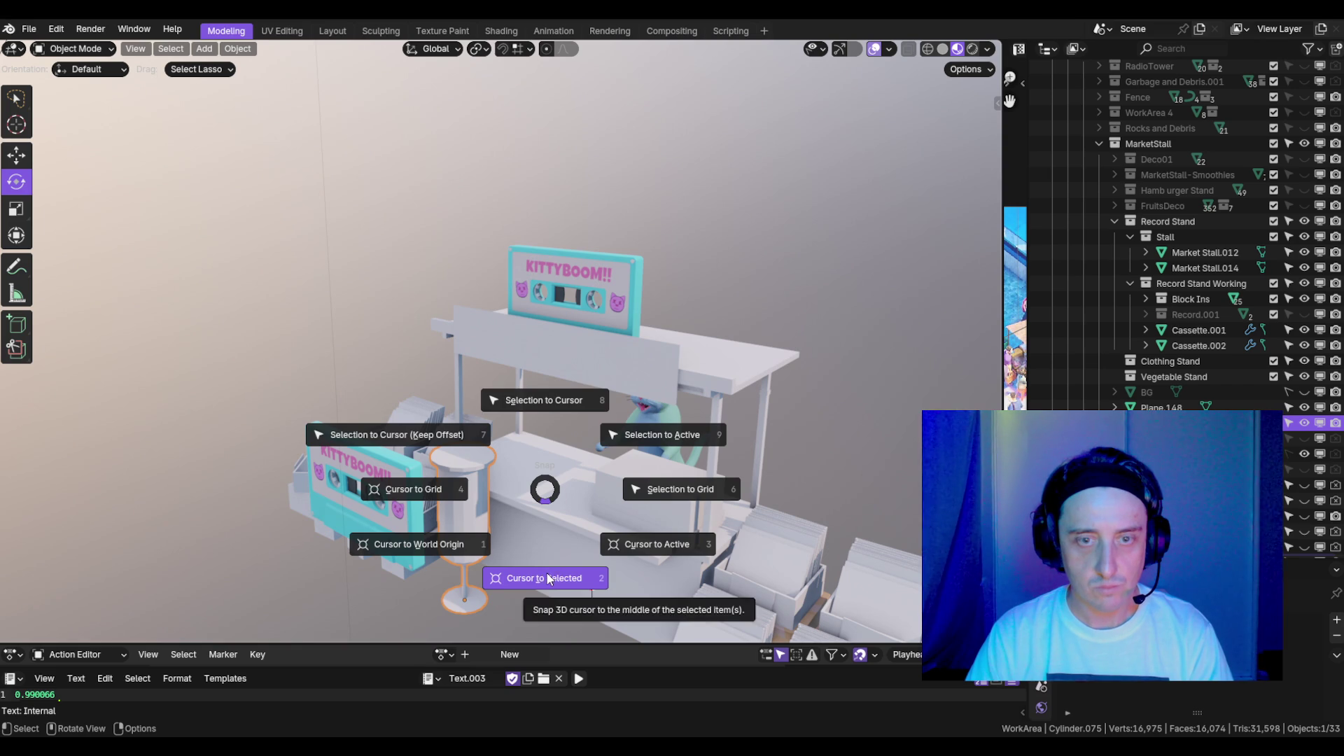
left_click(564, 578)
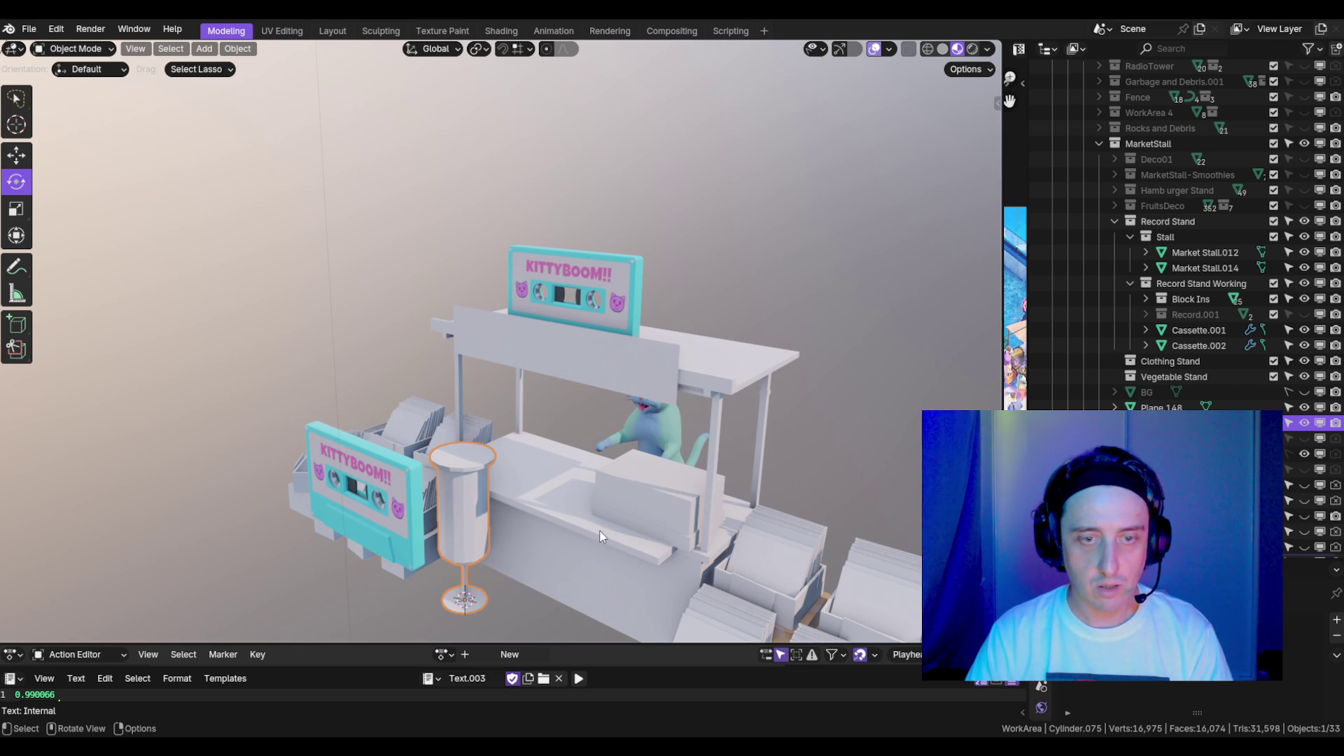
left_click(365, 473)
key("shift+s")
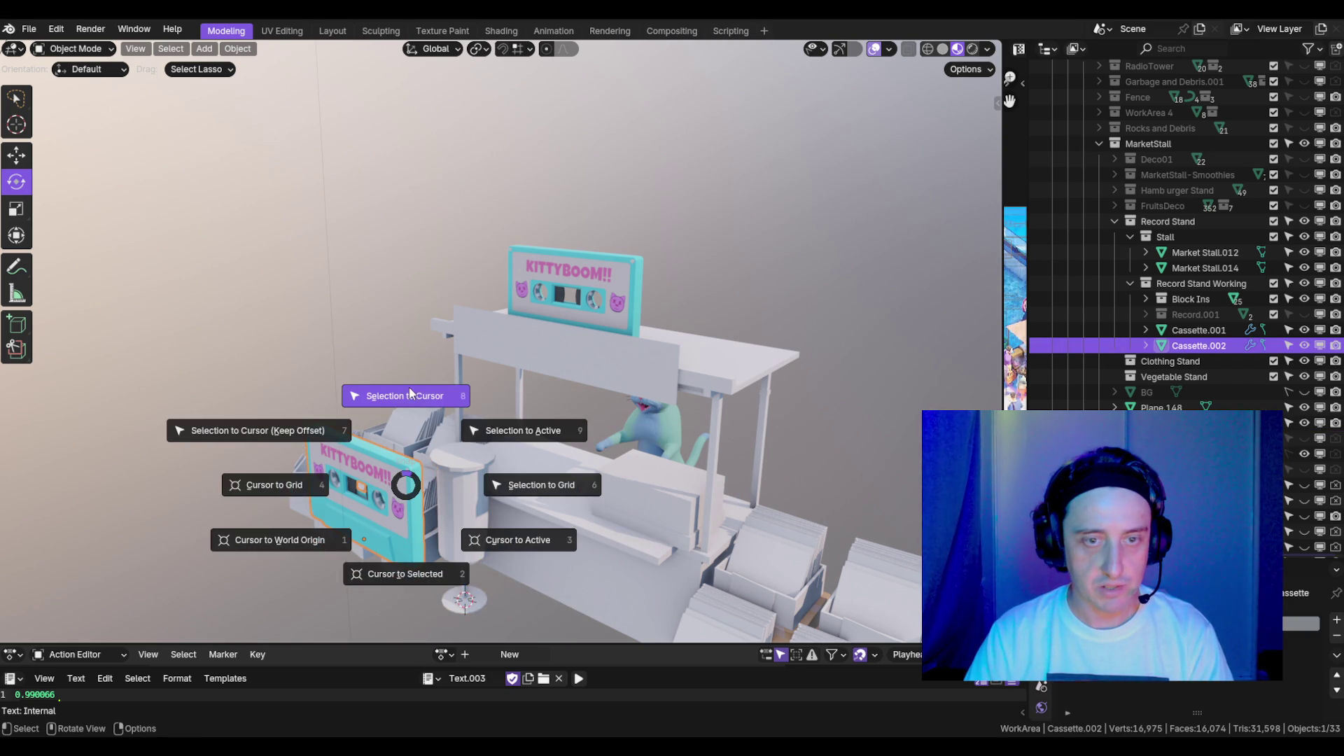
left_click(409, 389)
- Move the cassette copy in front of the cylinder, raise it, and shrink it to 0.138
scroll(473, 465, "up", 5)
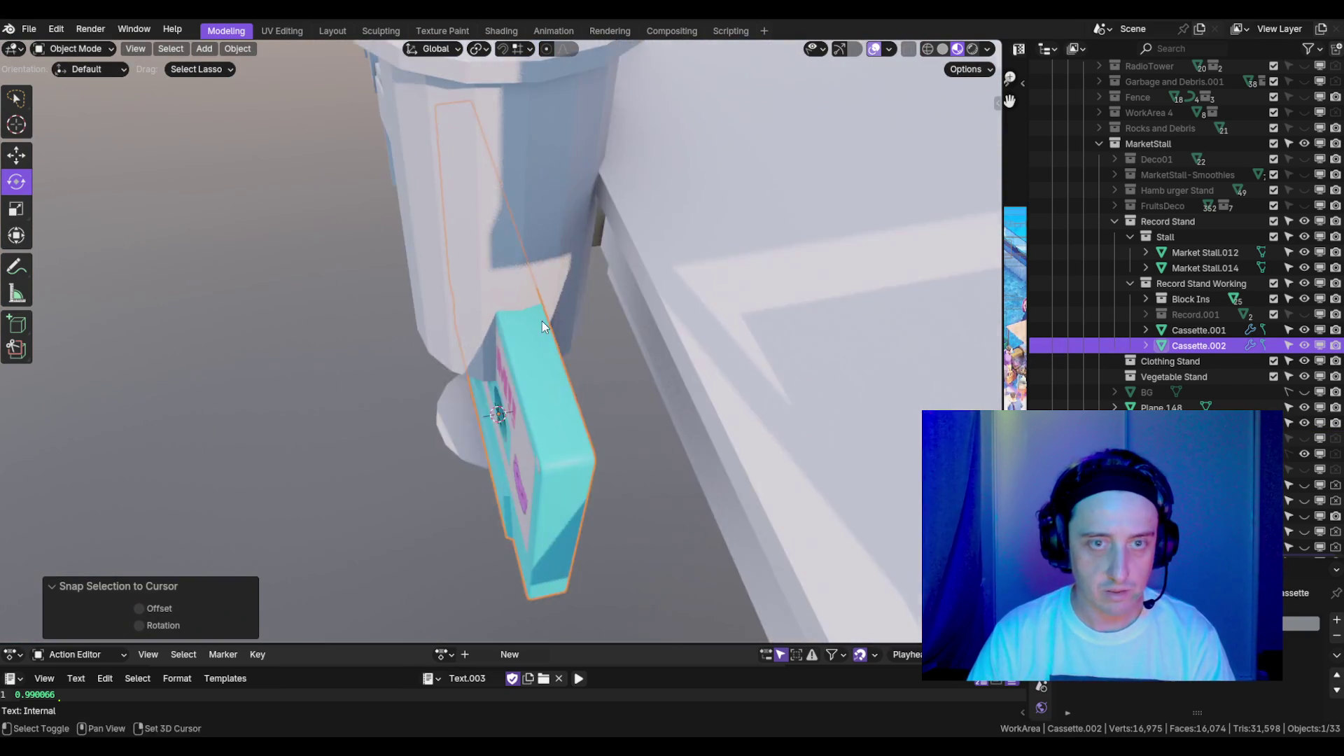
key("g")
key("y")
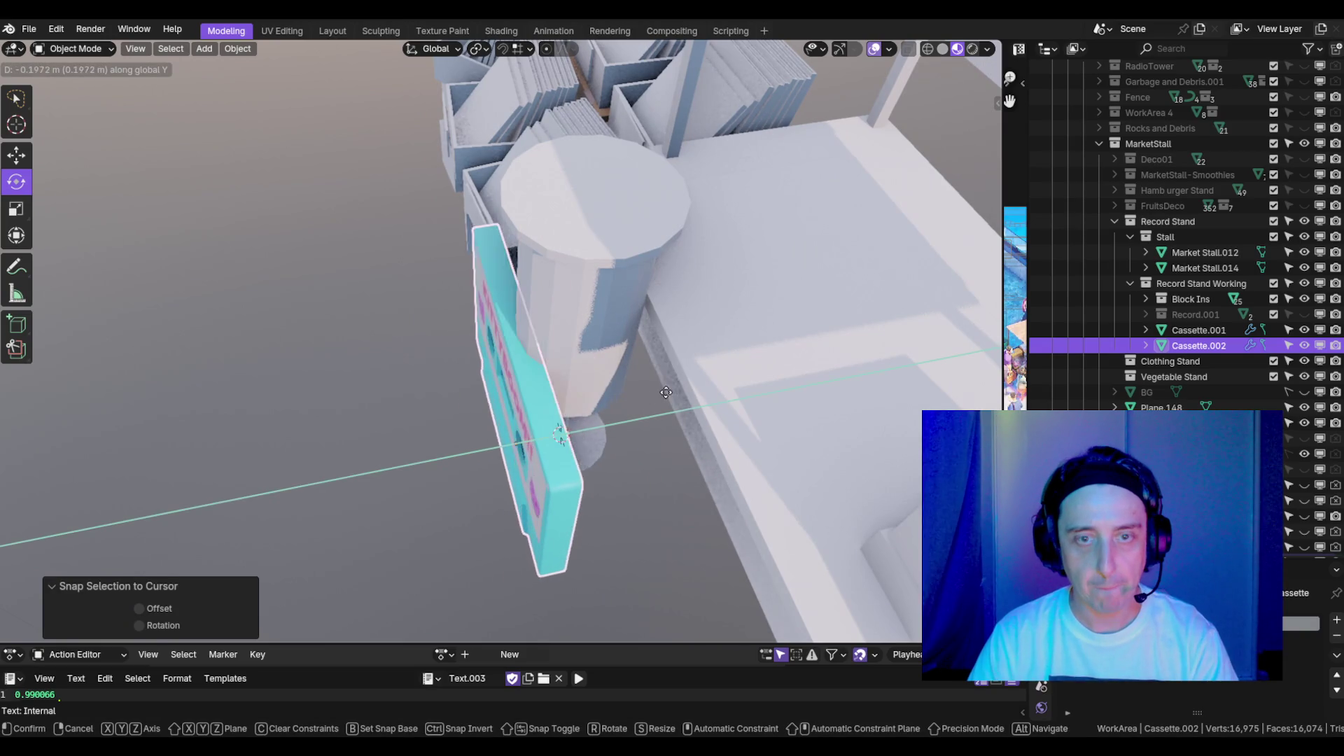
left_click(595, 449)
key("KP_1")
key("g")
key("z")
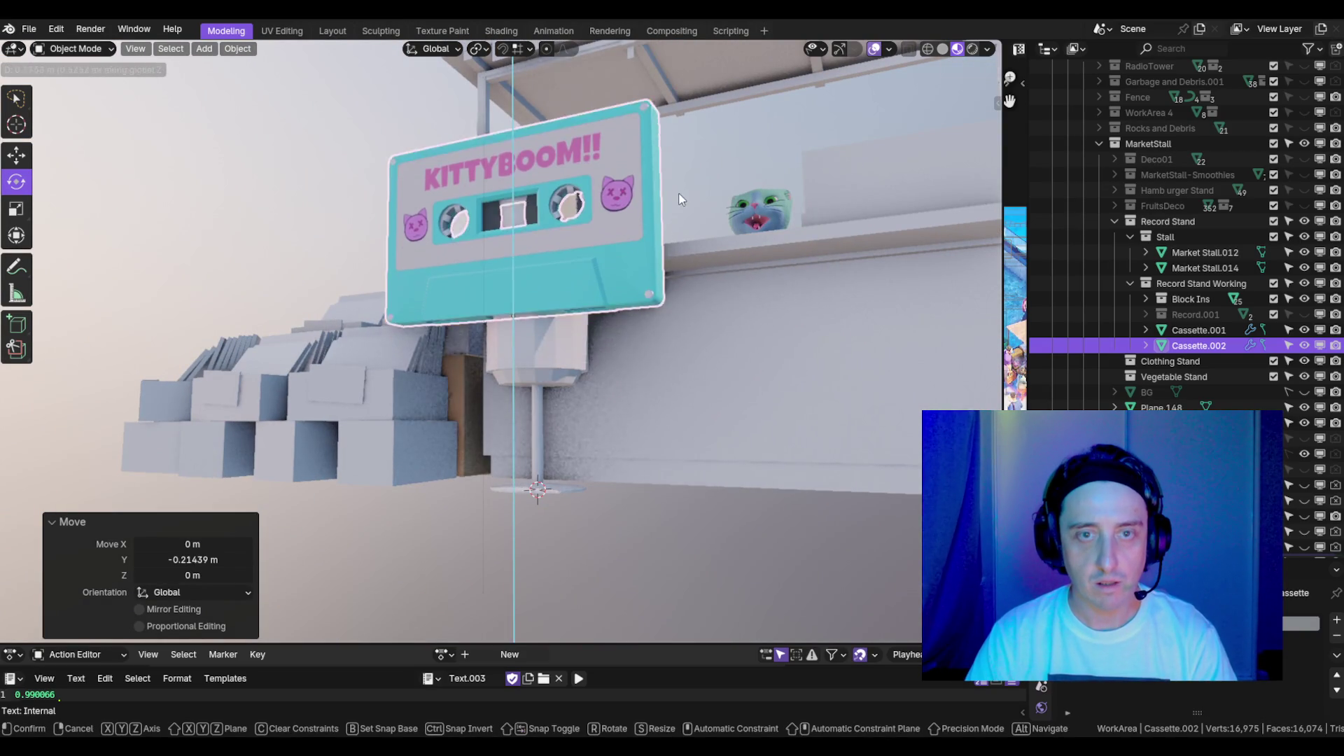
left_click(726, 250)
key("s")
left_click(564, 288)
- Move the cassette vertically so it sits just below the cylinder's top edge
key("g")
key("z")
left_click(560, 169)
key("KP_Decimal")
scroll(628, 317, "down", 2)
scroll(703, 306, "up", 1)
key("KP_1")
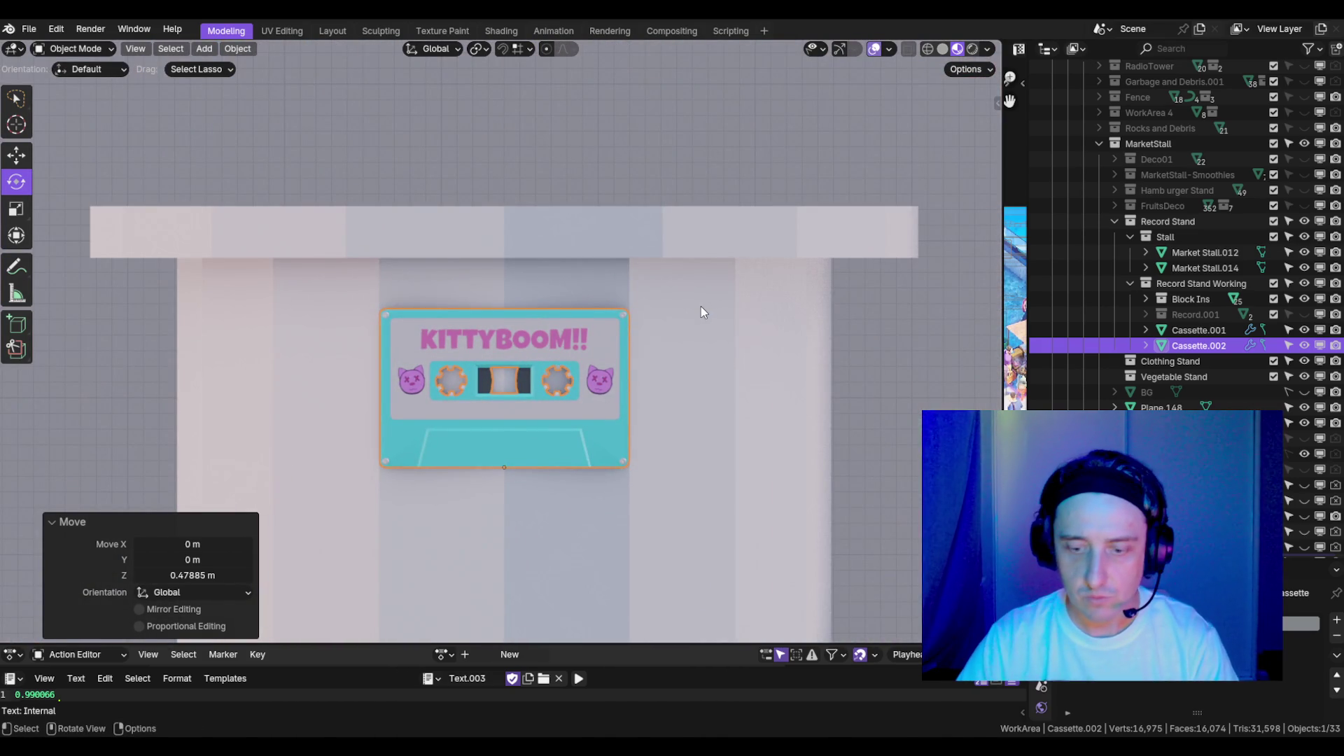
key("g")
key("z")
left_click(683, 336)
key("KP_5")
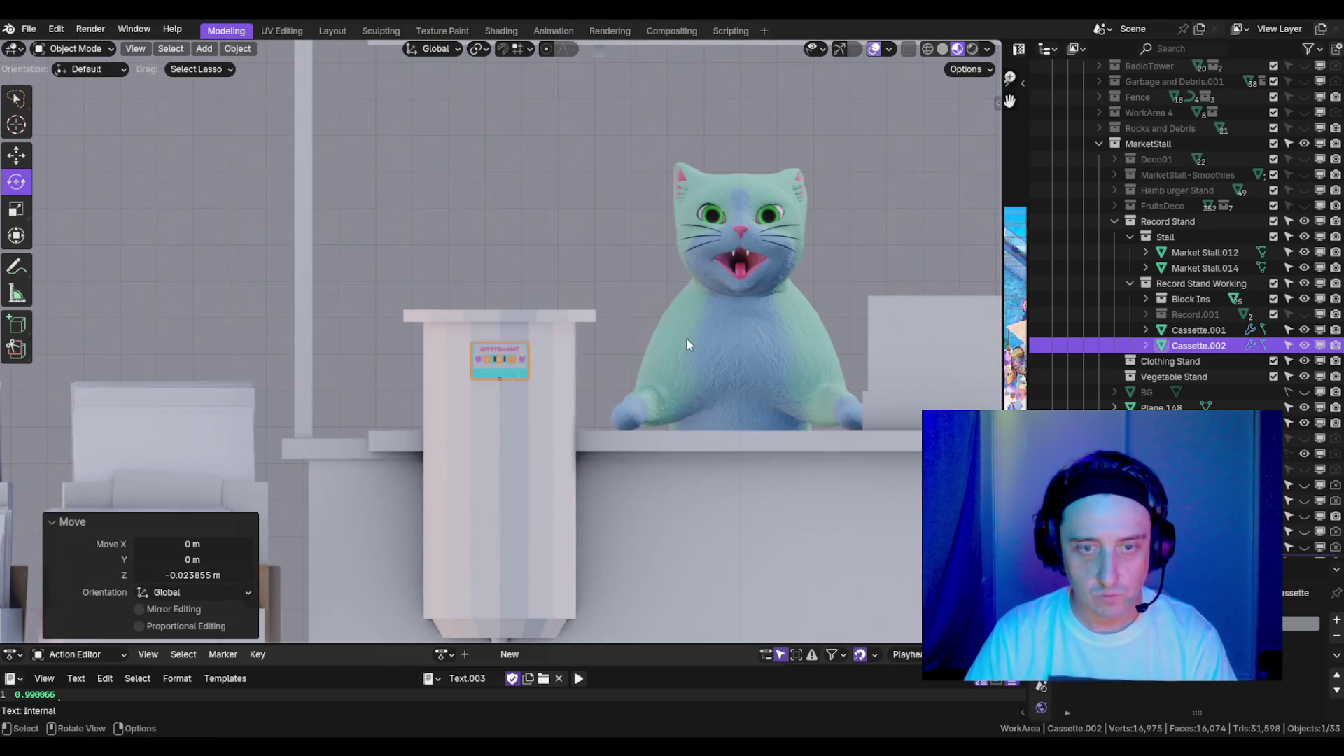
- Duplicate the cassette downward along Z and repeat to stack four cassettes
key("shift+d")
key("z")
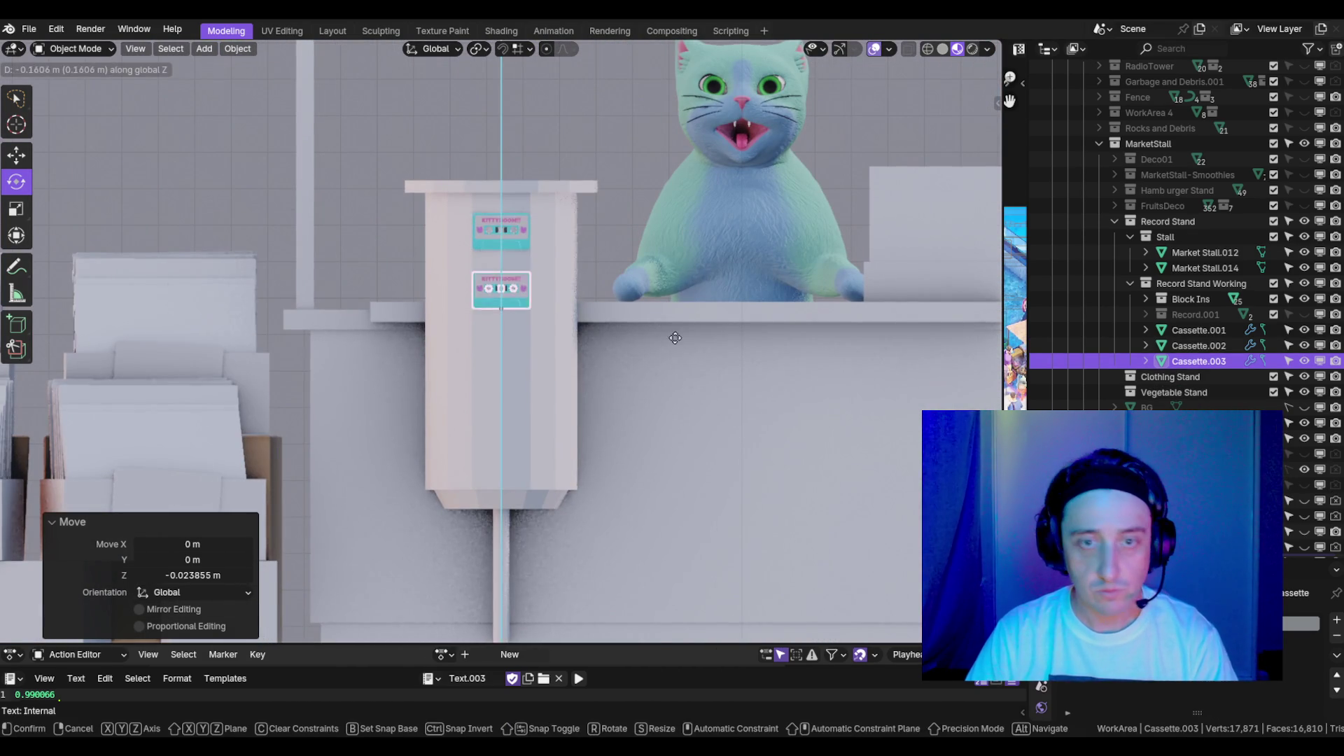
left_click(670, 327)
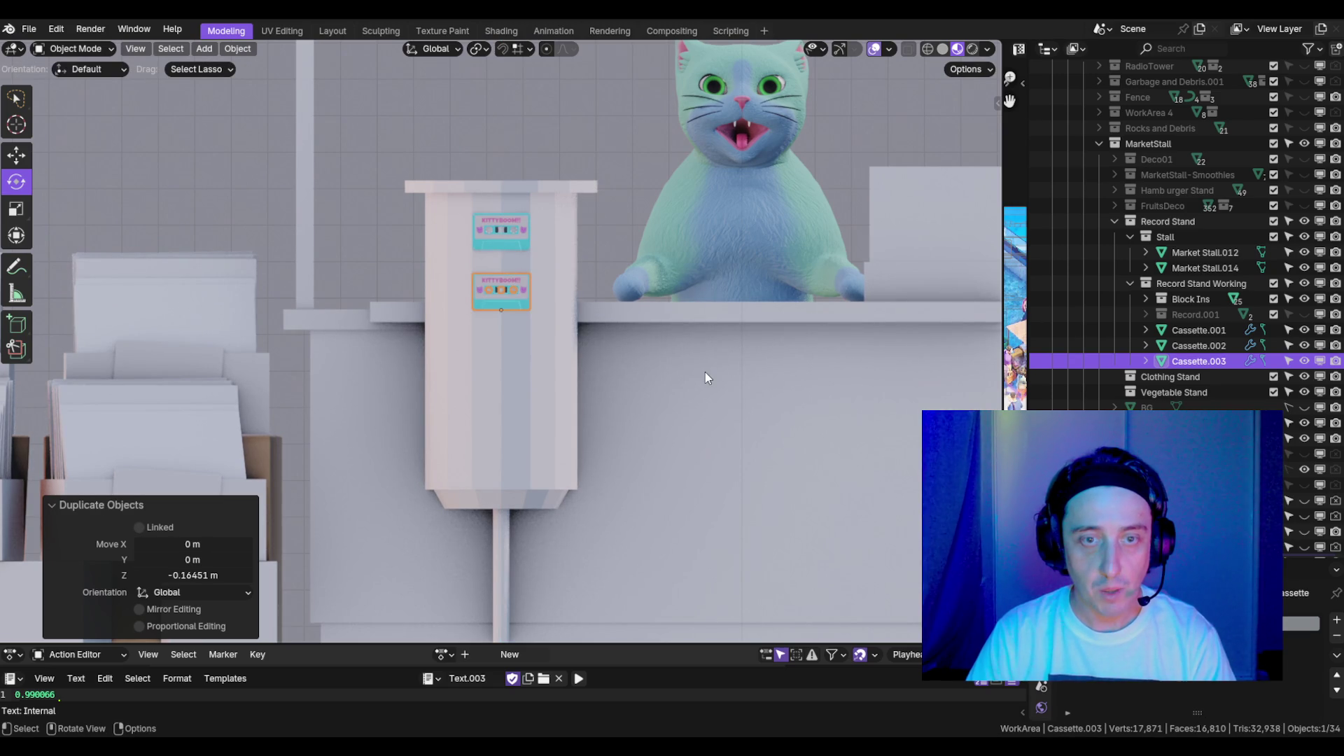
key("shift+r")
key("shift+r")
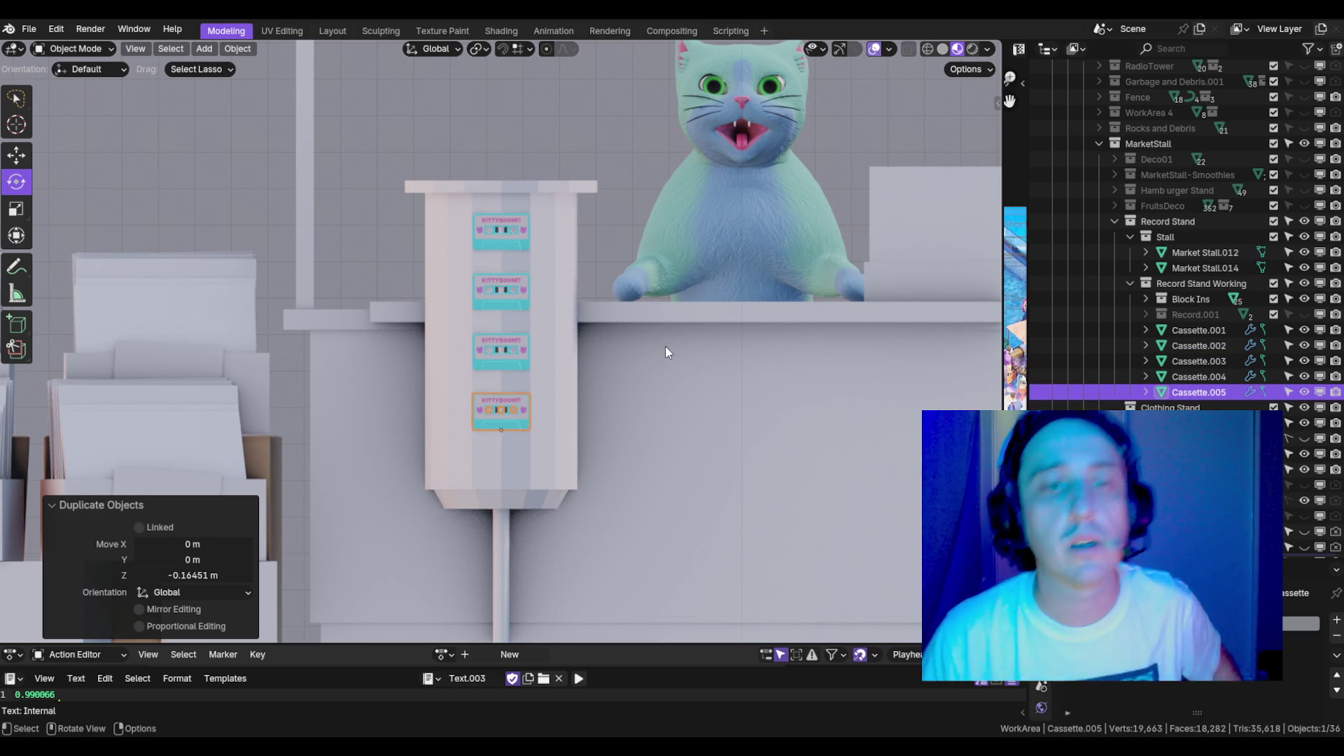
- Select all four stacked cassettes together as one column
left_click(511, 347)
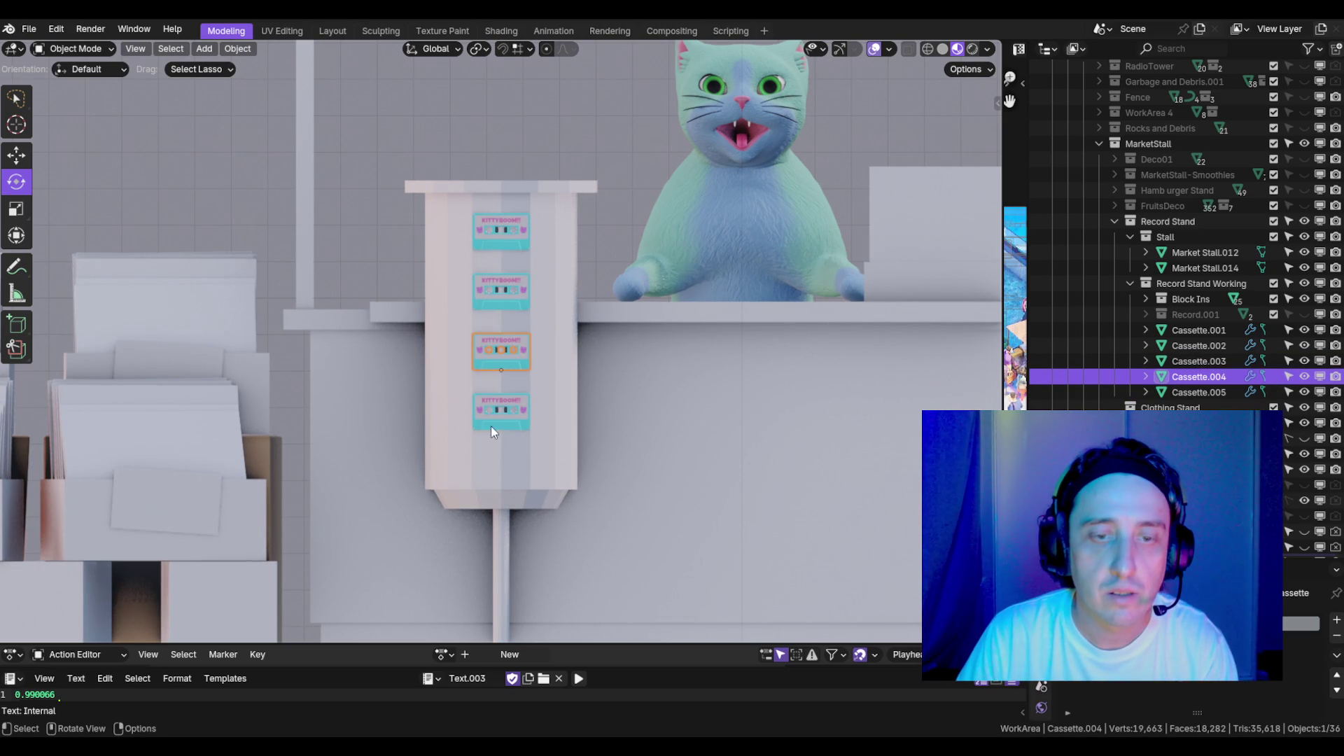
left_click(497, 414)
left_click(510, 362, "shift")
left_click(500, 290, "shift")
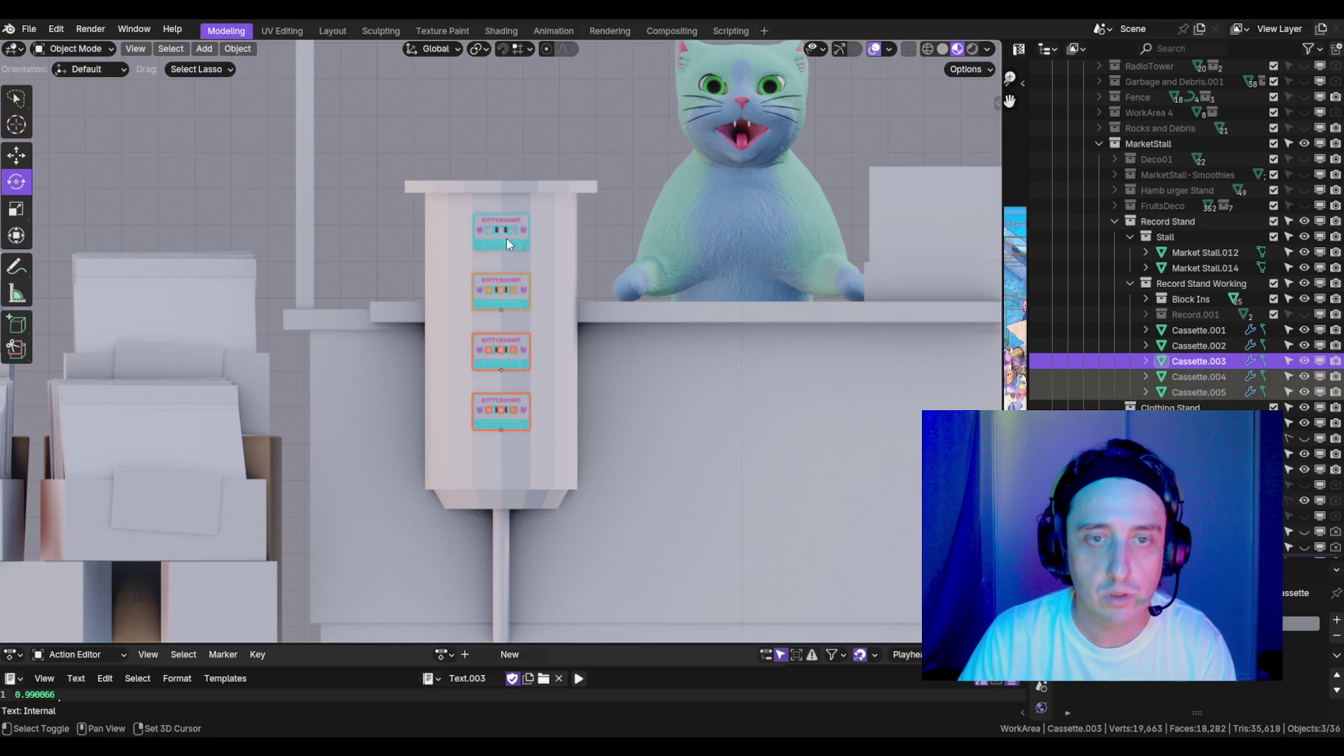
left_click(506, 235, "shift")
scroll(792, 315, "down", 5)
left_click_drag(792, 315, 639, 411)
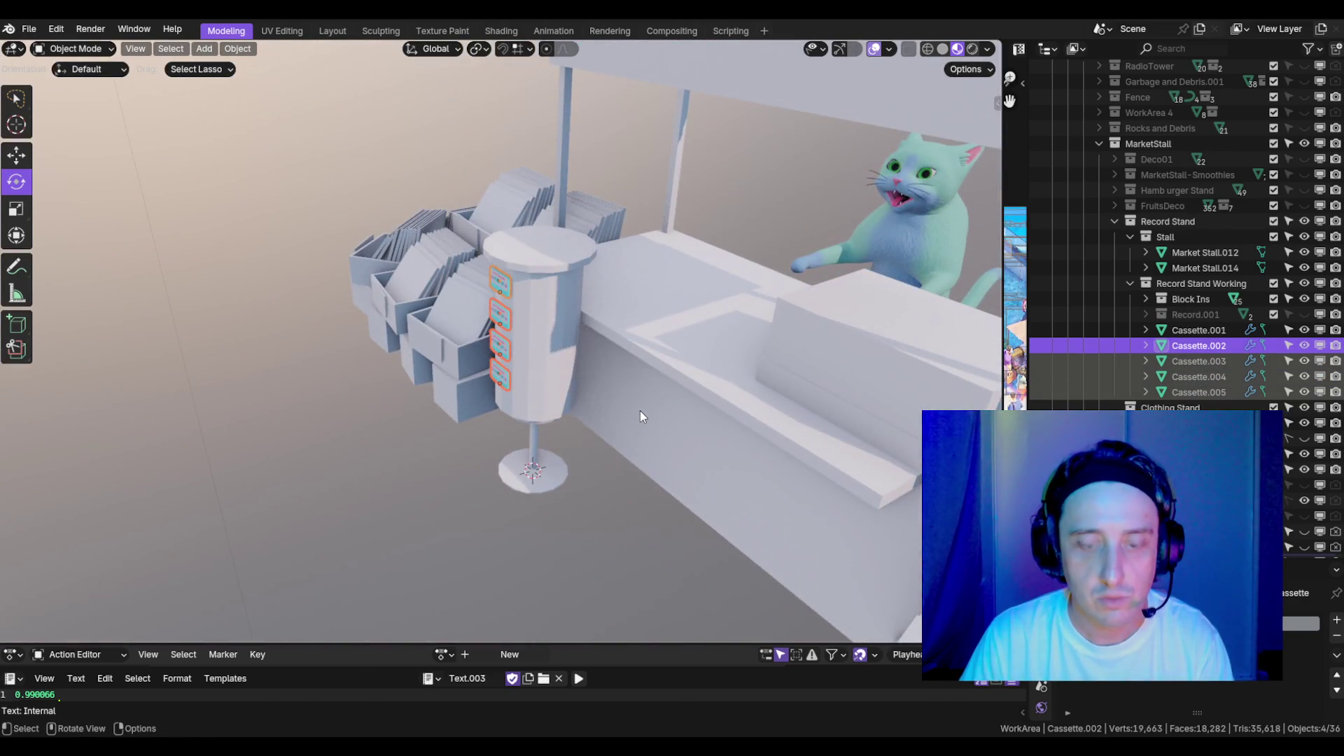
key("period")
- Set the pivot to the 3D cursor and duplicate the column rotated 45° around Z
left_click(744, 410)
mouse_move(744, 410)
left_mouse_down()
mouse_move(664, 313)
mouse_move(717, 308)
left_mouse_up()
key("shift+d")
key("r")
key("z")
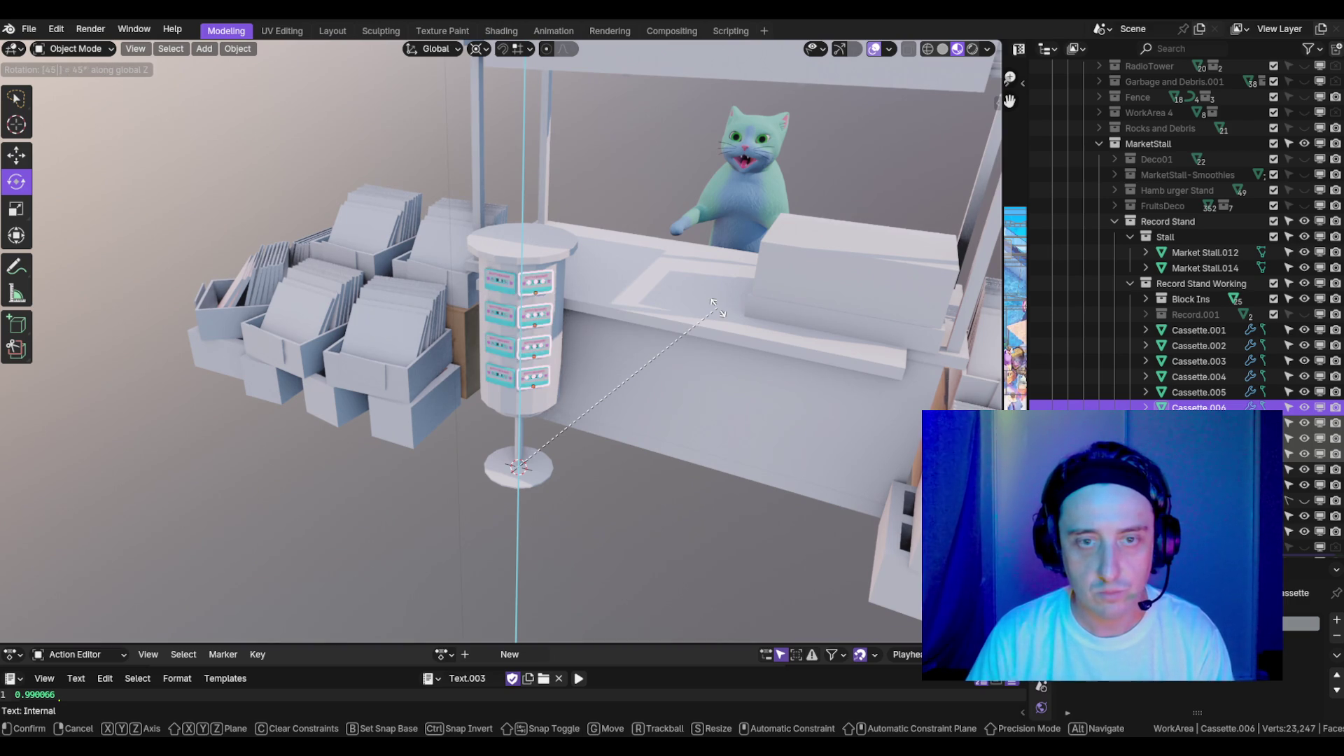
key("Return")
- Repeat the duplicate-and-rotate until cassette columns wrap fully around the display
key("shift+r")
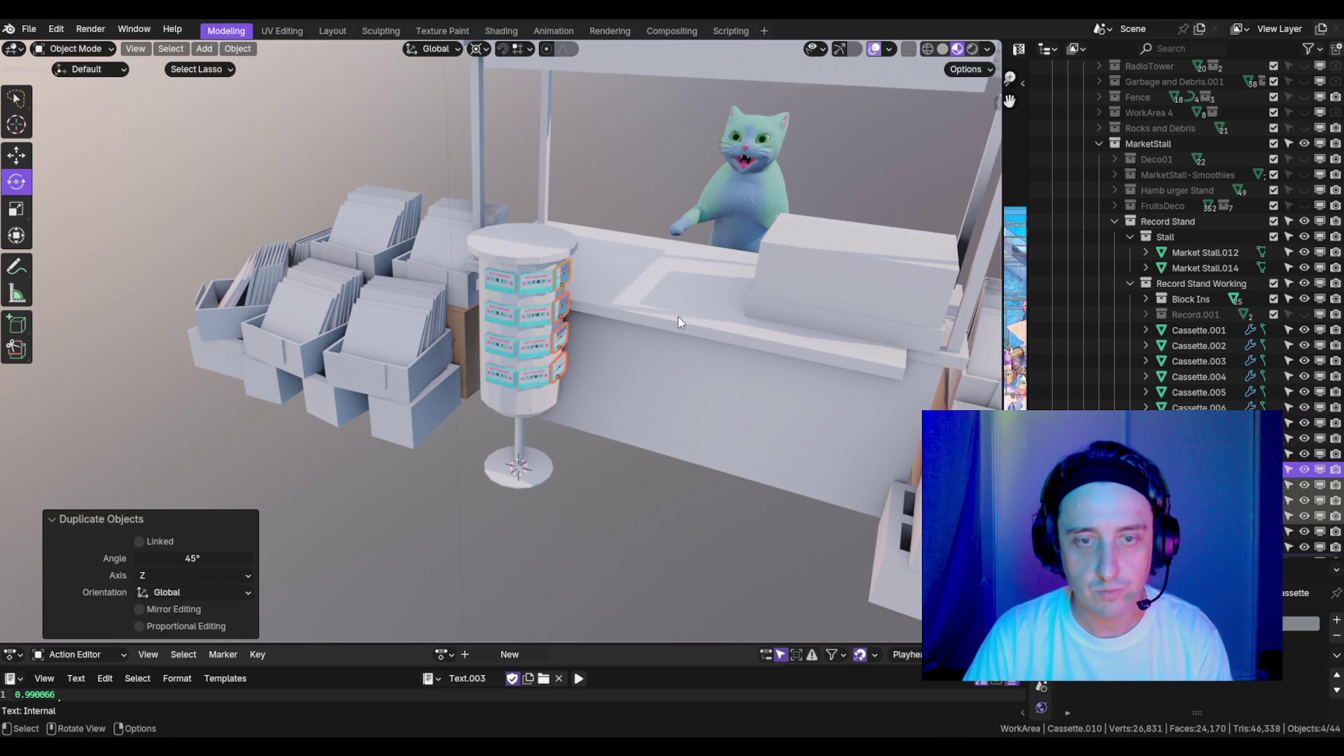
key("shift+r")
left_click_drag(669, 317, 722, 318)
key("shift+r")
key("shift+r")
key("shift+r")
key("shift+r")
scroll(724, 329, "down", 5)
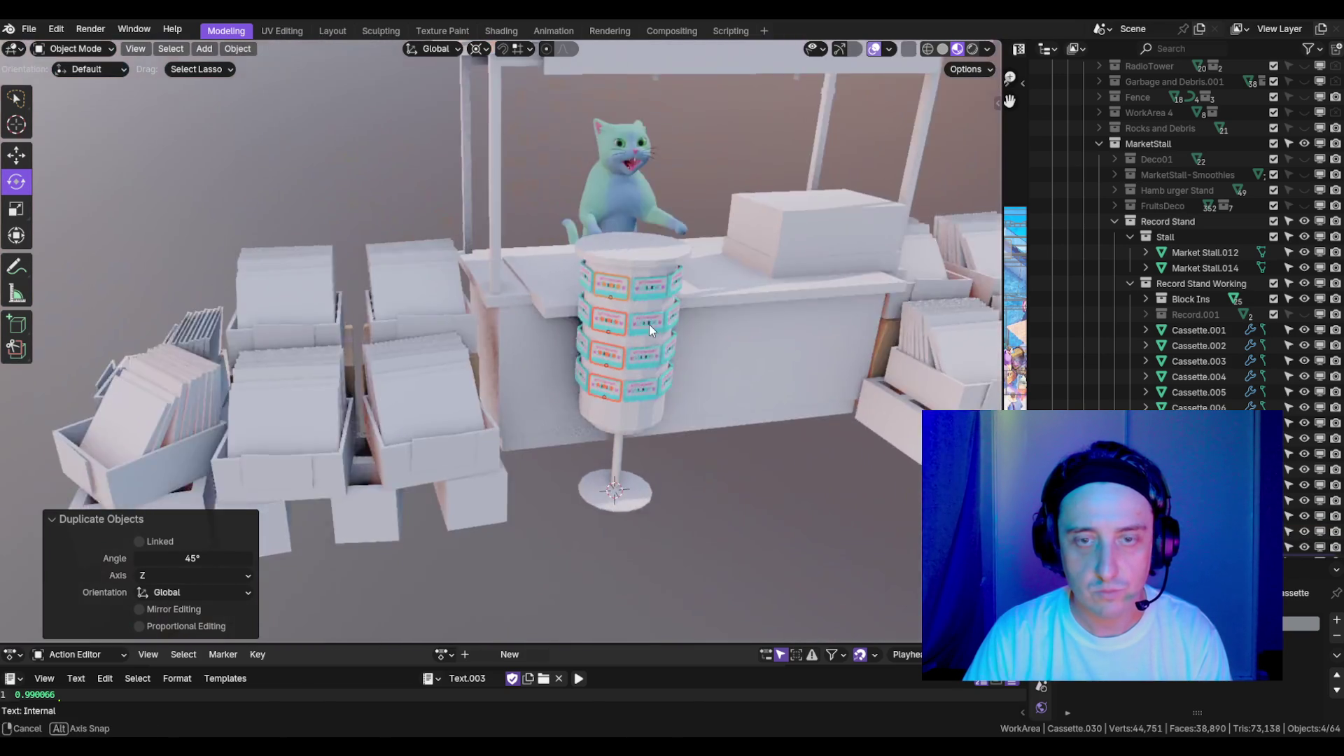
scroll(649, 325, "down", 3)
left_click_drag(650, 325, 532, 315)
scroll(529, 318, "up", 2)
- Deselect all, orbit around the finished cassette rack, and select the display stand
key("alt+a")
scroll(569, 372, "up", 4)
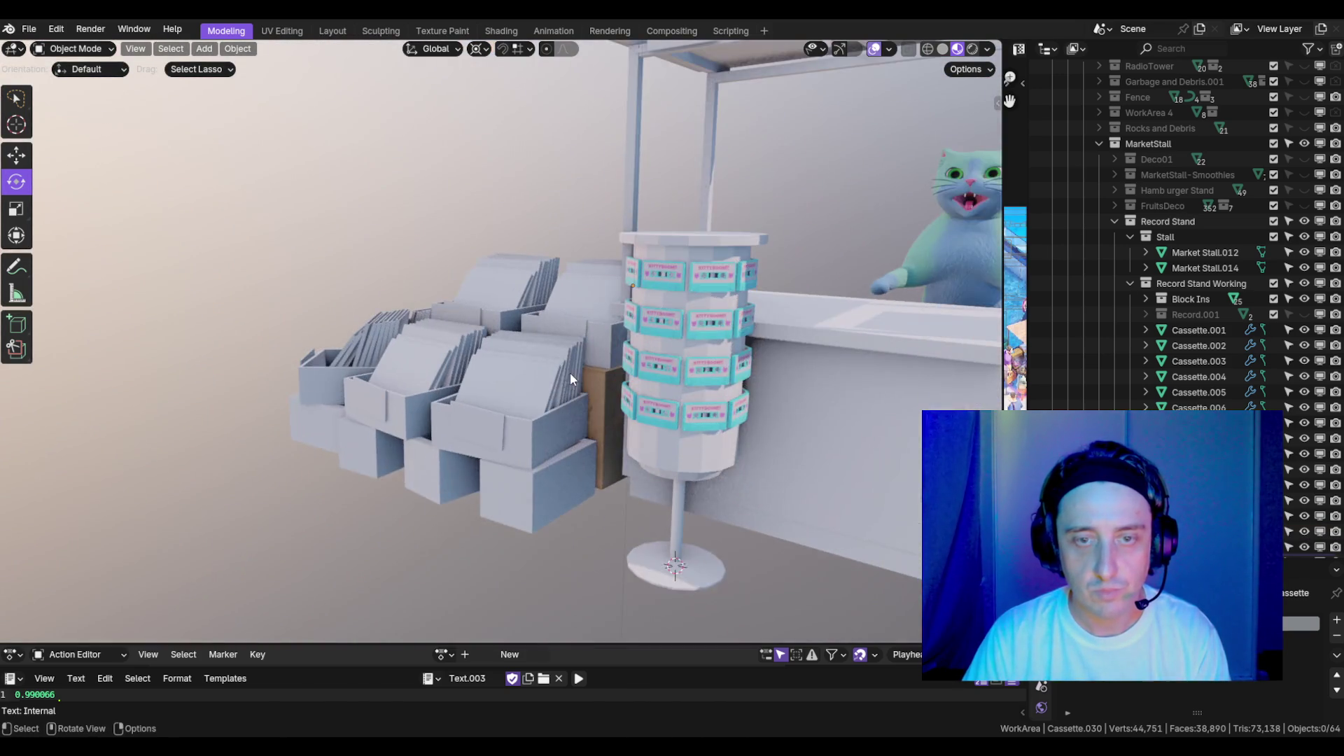
mouse_move(678, 379)
left_mouse_down()
mouse_move(551, 348)
mouse_move(726, 343)
mouse_move(585, 372)
left_mouse_up()
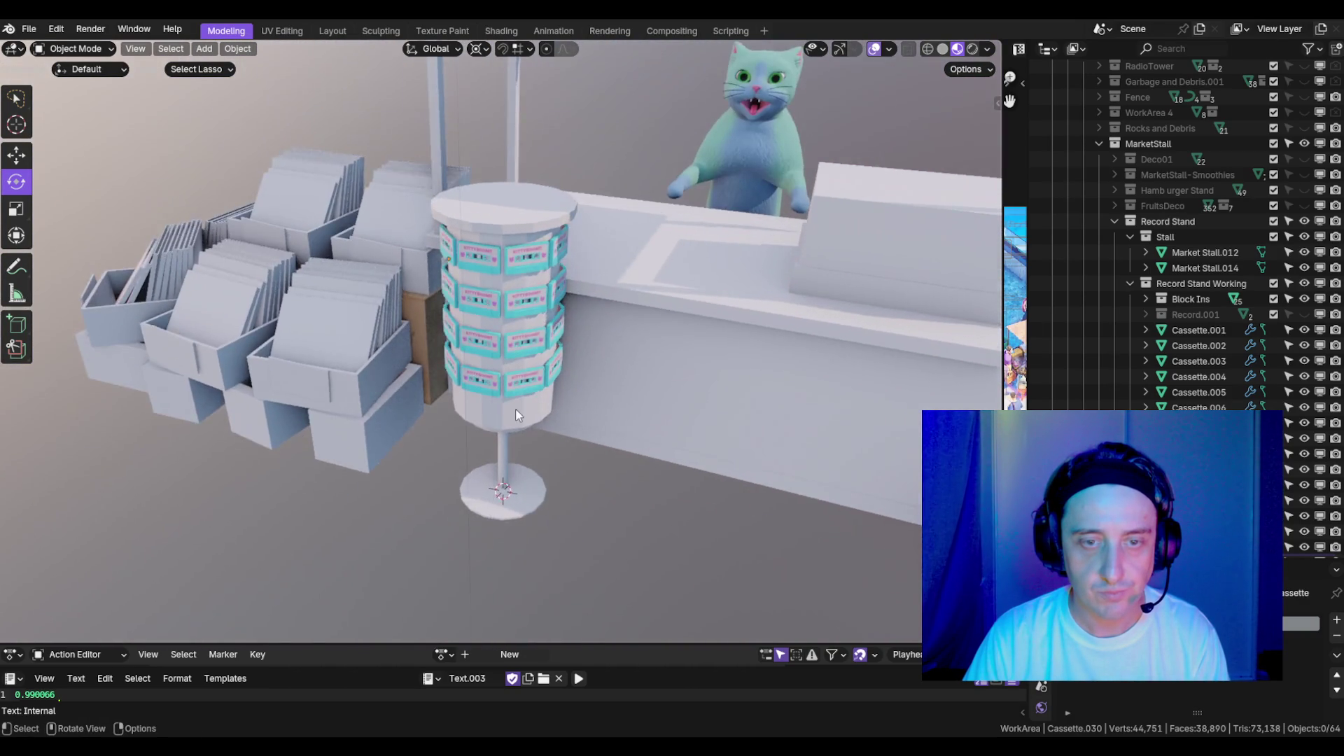
scroll(556, 419, "up", 8)
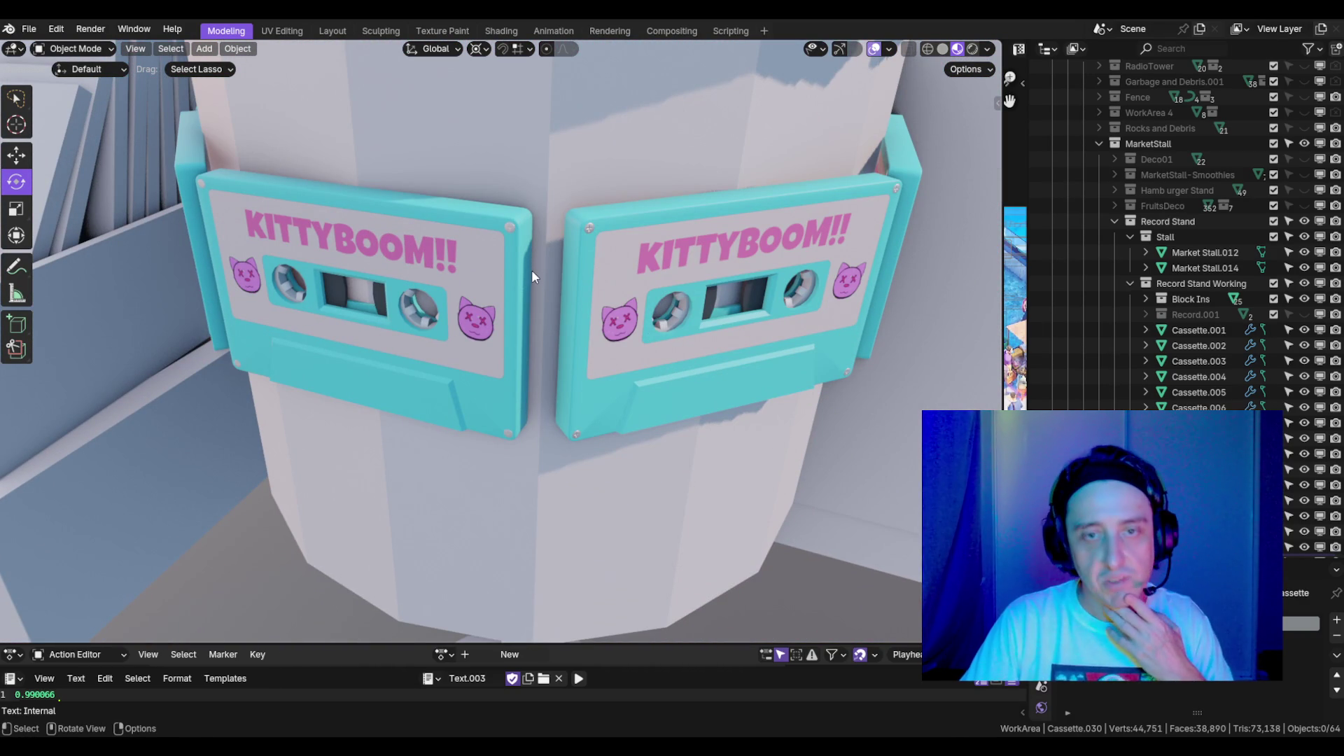
scroll(545, 271, "down", 8)
left_click_drag(544, 246, 602, 266)
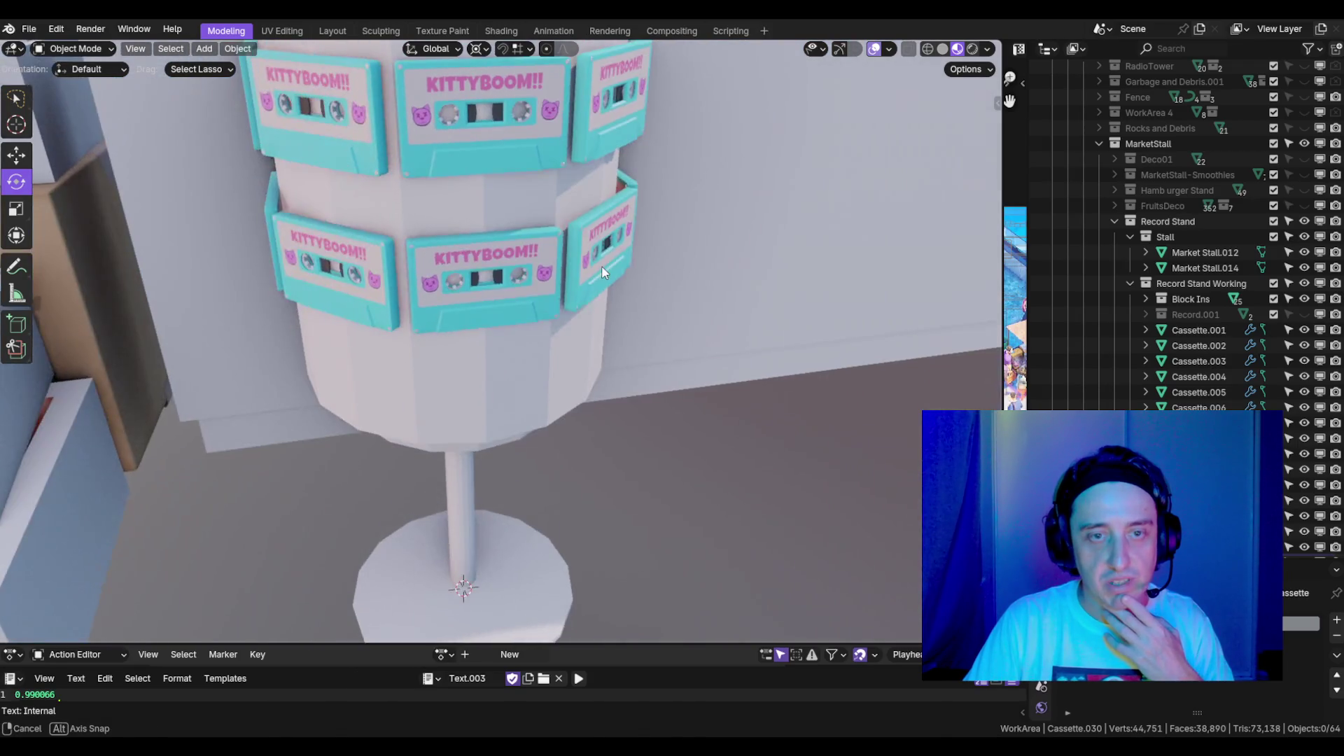
scroll(587, 266, "down", 3)
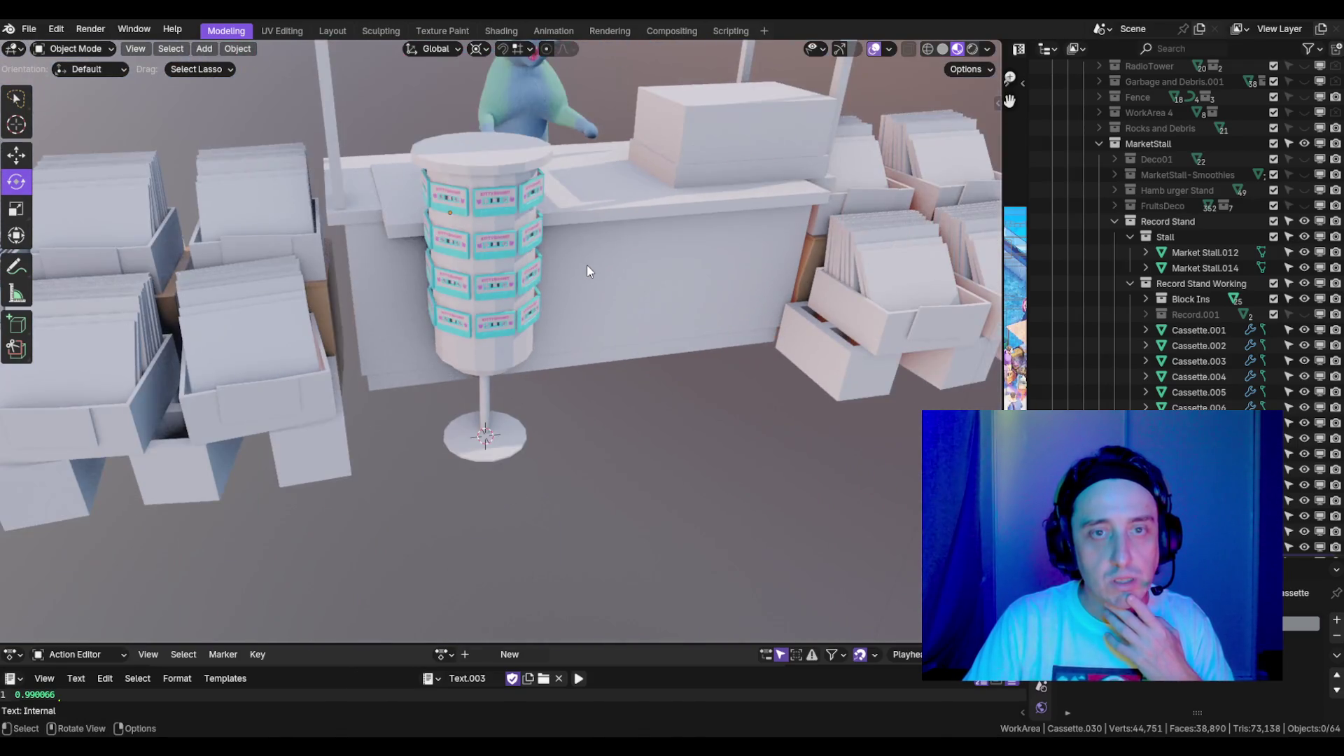
mouse_move(586, 265)
left_mouse_down()
mouse_move(468, 258)
mouse_move(481, 295)
mouse_move(632, 286)
mouse_move(484, 242)
mouse_move(601, 245)
mouse_move(543, 398)
left_mouse_up()
scroll(482, 295, "down", 4)
scroll(497, 296, "up", 6)
left_click(515, 502)
scroll(515, 501, "up", 1)
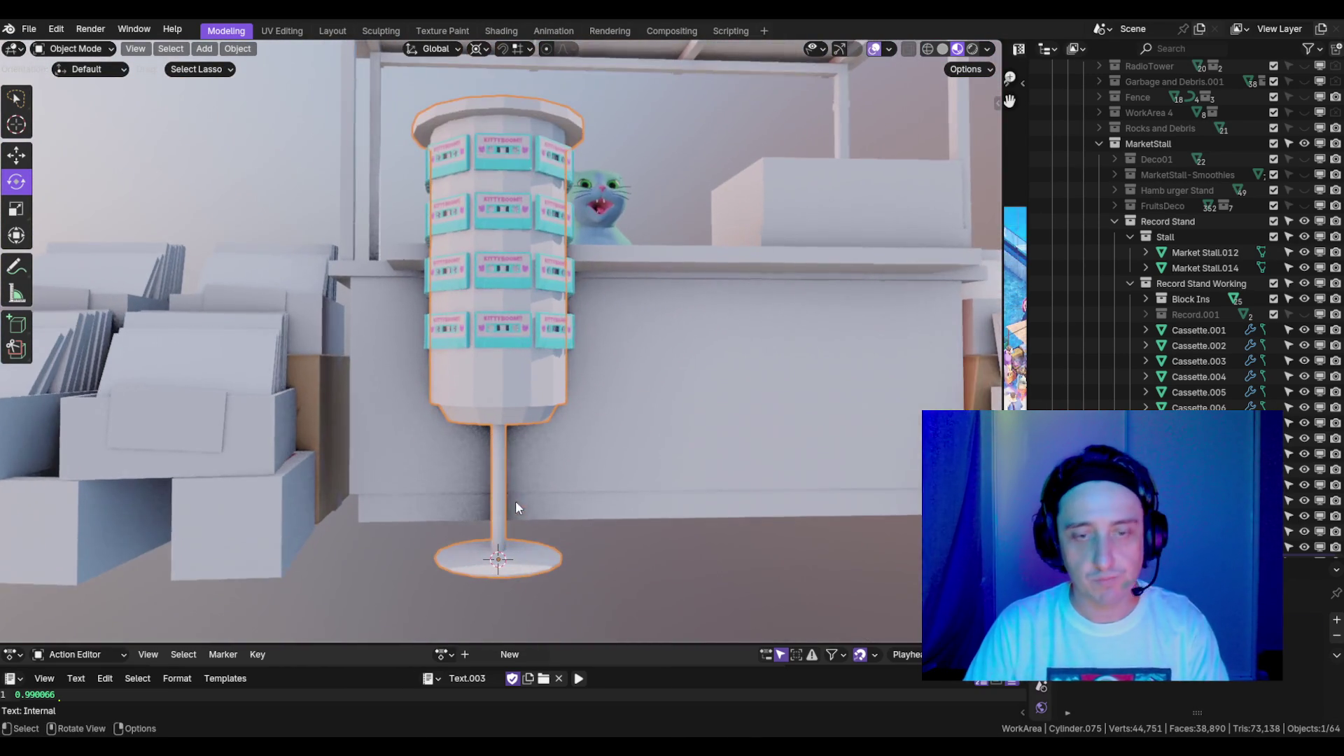
- In Edit Mode on the stand, raise the selected part along Z
key("Tab")
scroll(516, 486, "up", 3)
mouse_move(517, 486)
left_mouse_down()
mouse_move(453, 469)
mouse_move(350, 359)
left_mouse_up()
mouse_move(307, 398)
left_mouse_down()
mouse_move(420, 382)
mouse_move(564, 399)
mouse_move(458, 392)
mouse_move(427, 448)
mouse_move(525, 420)
mouse_move(624, 368)
mouse_move(479, 410)
mouse_move(488, 440)
mouse_move(532, 404)
left_mouse_up()
key("g")
key("z")
left_click(441, 374)
- Delete the pole's ring of faces from the stand
key("3")
left_click(420, 490, "alt")
key("x")
left_click(624, 367)
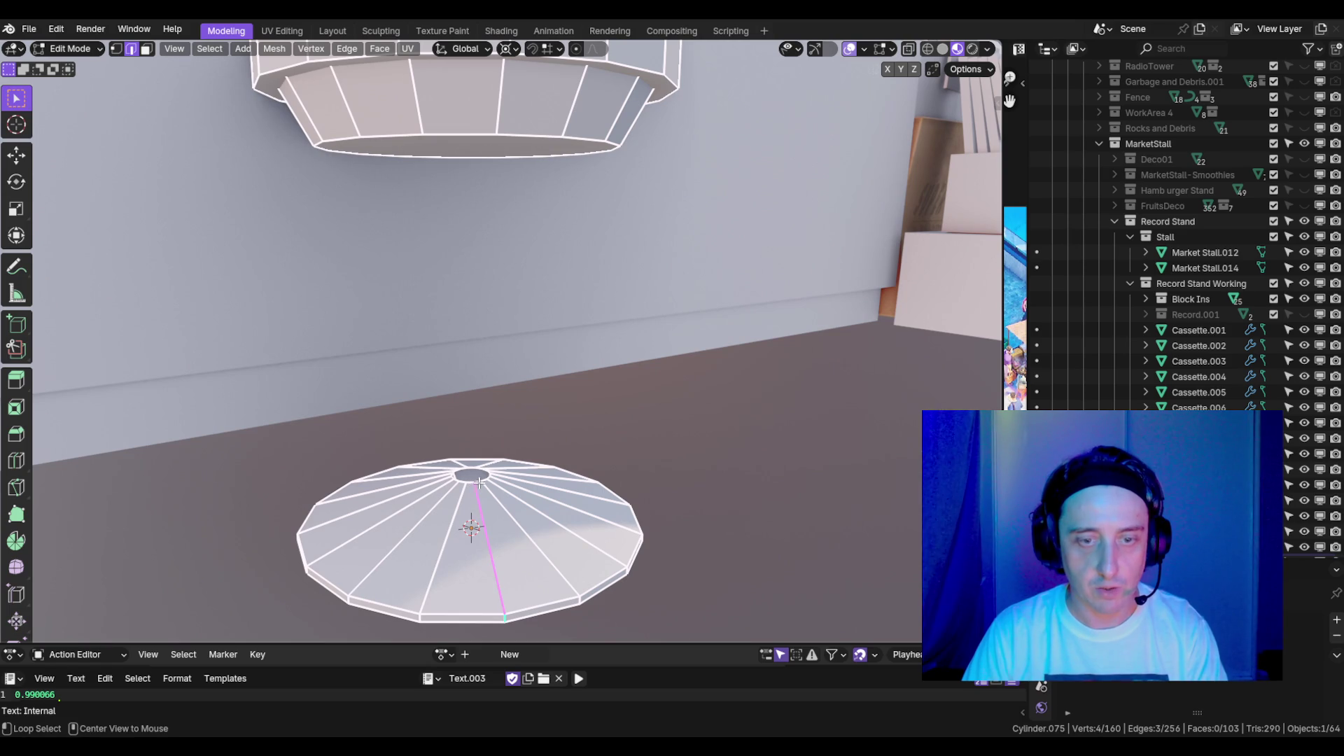
- Snap the 3D cursor to the base's centre and add a smaller 8-sided cylinder there
key("shift+s")
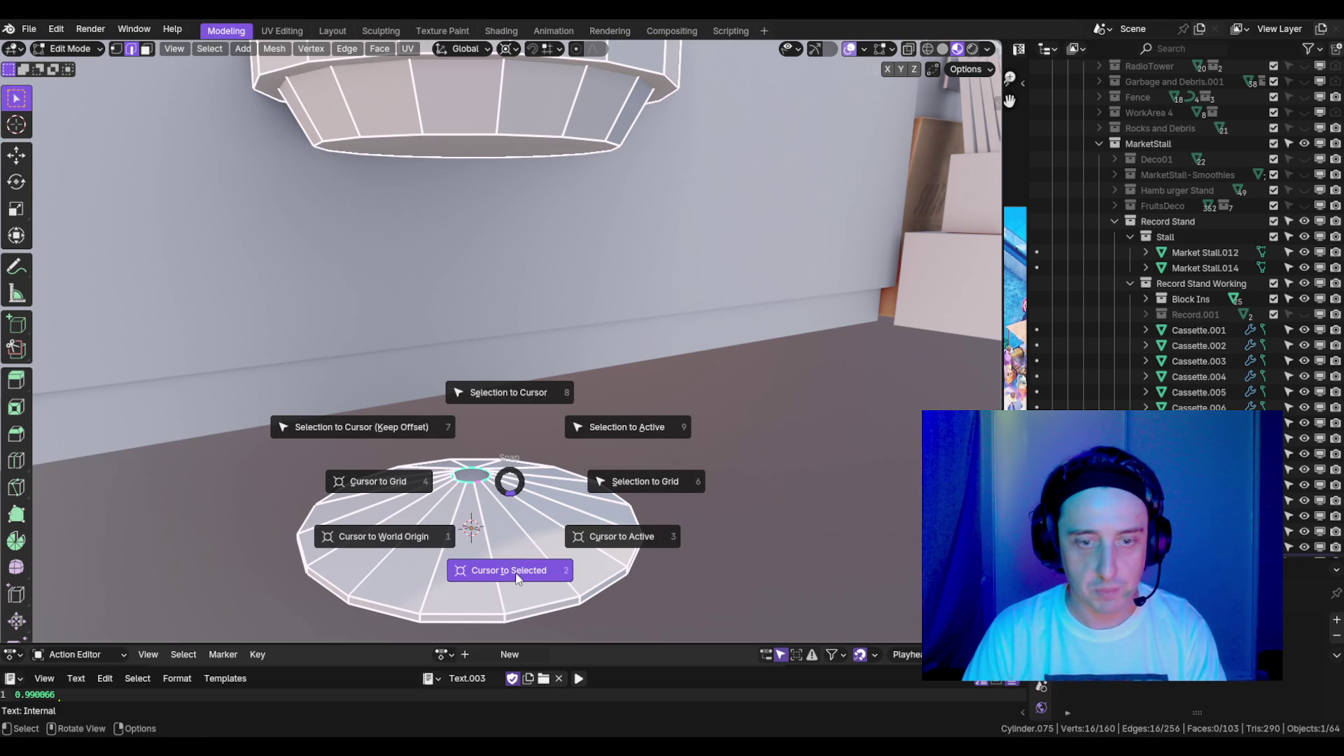
left_click(519, 573)
key("shift+s")
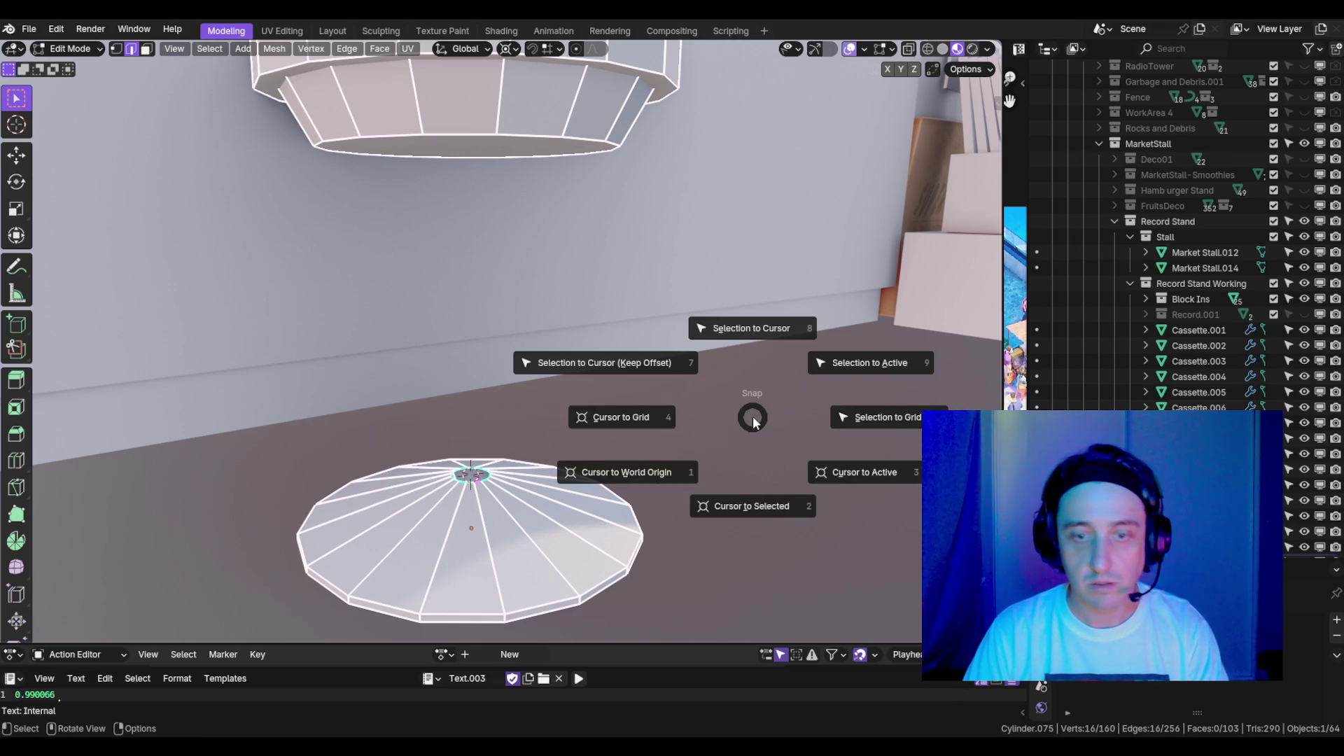
key("Escape")
key("shift+a")
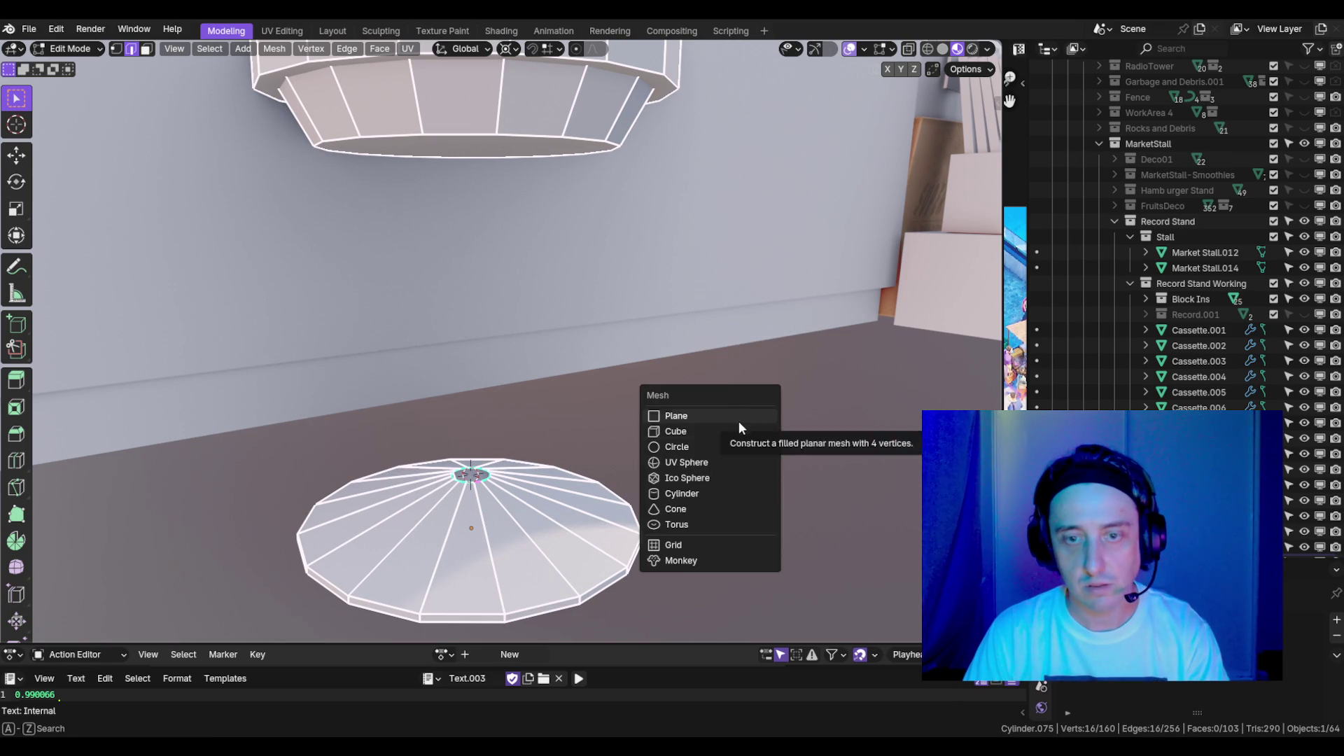
left_click(693, 492)
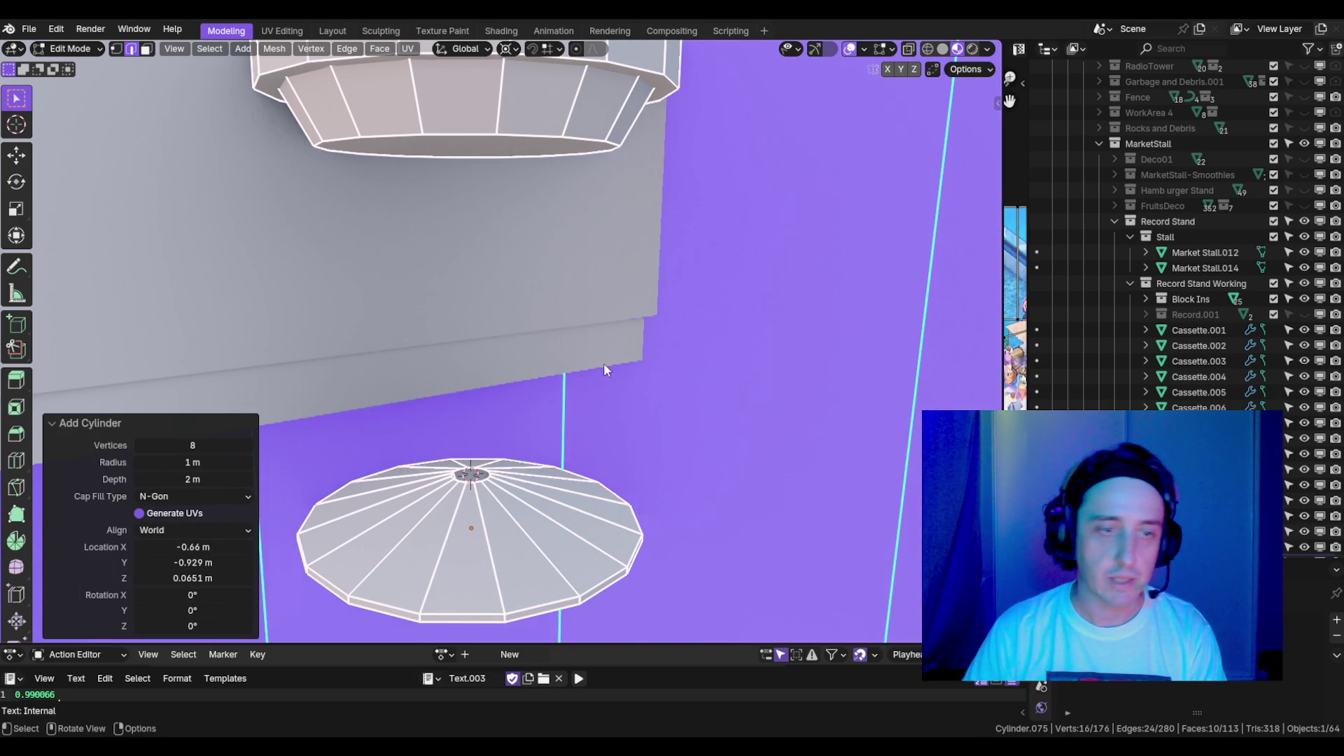
key("Return")
scroll(586, 406, "down", 5)
scroll(535, 378, "down", 3)
key("s")
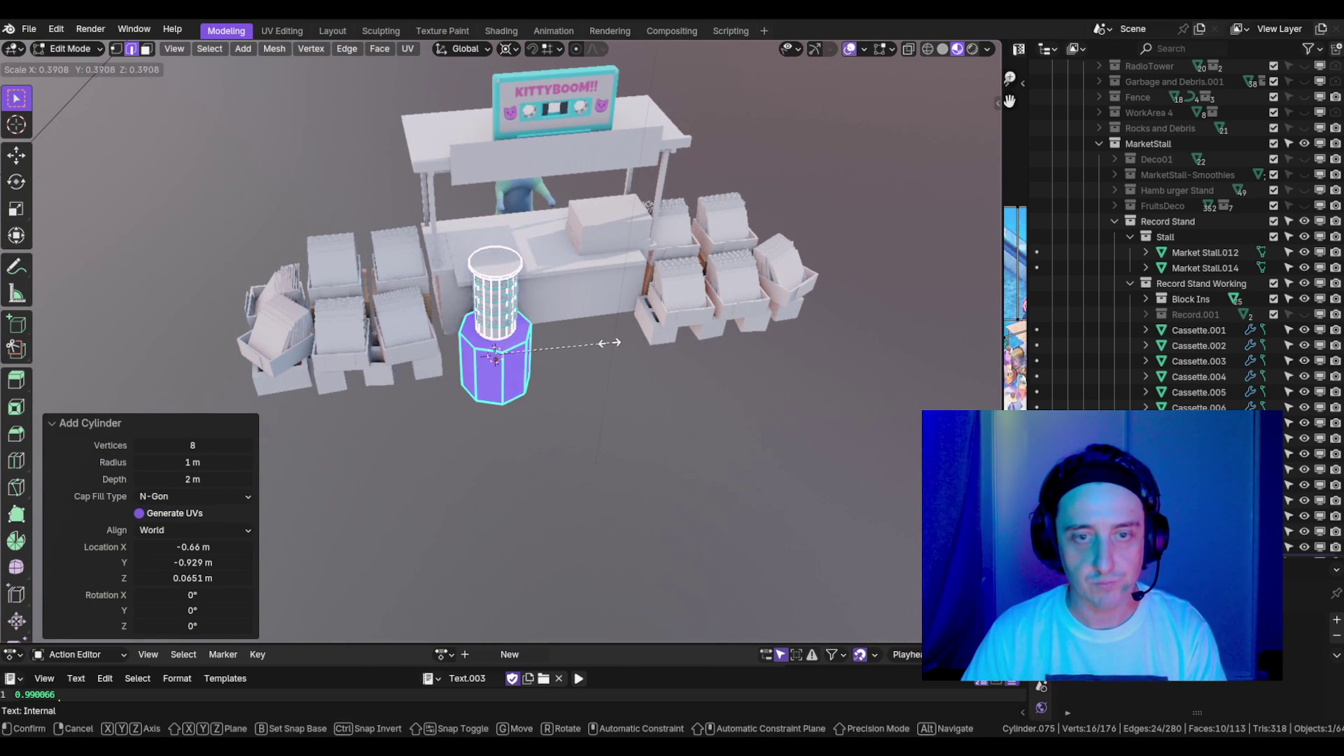
left_click(536, 349)
- In front view, thin the new cylinder into a narrow pole while keeping its height
key("KP_1")
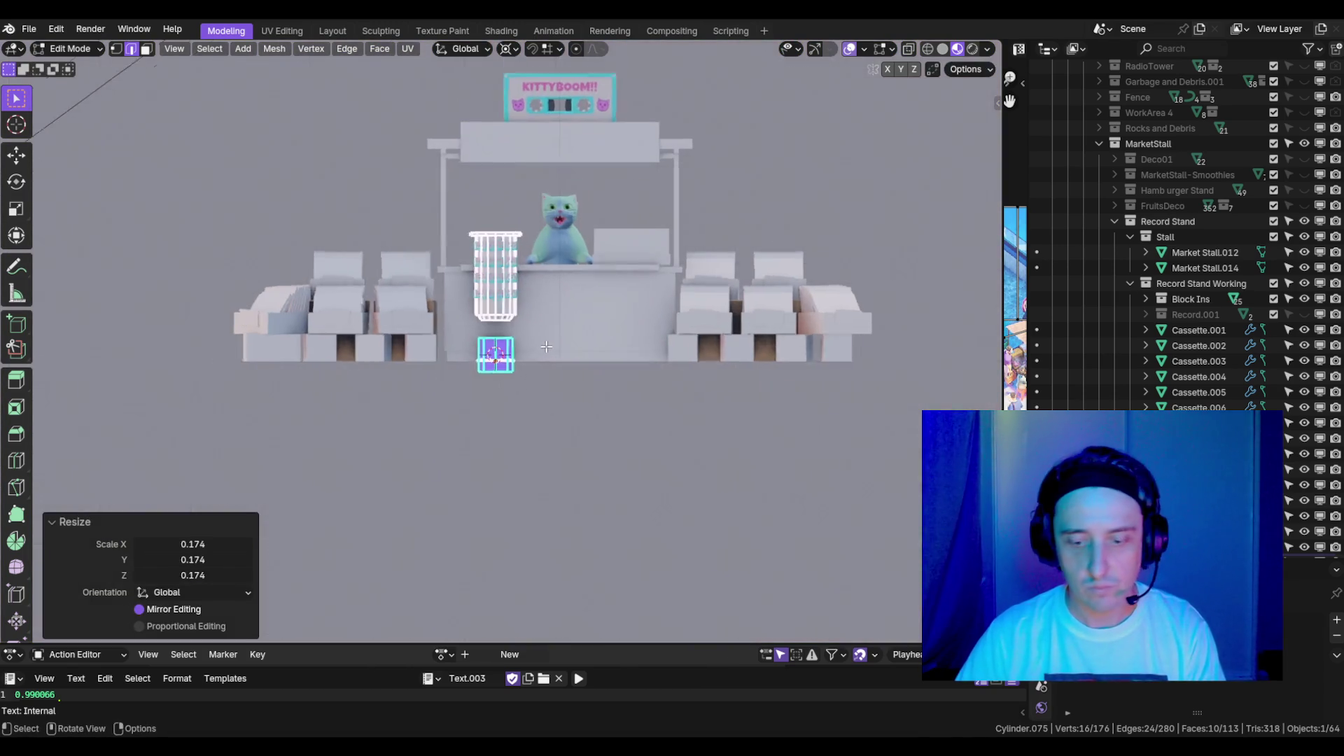
key("KP_Decimal")
scroll(721, 399, "down", 1)
key("s")
key("z")
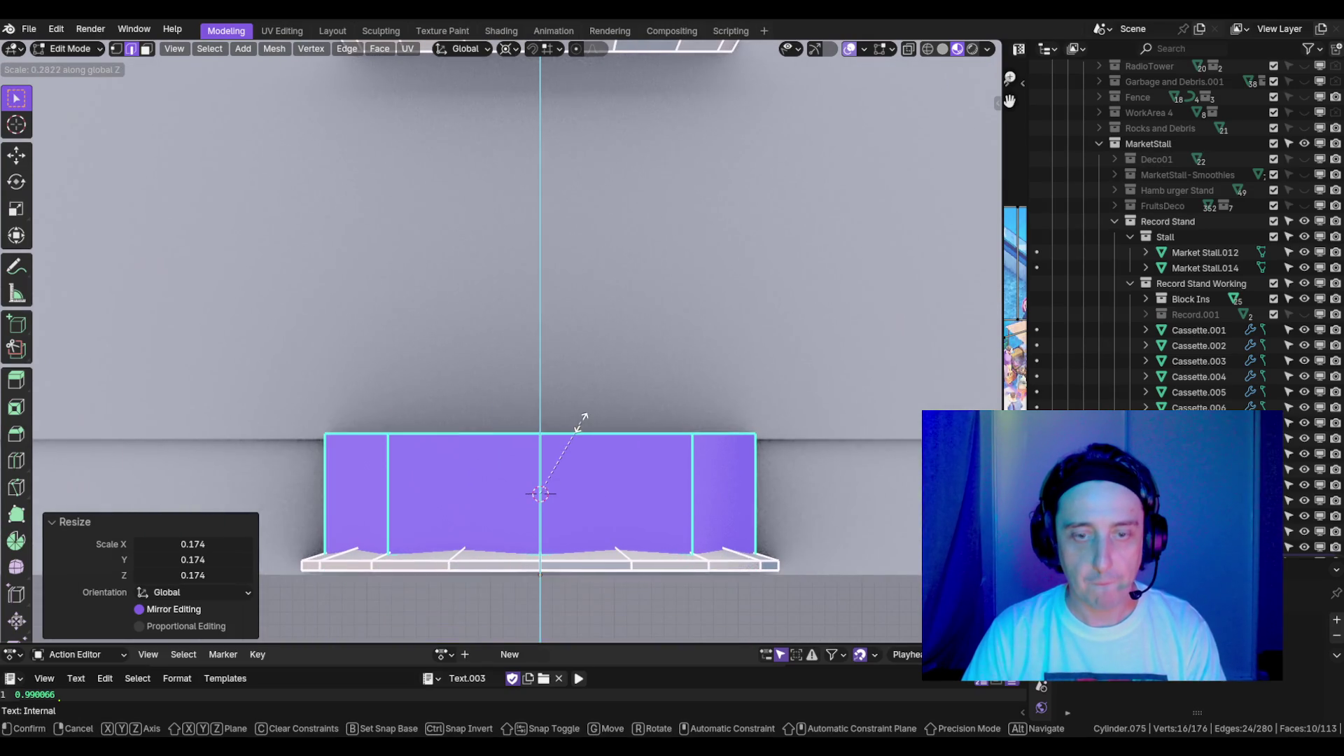
scroll(700, 413, "down", 4)
key("shift+z")
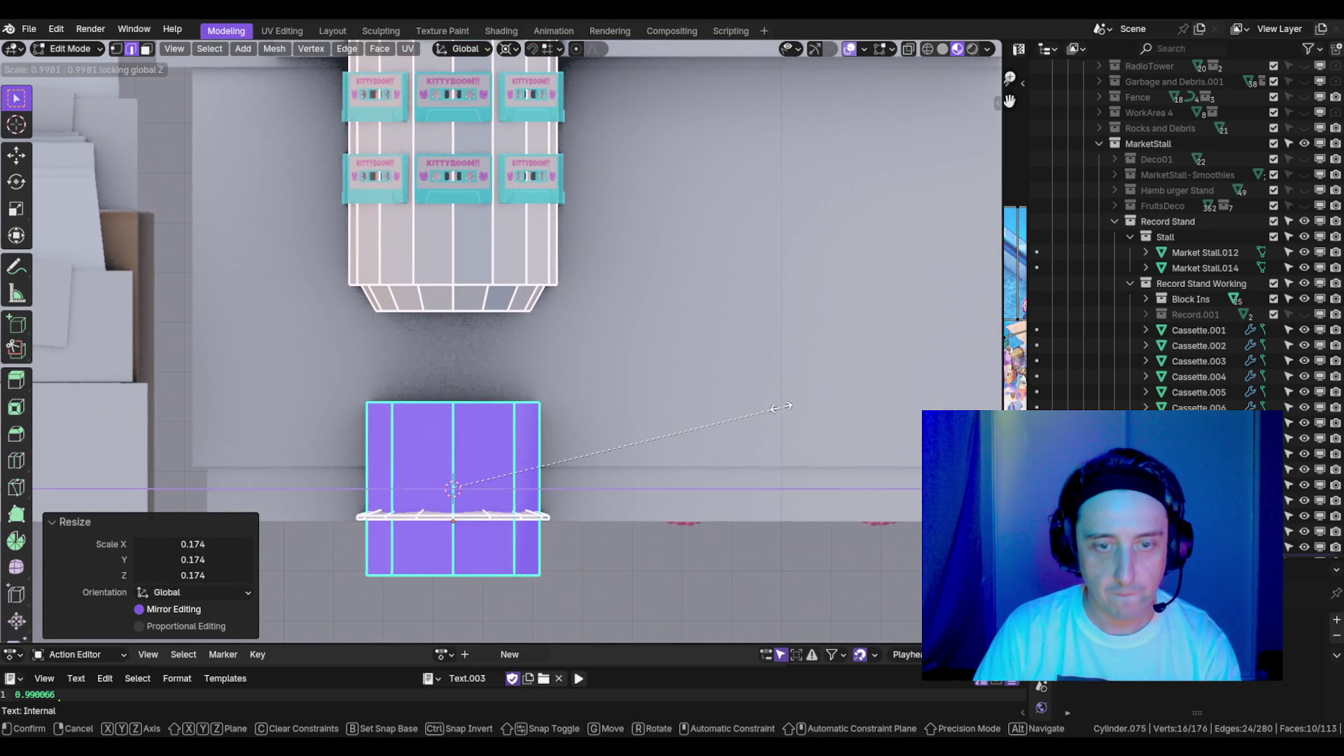
left_click(520, 461)
scroll(700, 392, "up", 5)
key("s")
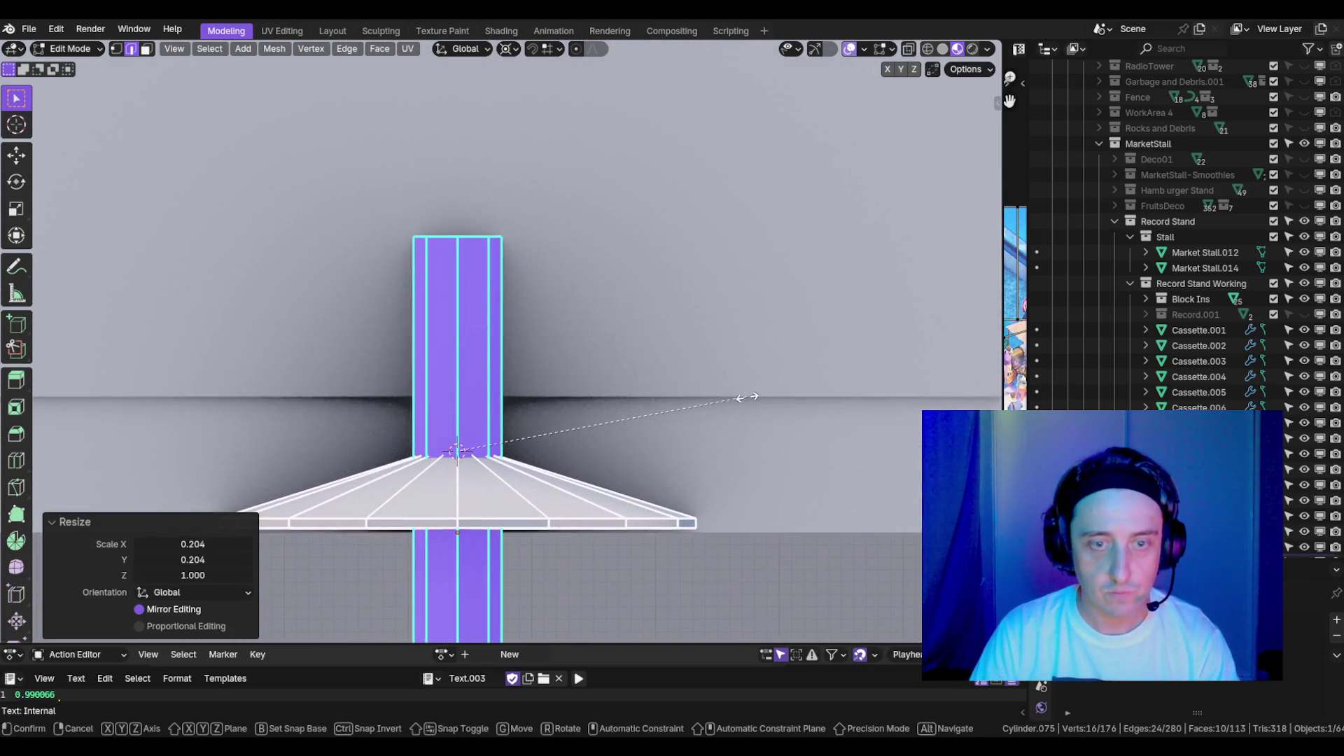
key("shift+z")
left_click(690, 359)
scroll(691, 359, "down", 3)
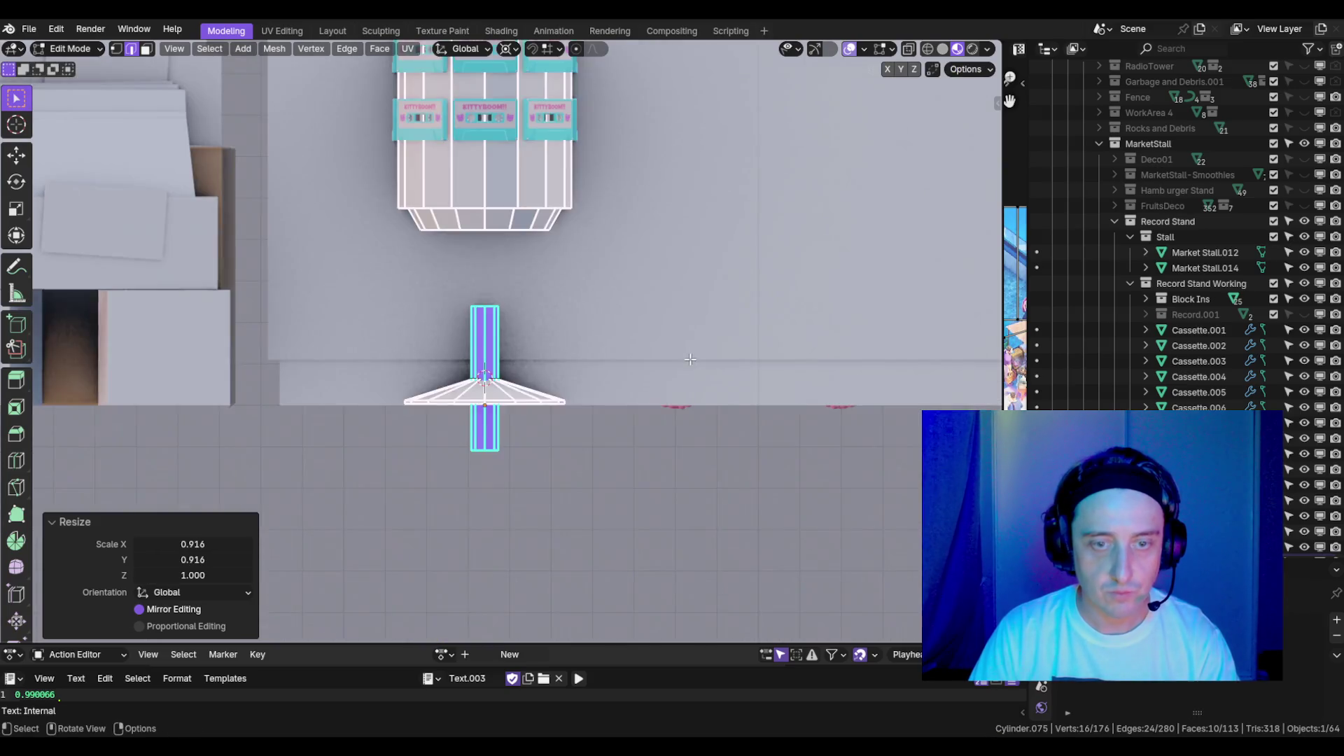
scroll(690, 359, "up", 3)
- Raise the pole toward the display and make it thinner
key("g")
key("z")
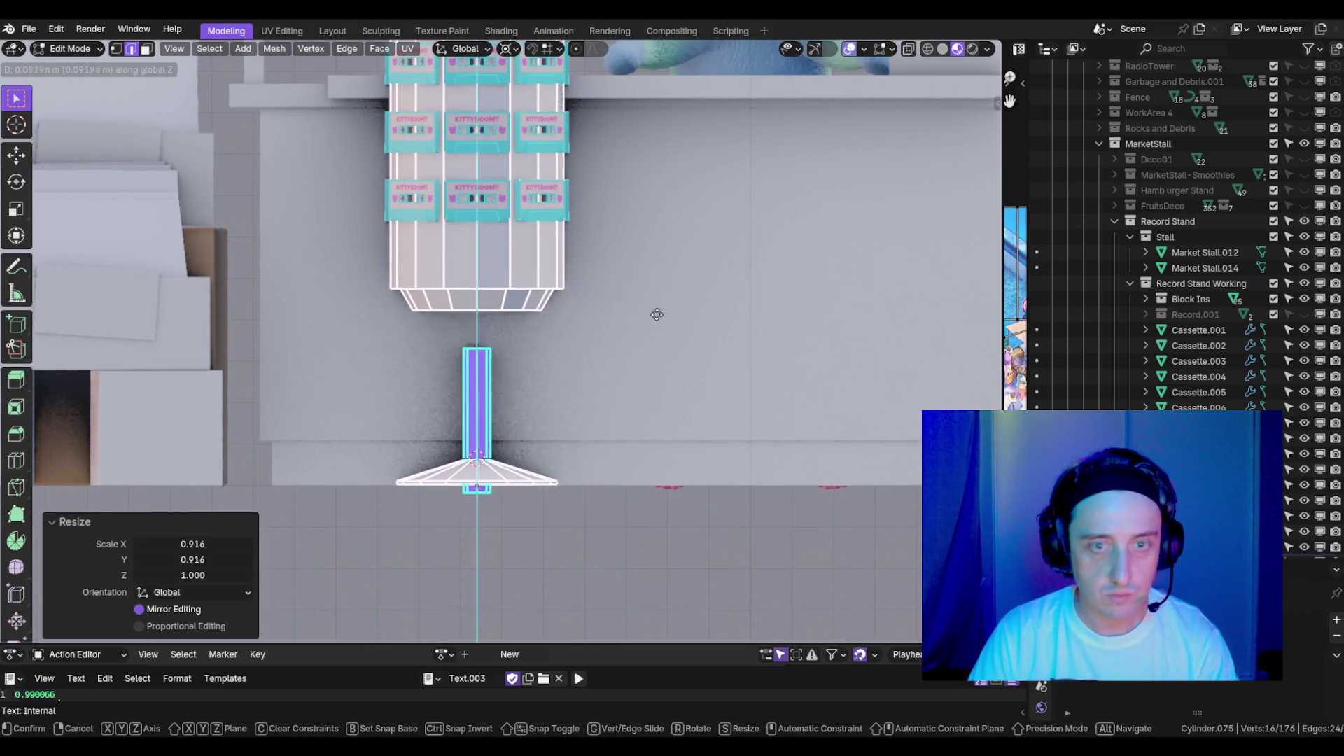
left_click(648, 267)
scroll(630, 280, "up", 3)
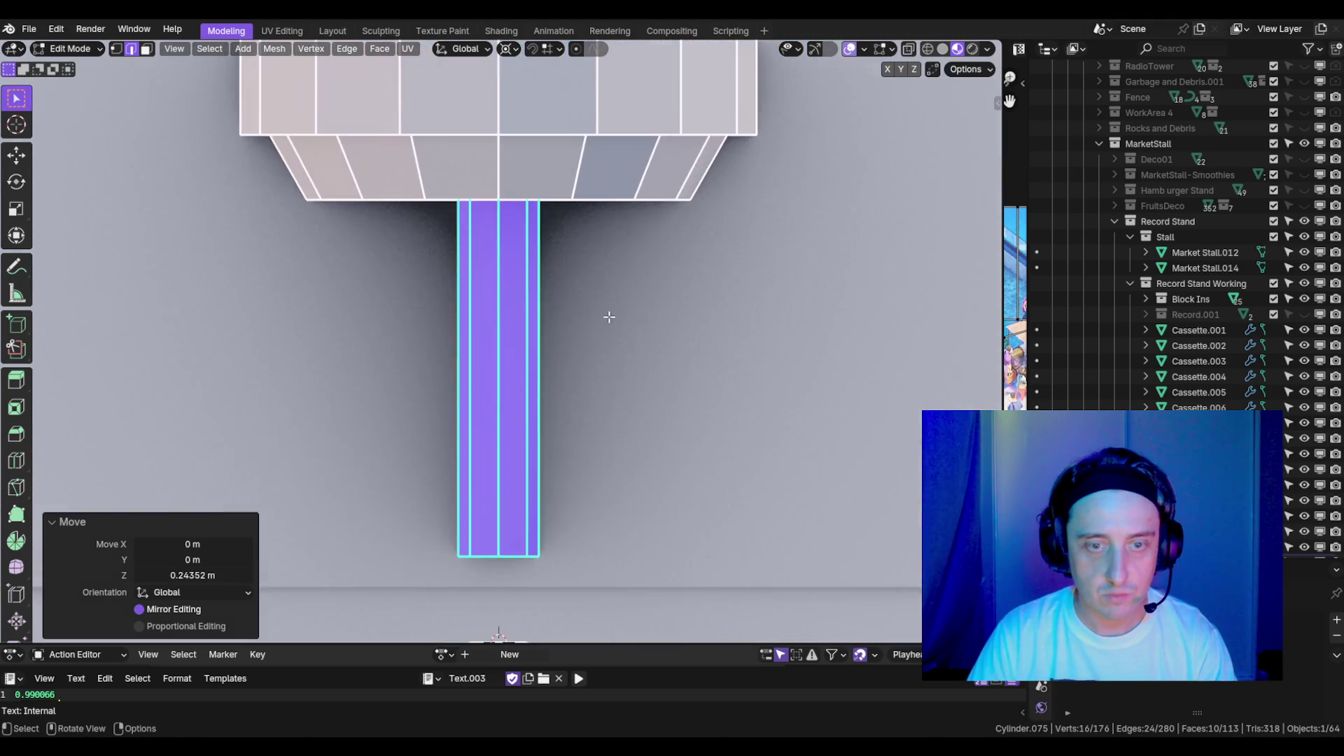
scroll(640, 252, "down", 2)
key("s")
key("shift+z")
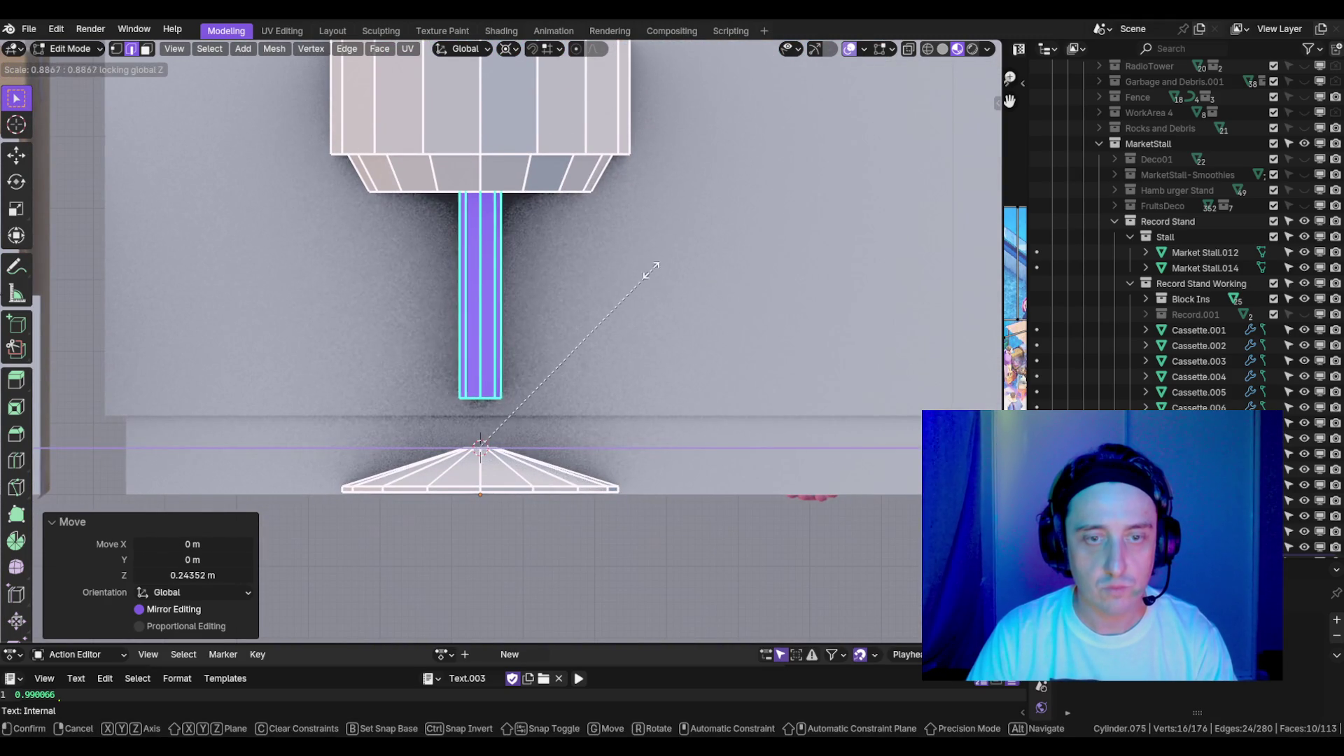
left_click(572, 280)
- Adjust the pole's height so its lower end sits into the base
key("g")
key("z")
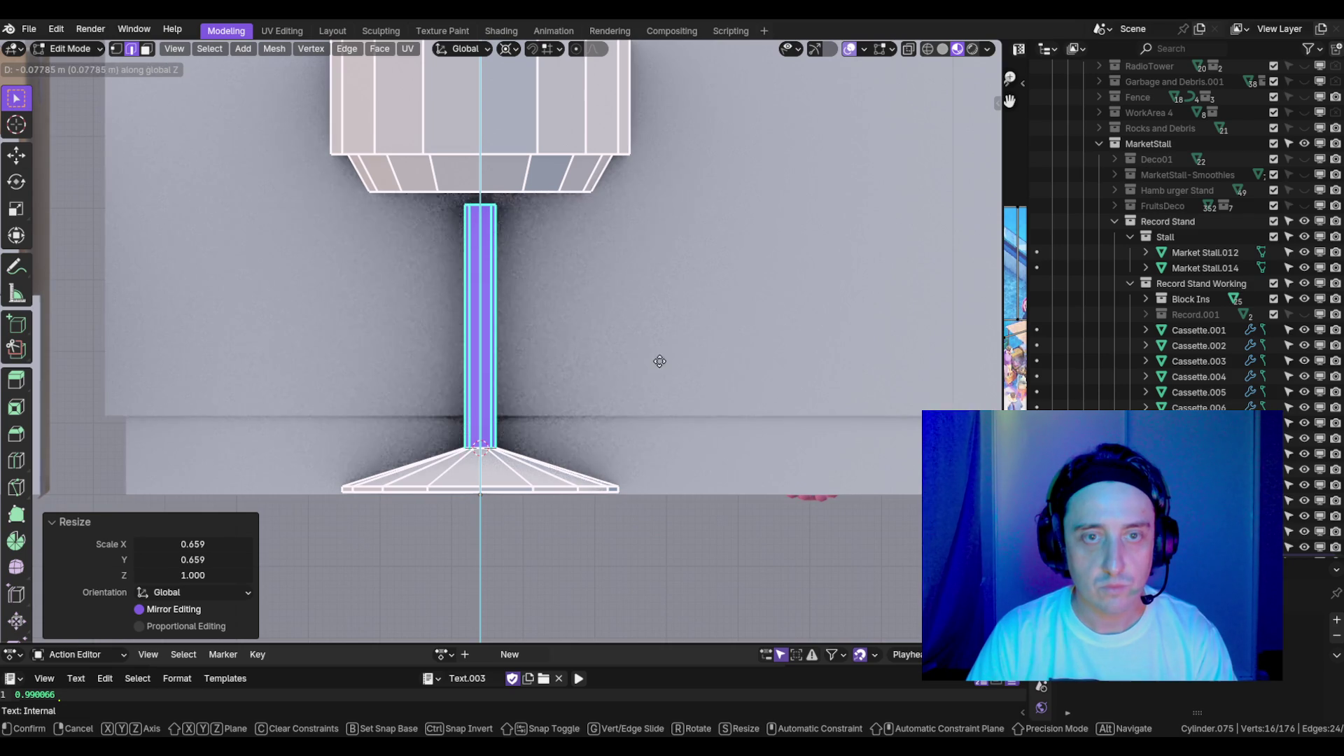
left_click(659, 361)
key("g")
key("z")
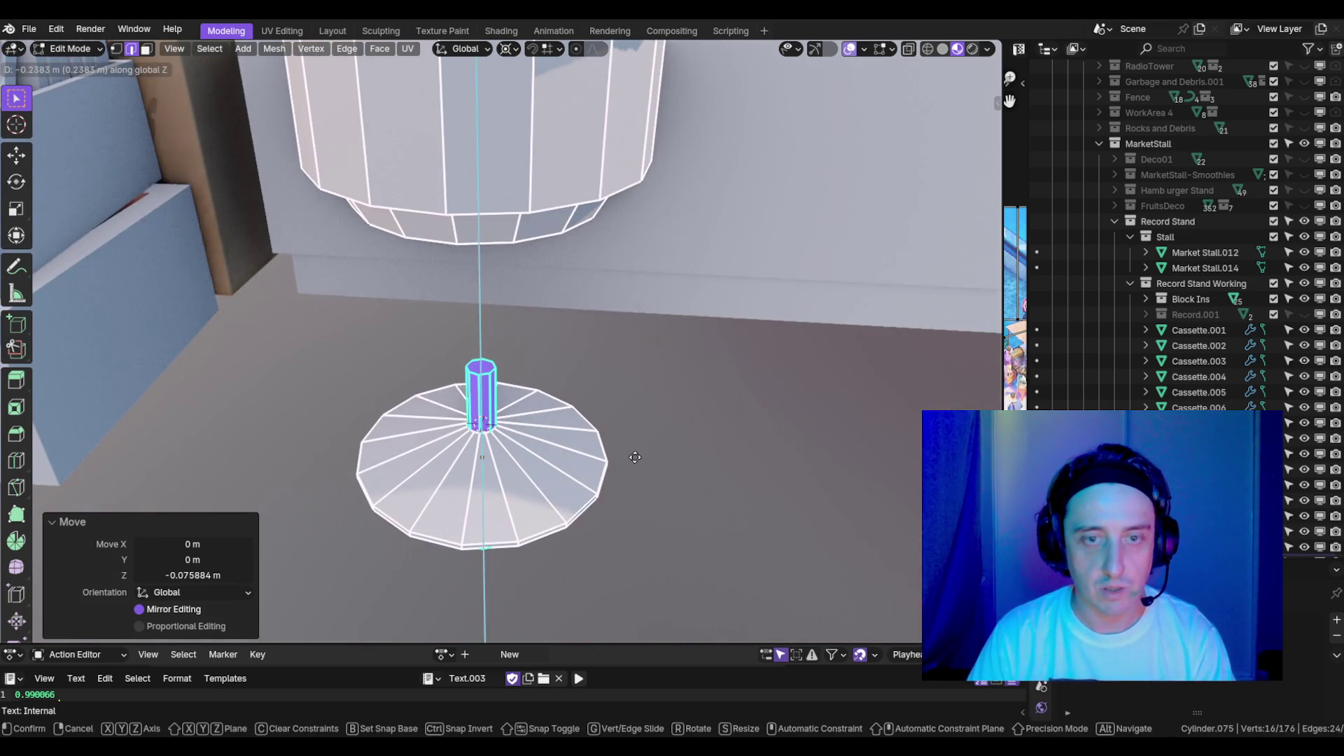
left_click(635, 457)
scroll(486, 273, "up", 4)
- Delete the pole's top and bottom end faces
key("3")
left_click(485, 273)
key("x")
key("f")
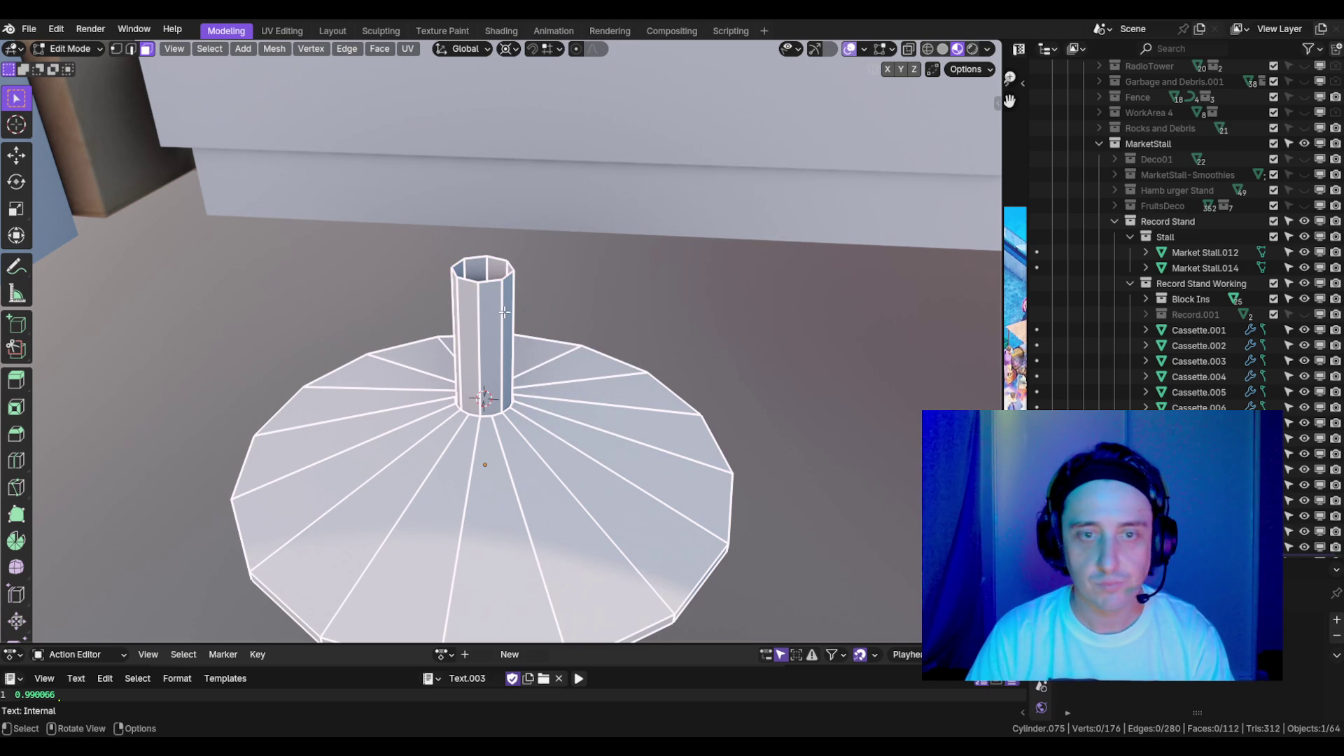
key("l")
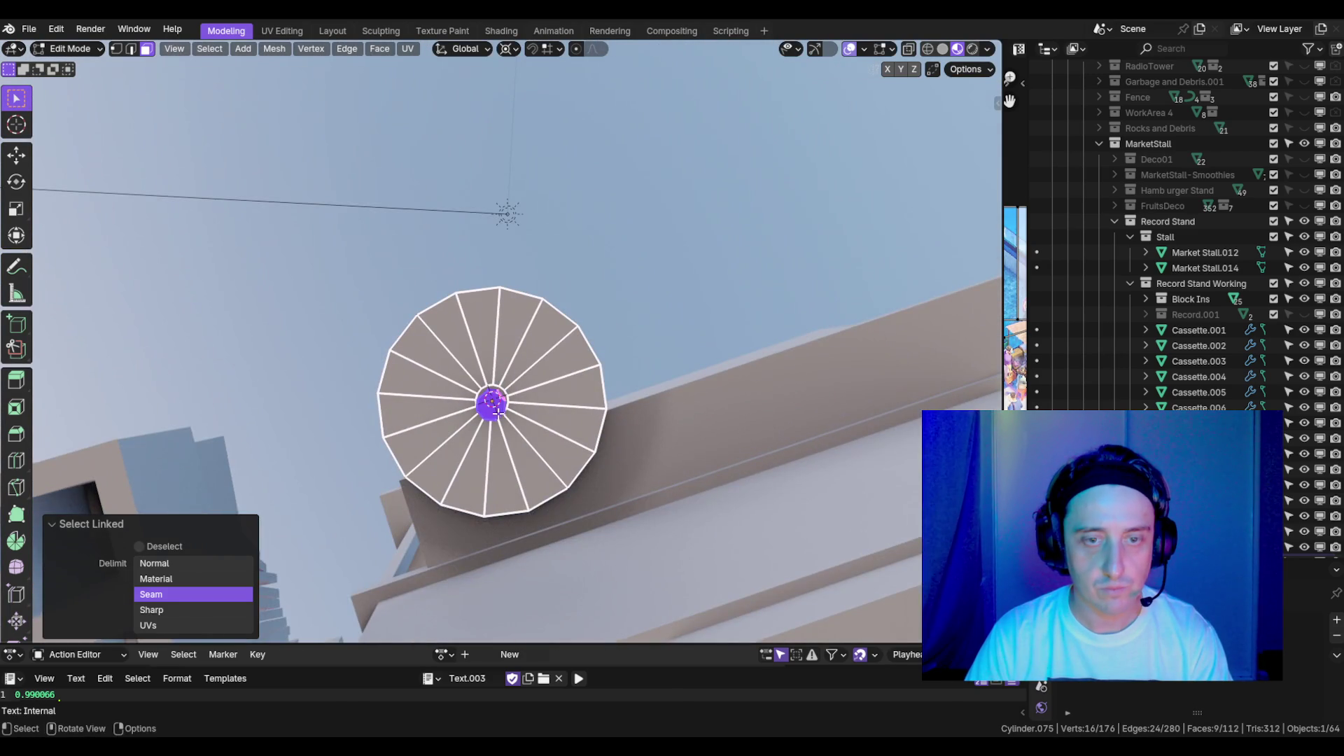
left_click(493, 404)
key("x")
key("f")
key("l")
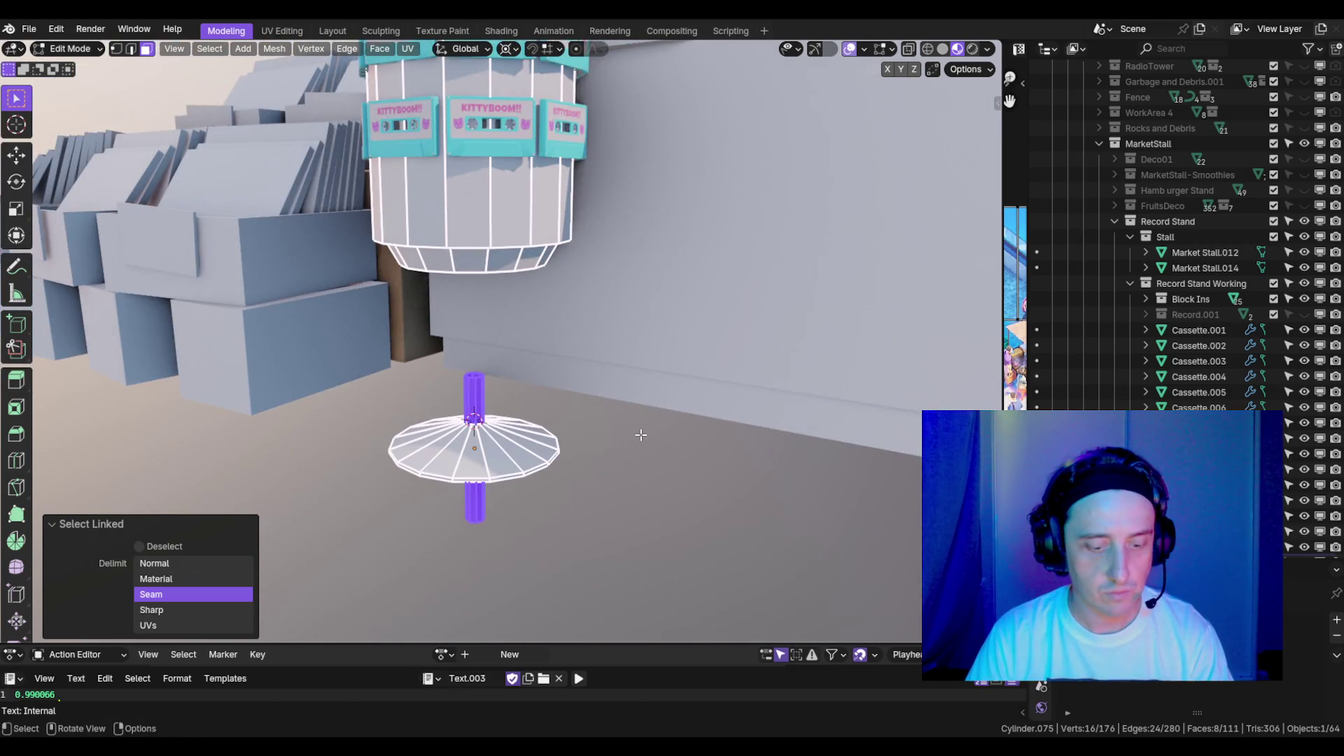
- Raise the pole under the display and lift its top edge loop about 0.054 m along Z
key("g")
key("z")
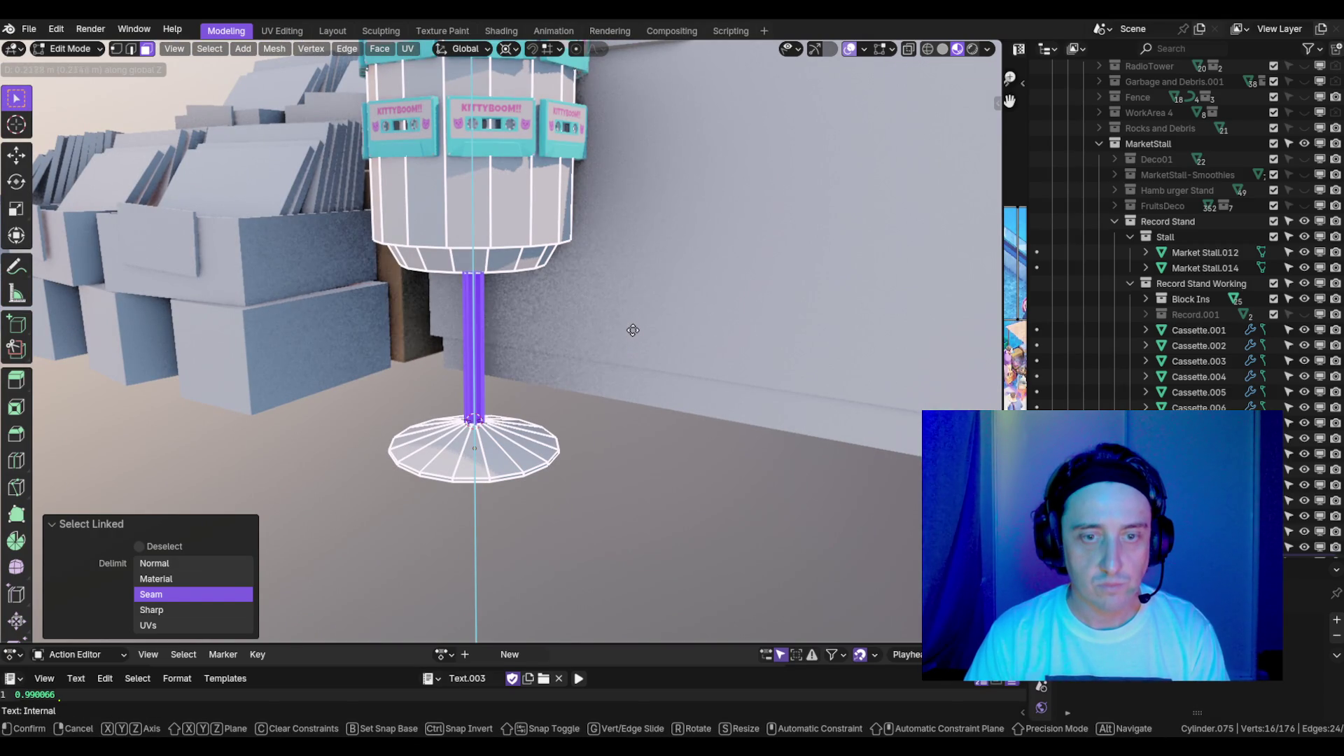
left_click(628, 331)
scroll(532, 273, "up", 5)
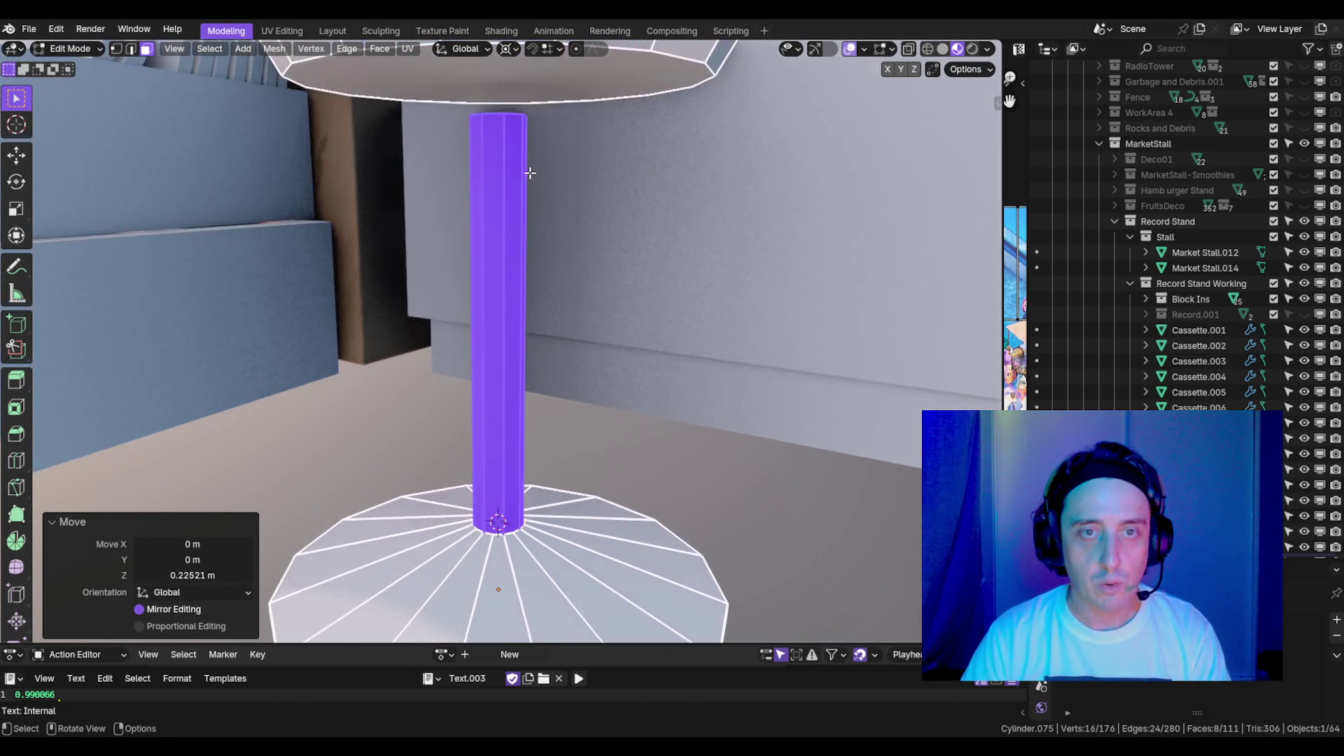
key("2")
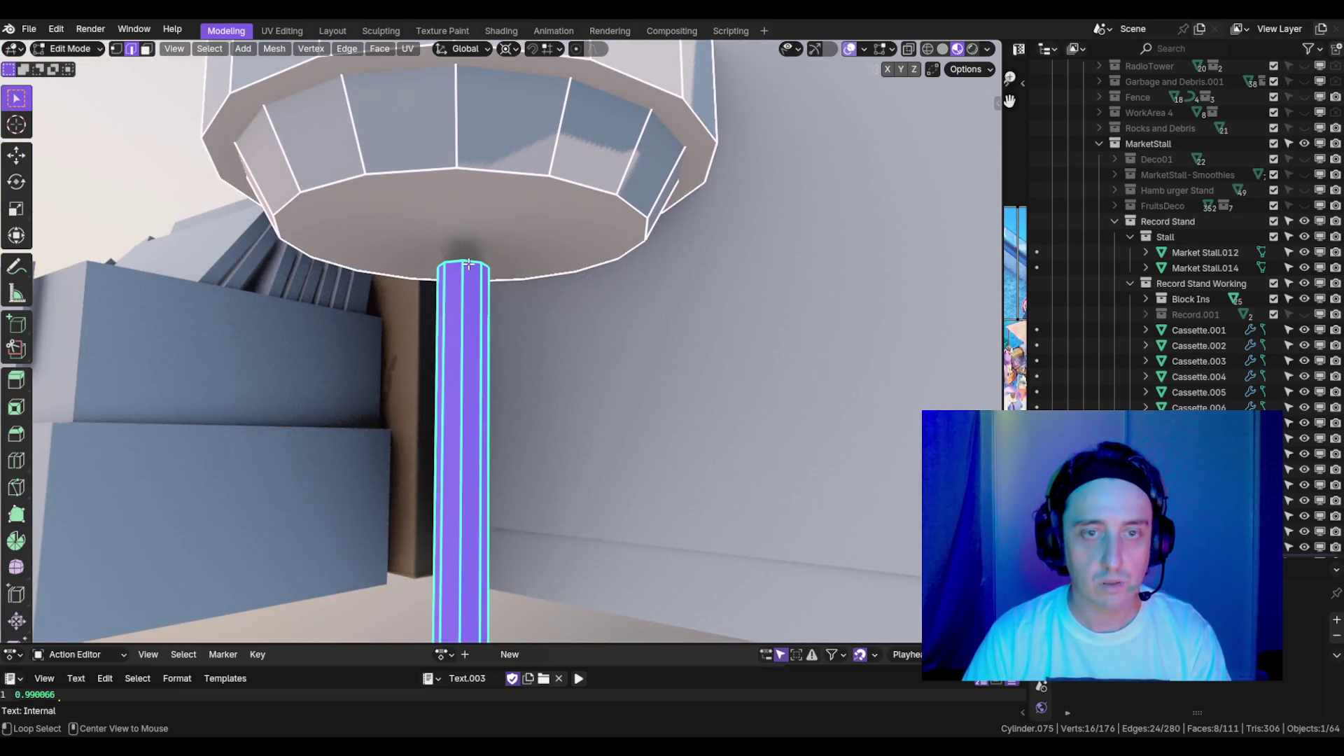
left_click(468, 263, "alt")
scroll(468, 264, "down", 5)
key("g")
key("z")
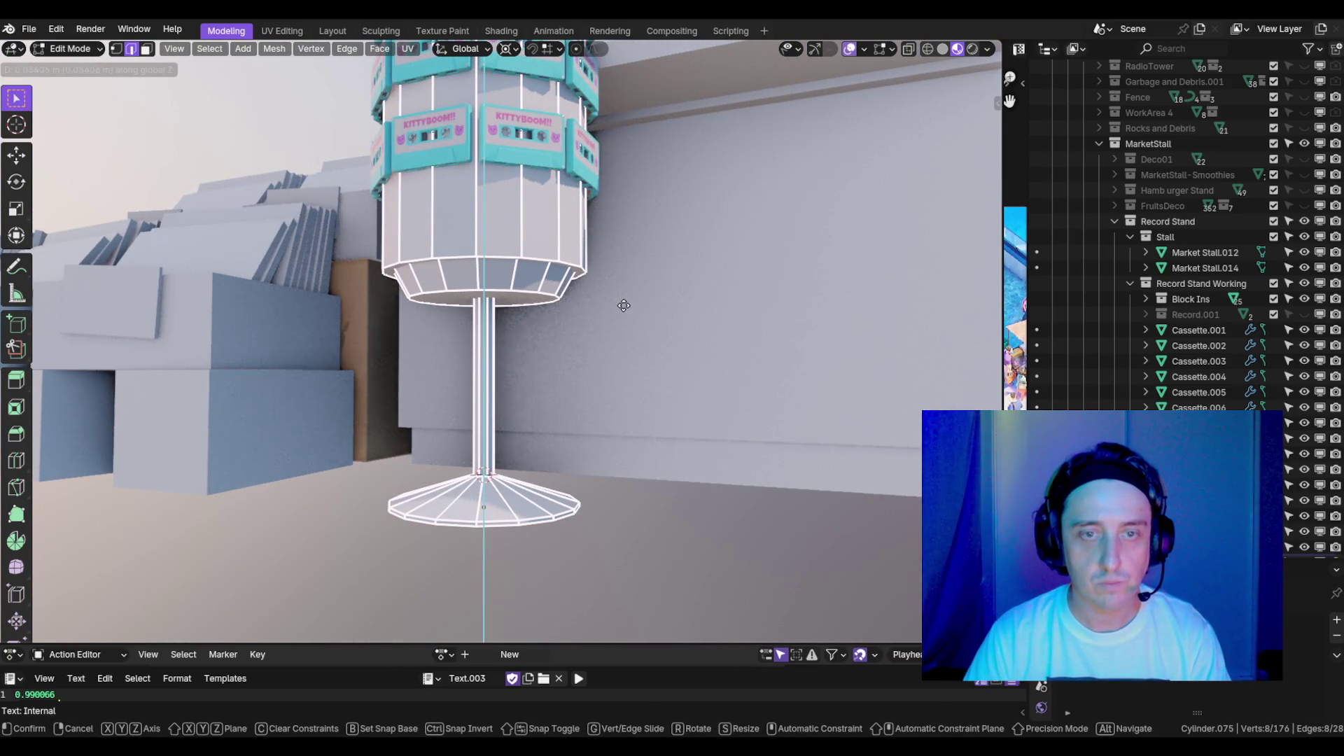
left_click(624, 305)
scroll(623, 305, "down", 5)
scroll(553, 406, "up", 3)
- Return to Object Mode and box-select the rack, stall and cassettes from a higher view
left_click_drag(553, 406, 569, 404)
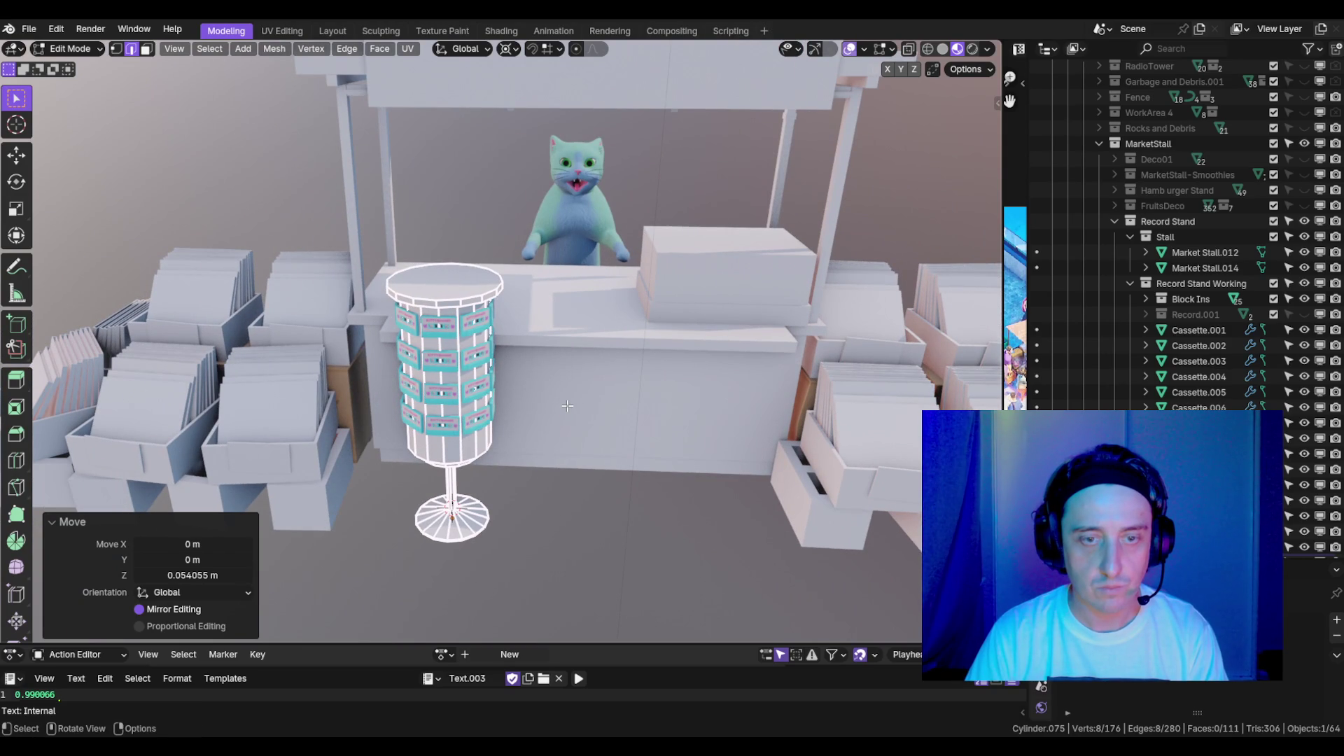
key("Tab")
mouse_move(578, 364)
left_mouse_down()
mouse_move(580, 343)
mouse_move(426, 305)
mouse_move(369, 405)
mouse_move(555, 420)
mouse_move(757, 377)
mouse_move(574, 374)
left_mouse_up()
scroll(463, 371, "up", 3)
scroll(463, 371, "up", 2)
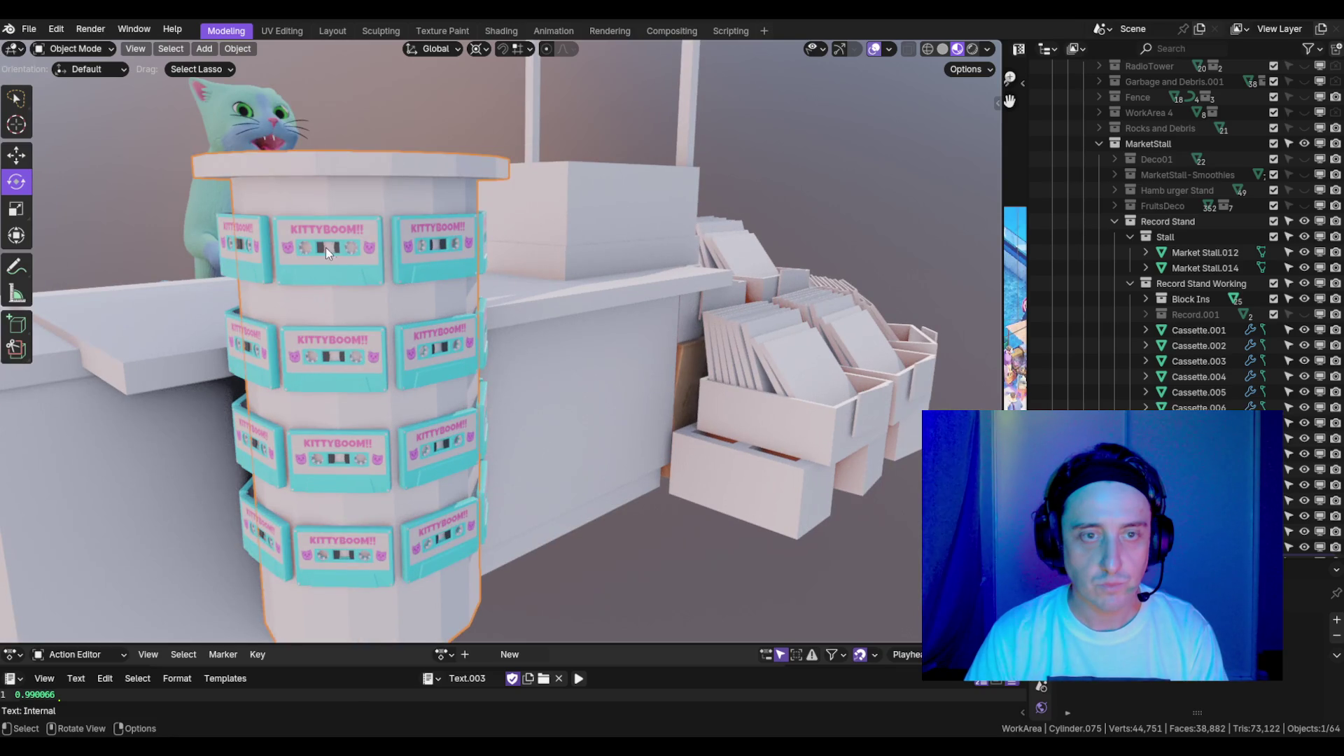
left_click(331, 251)
scroll(338, 257, "down", 5)
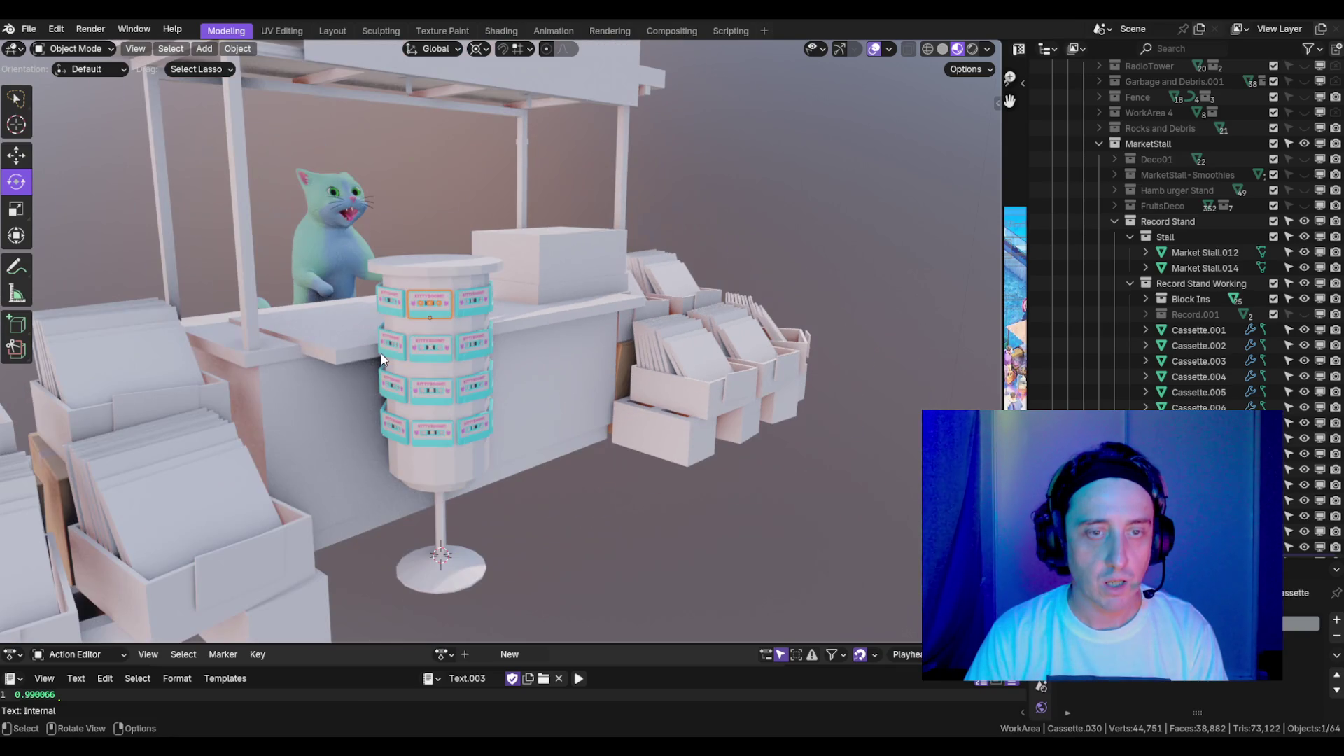
mouse_move(406, 316)
left_mouse_down()
mouse_move(427, 330)
mouse_move(362, 329)
mouse_move(319, 295)
mouse_move(342, 288)
left_mouse_up()
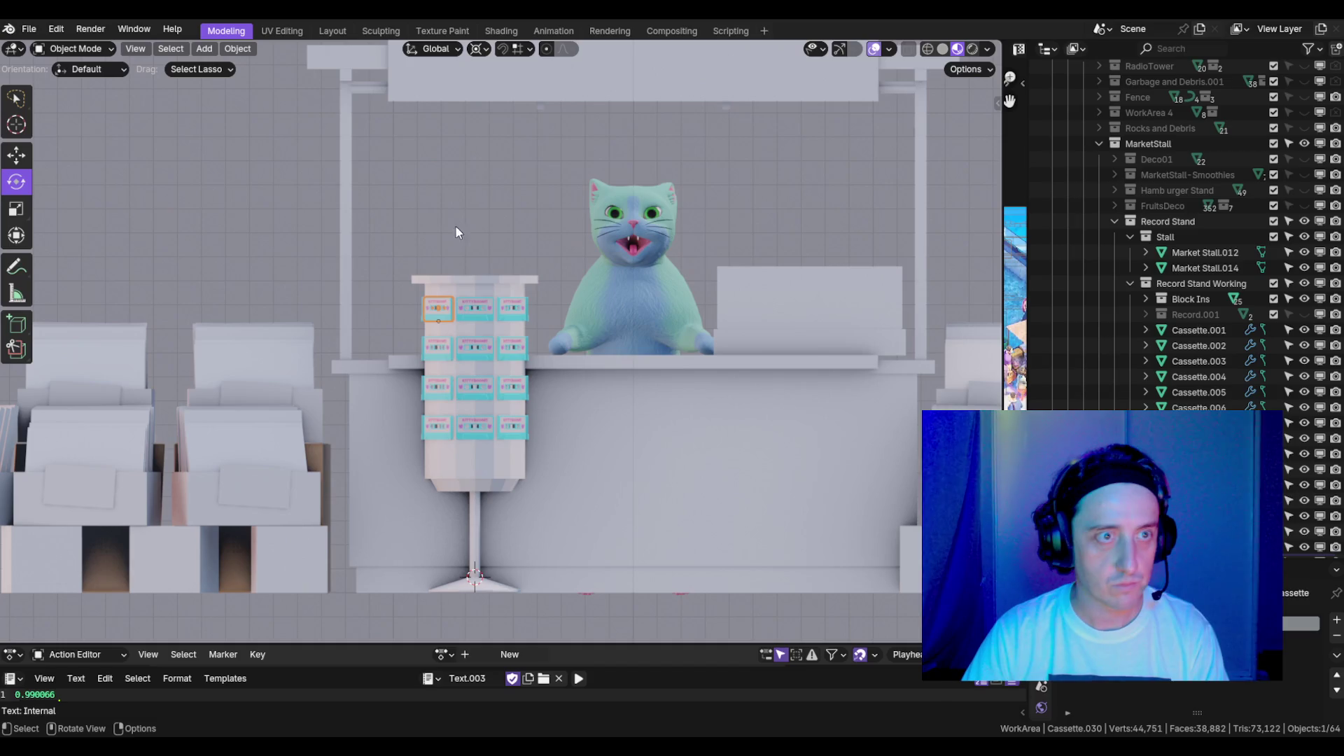
key("b")
left_click_drag(379, 226, 413, 337)
left_click_drag(534, 640, 536, 640)
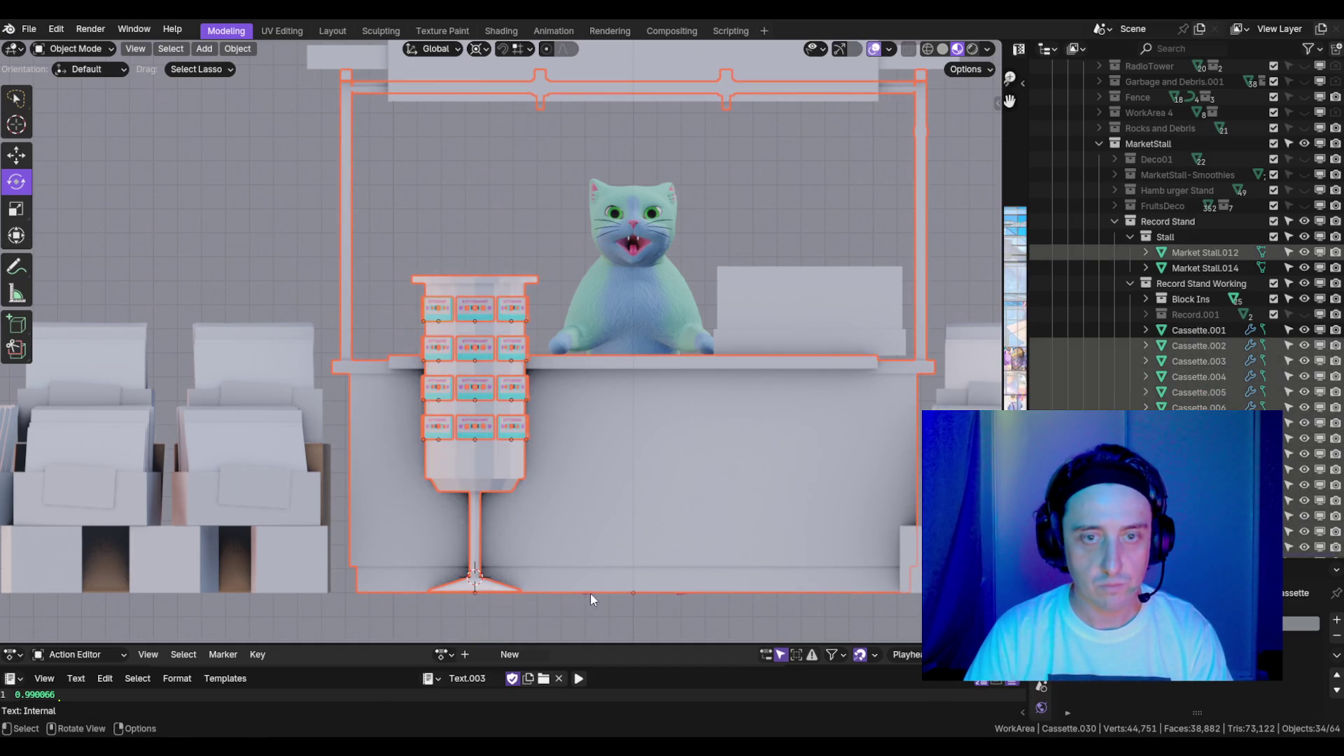
- Switch the viewport to wireframe shading with X-ray see-through turned on
key("z")
left_click(531, 536)
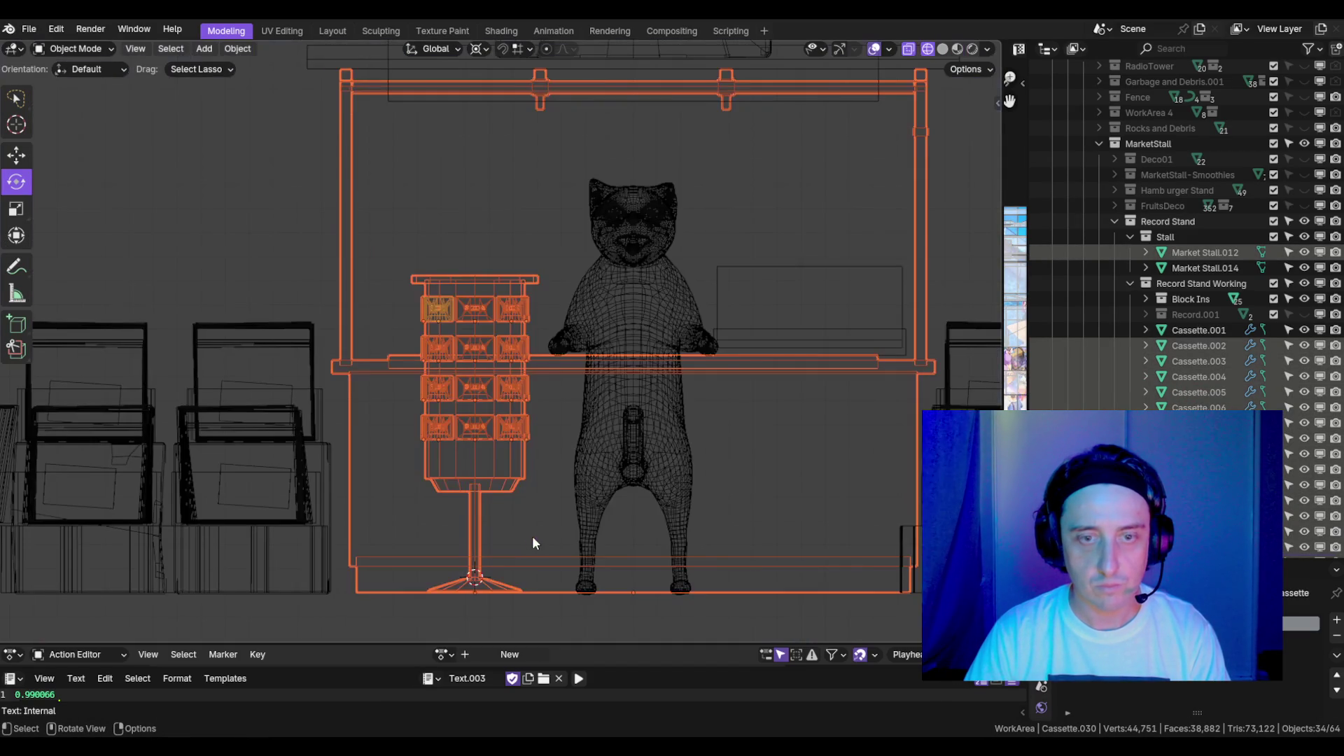
key("z")
left_click(548, 615)
key("z")
left_click(549, 698)
- Deselect everything, then lasso-select only the cassette rack and its cassettes
scroll(394, 361, "down", 2)
key("alt+a")
mouse_move(448, 596)
left_mouse_down()
mouse_move(551, 374)
mouse_move(462, 280)
left_mouse_up()
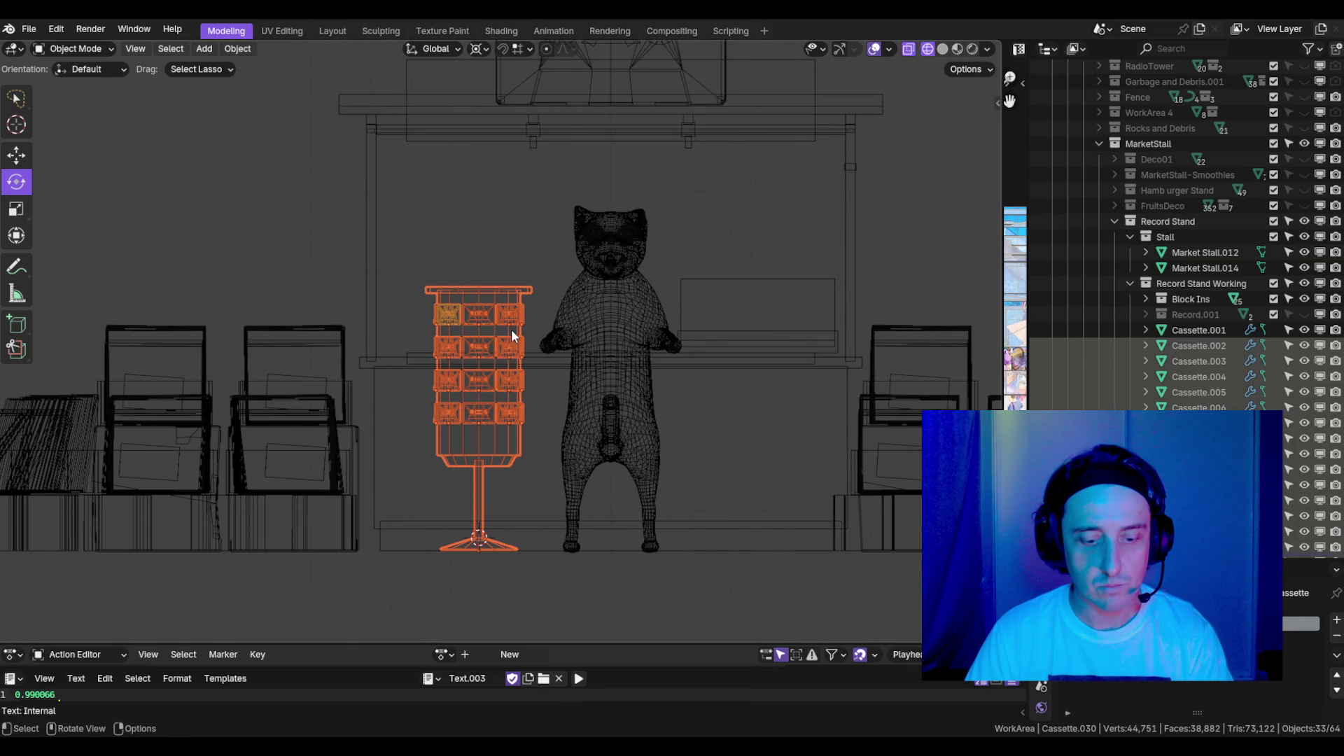
key("g")
key("Escape")
- Switch back to Material Preview shading and join the rack and cassettes with Ctrl+J
key("z")
left_click(377, 274)
mouse_move(262, 338)
left_mouse_down()
mouse_move(596, 339)
mouse_move(613, 309)
mouse_move(609, 360)
left_mouse_up()
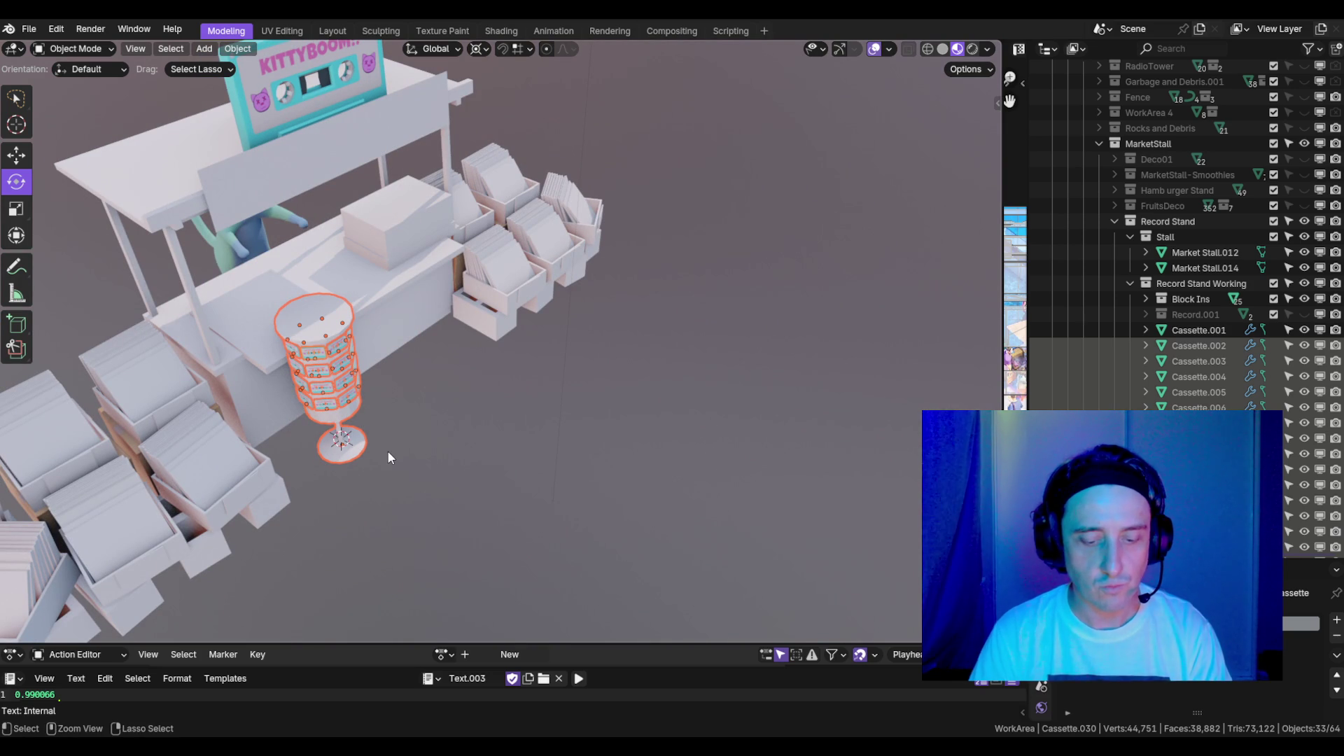
key("ctrl+j")
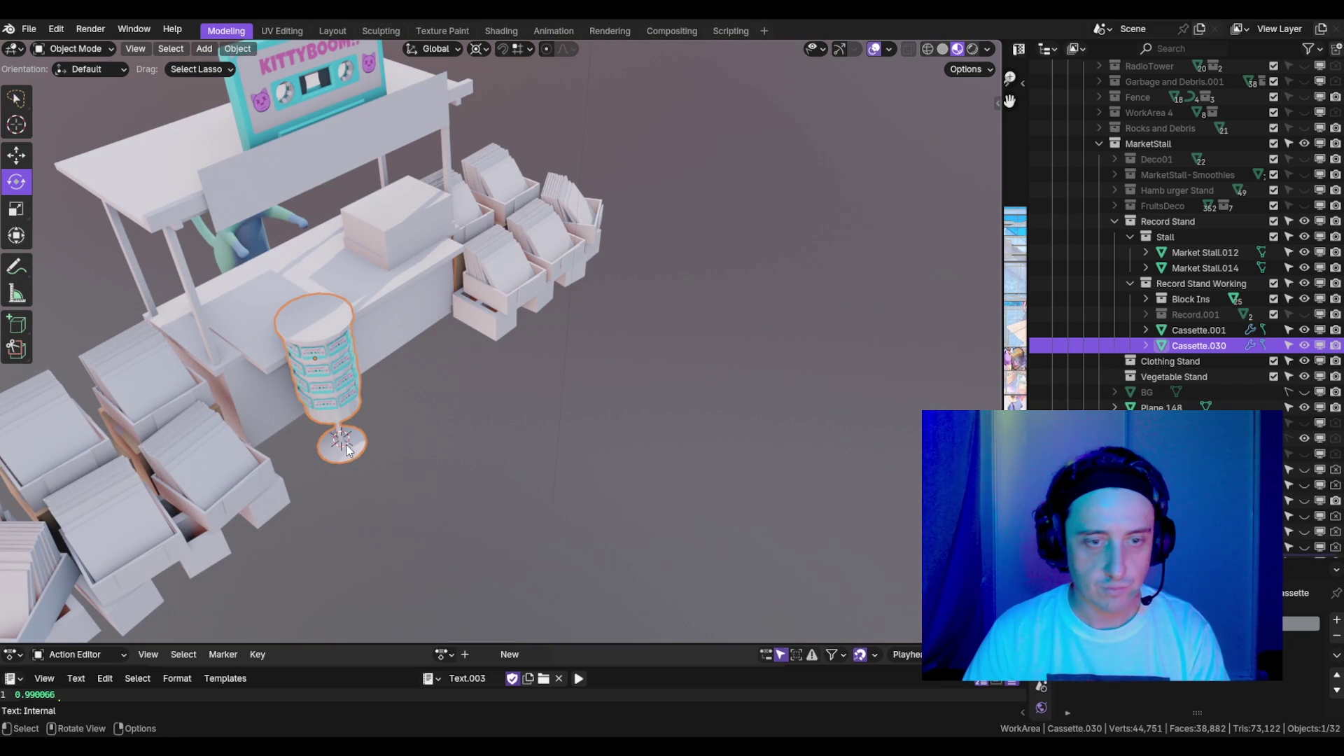
- In Edit Mode, snap the 3D cursor to the centre of the base's outer rim
key("KP_Decimal")
key("Tab")
left_click_drag(548, 523, 541, 493)
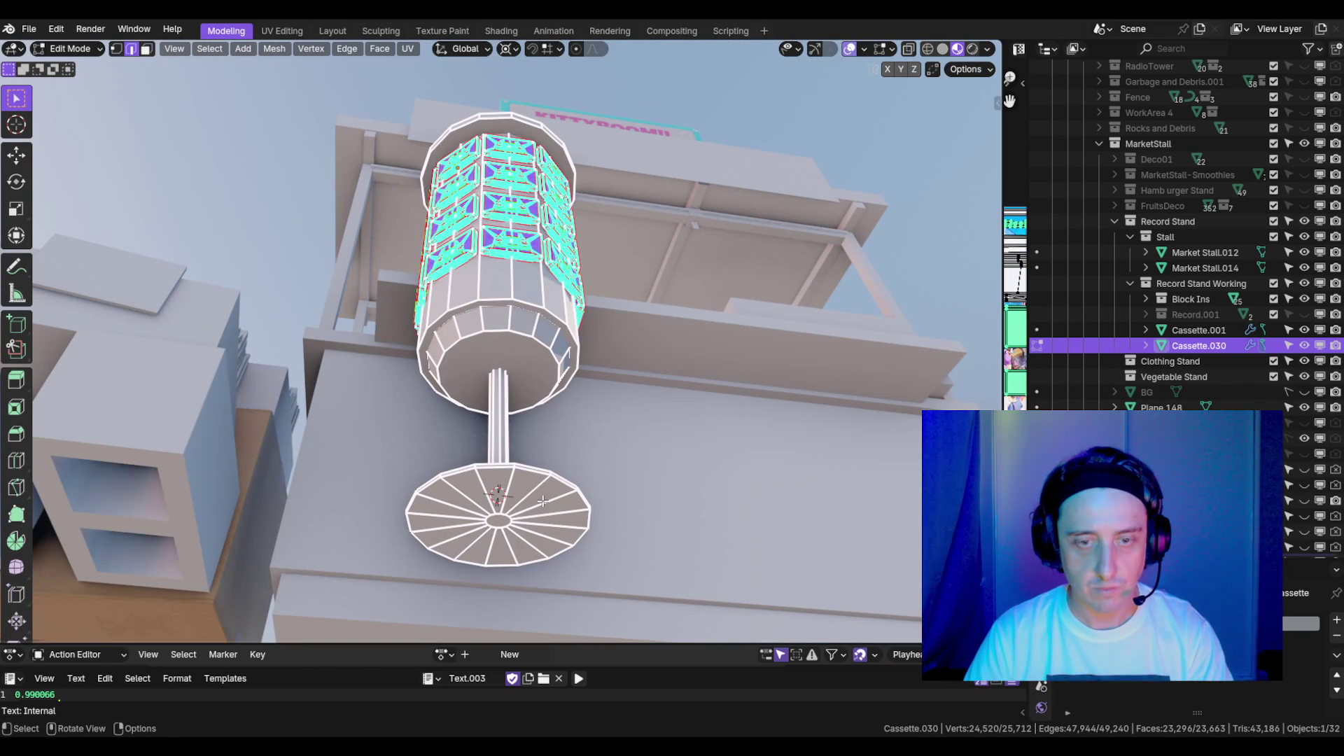
left_click(543, 477, "alt")
key("shift+s")
left_click(636, 584)
- Set Cassette.030's origin to the 3D cursor at the base centre
left_click_drag(533, 540, 547, 541)
key("Tab")
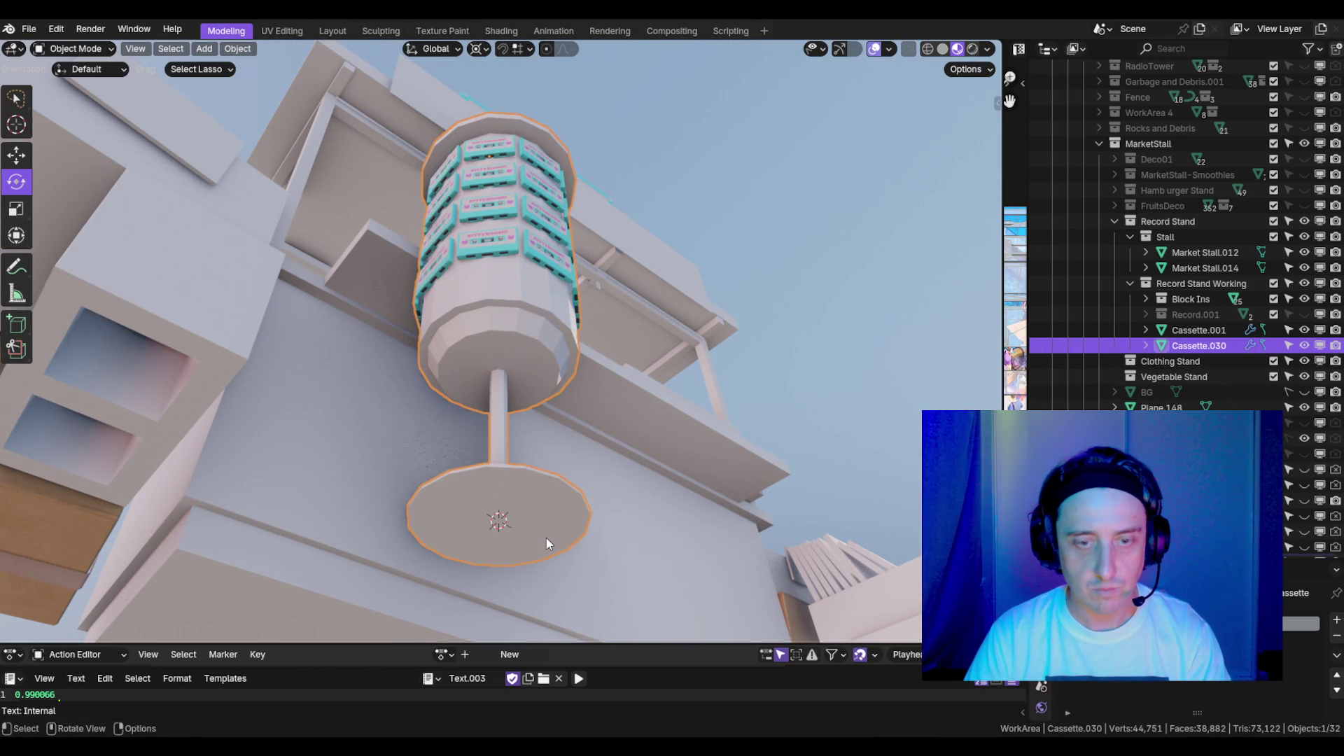
key("ctrl+alt+shift+c")
left_click(464, 535)
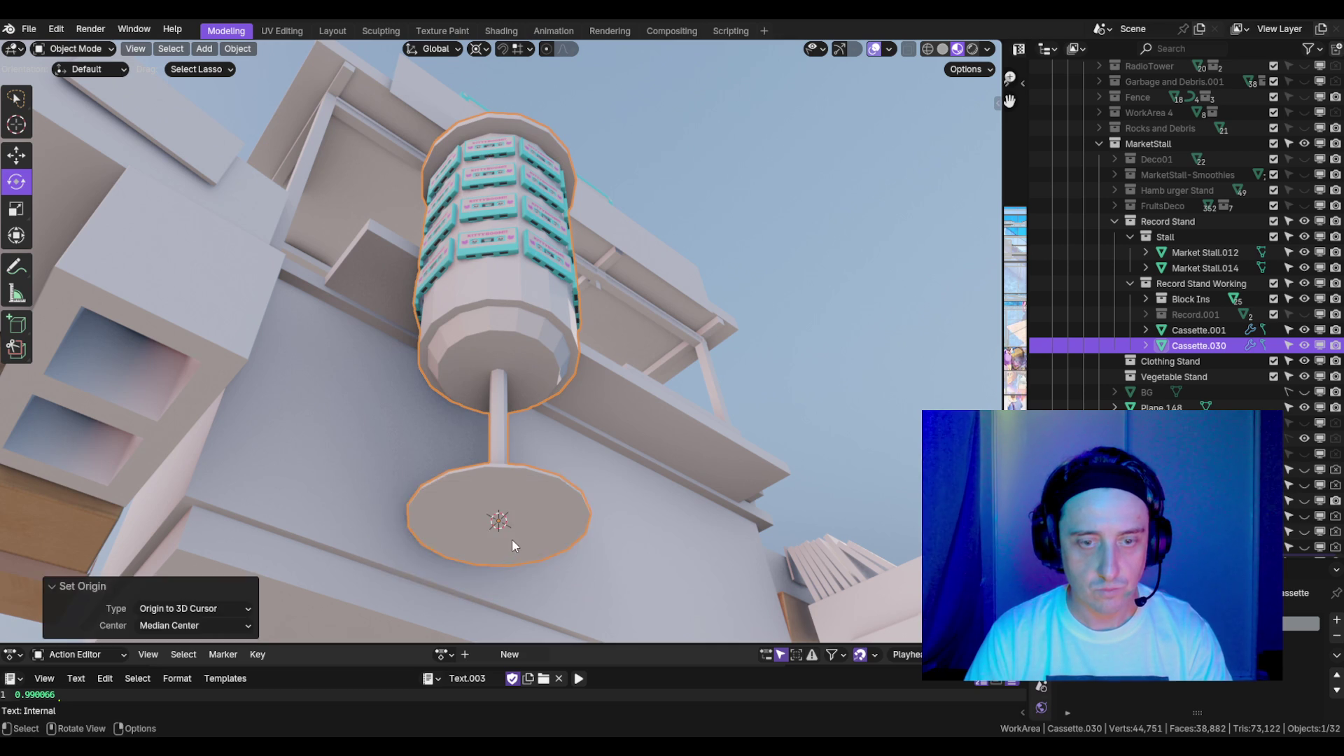
- Delete the base's underside faces and fill the bottom rim with a single face
key("Tab")
key("3")
key("ctrl+KP_Add")
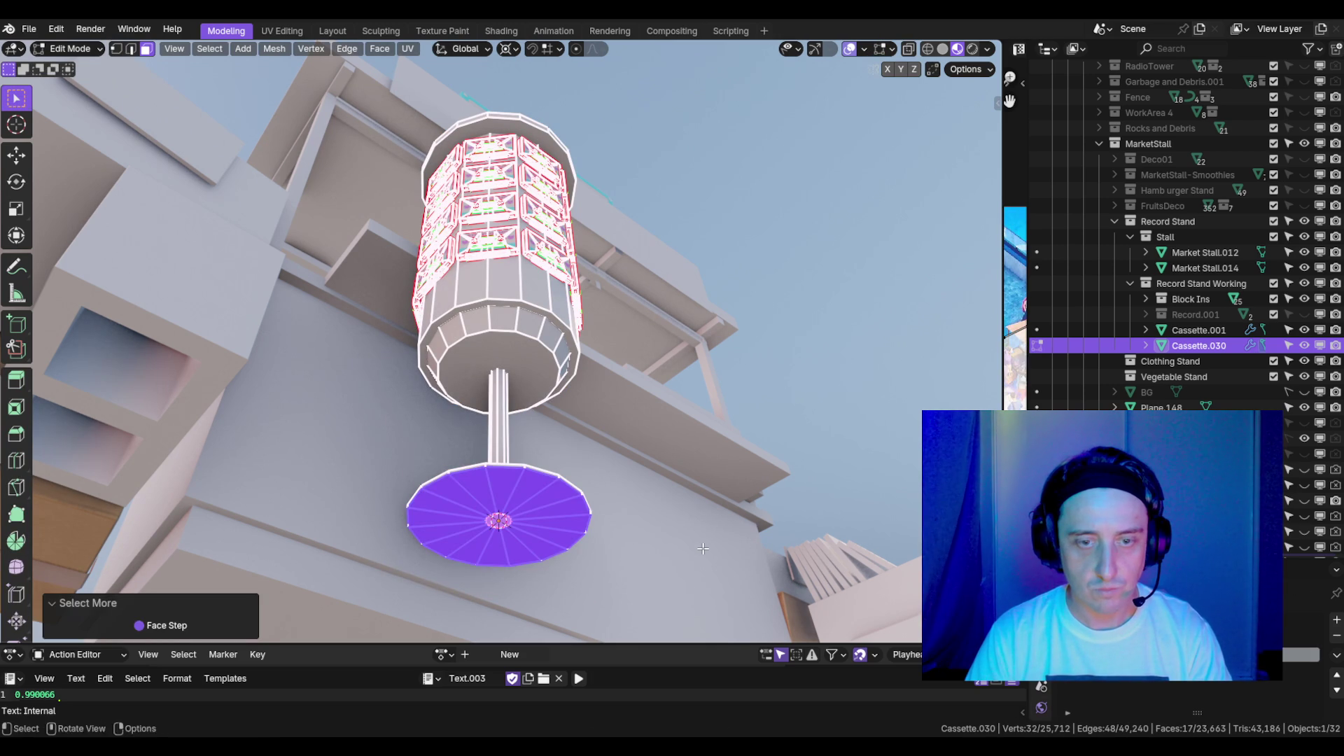
key("x")
left_click(703, 548)
left_click(542, 476, "alt")
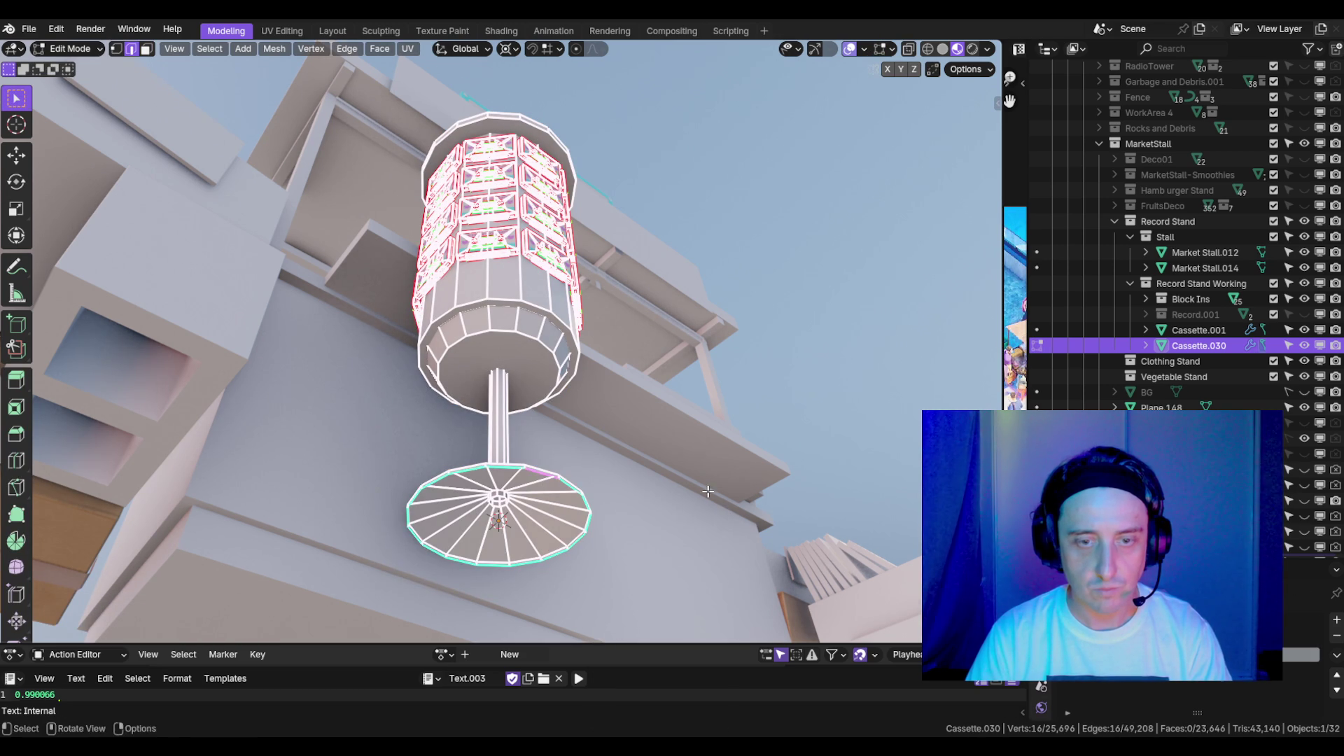
key("f")
scroll(590, 508, "up", 2)
scroll(590, 509, "down", 6)
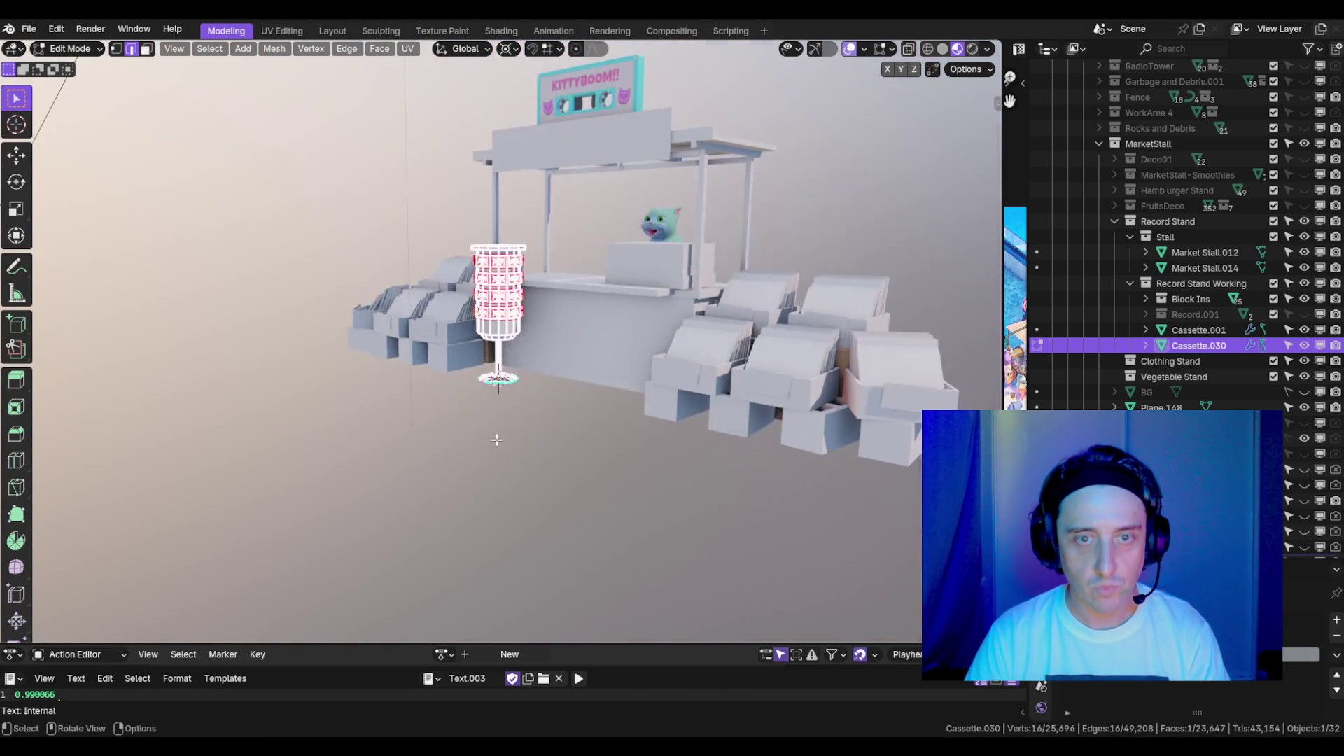
key("Tab")
scroll(574, 434, "up", 4)
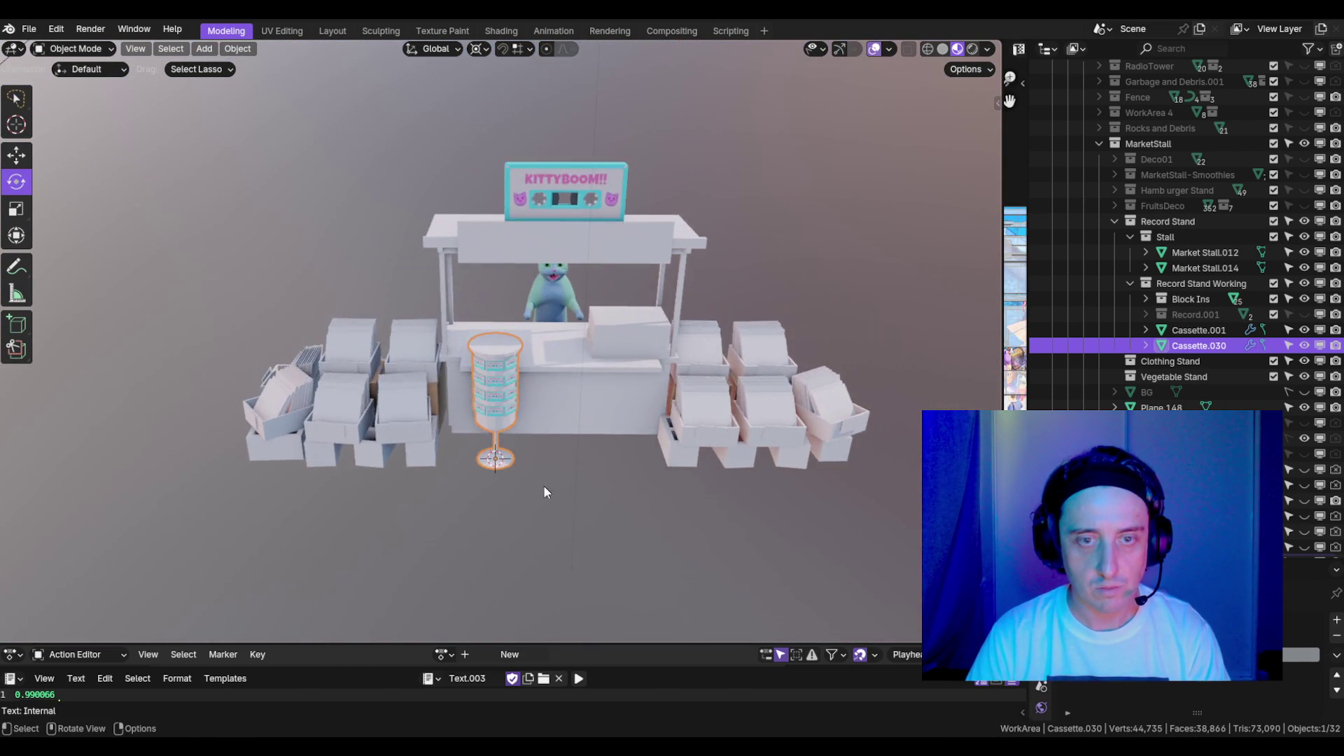
- Enlarge the Properties area and show Cassette.030's modifier stack
scroll(625, 536, "down", 2)
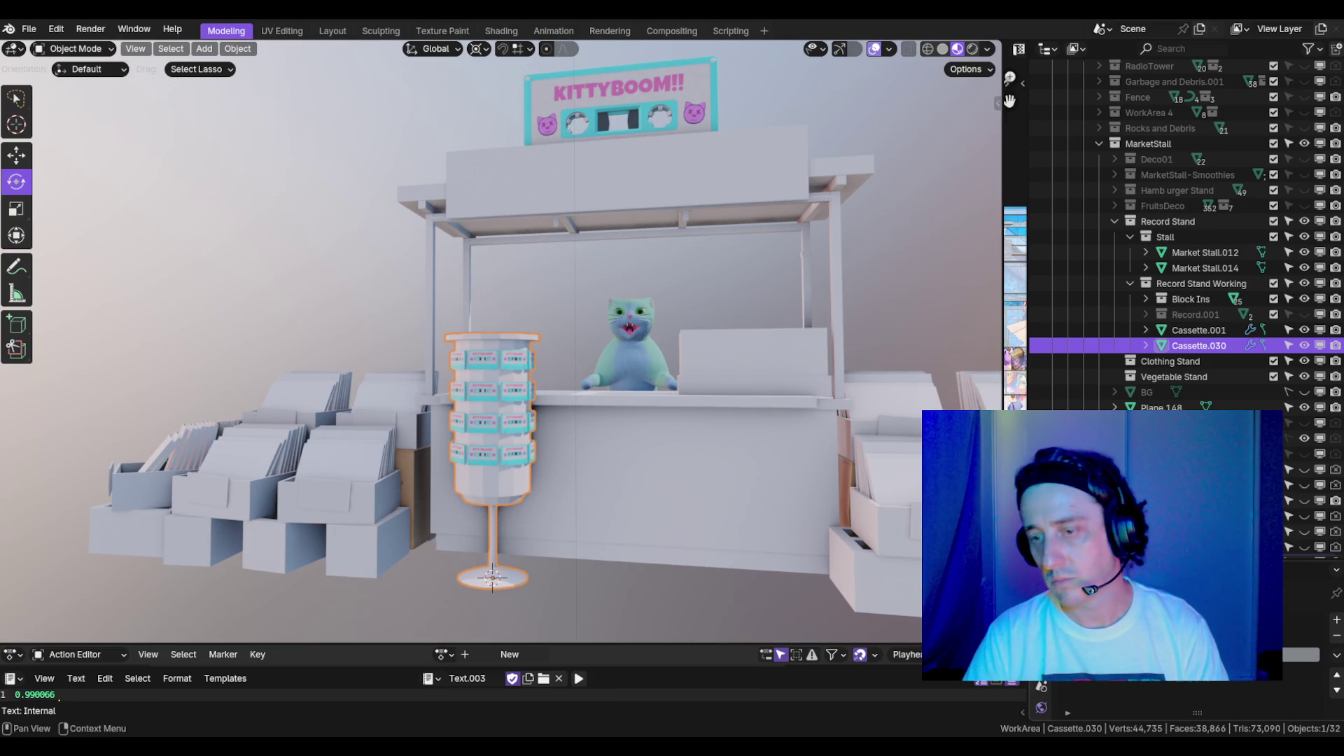
left_click_drag(1108, 558, 1108, 306)
left_click(1041, 532)
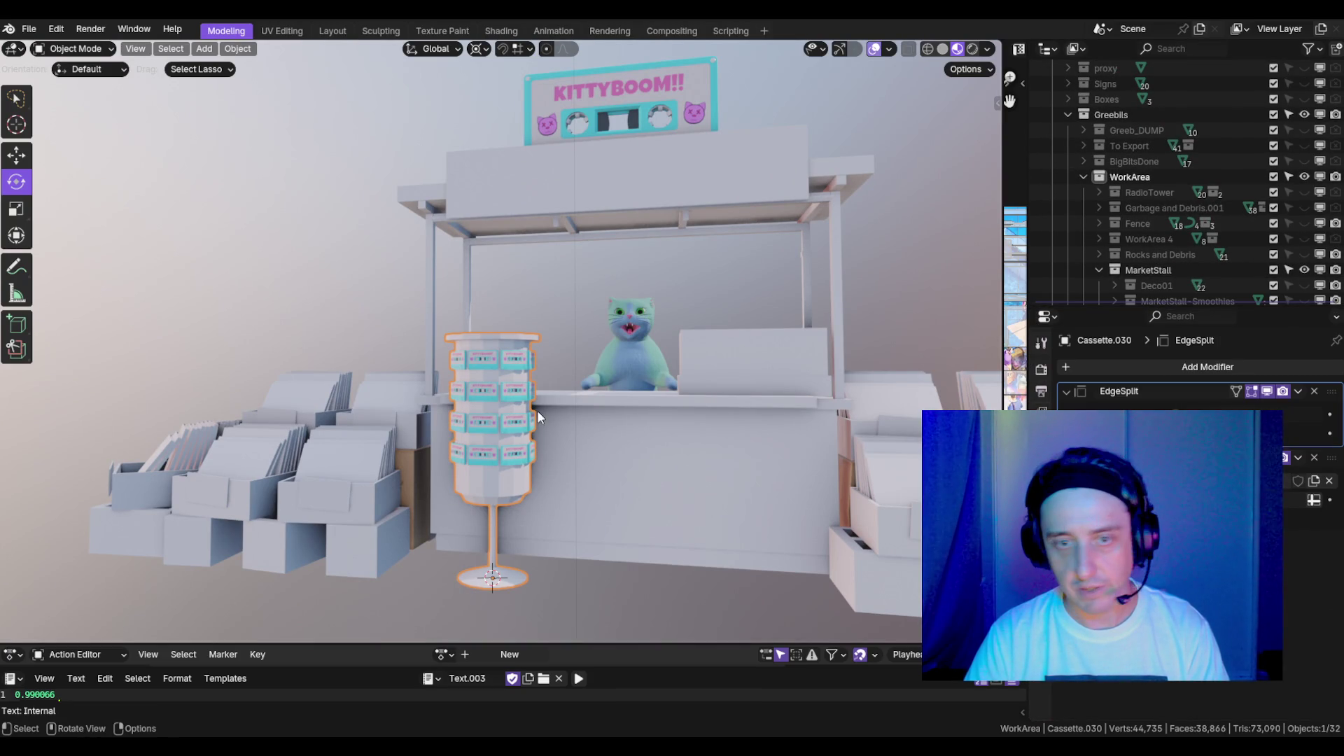
scroll(598, 422, "up", 4)
mouse_move(625, 434)
left_mouse_down()
mouse_move(809, 403)
mouse_move(709, 369)
left_mouse_up()
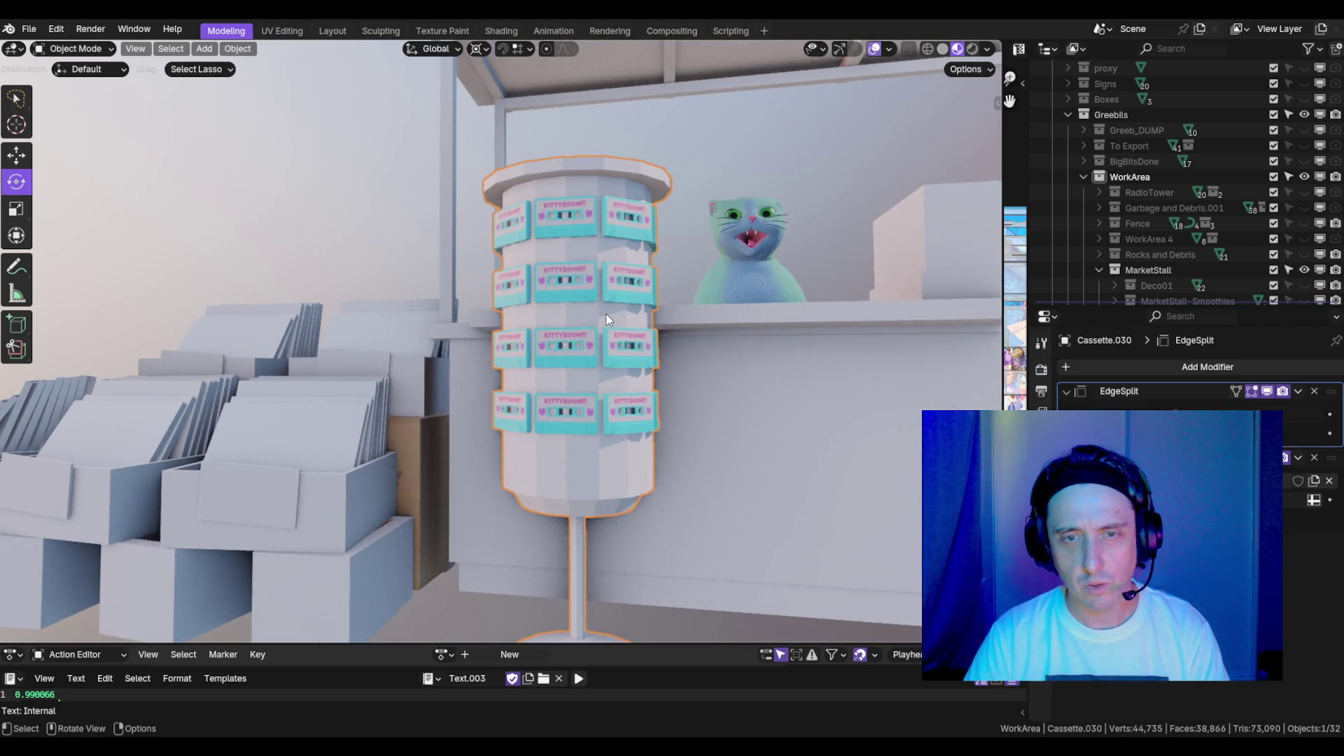
scroll(606, 319, "up", 6)
scroll(607, 242, "down", 8)
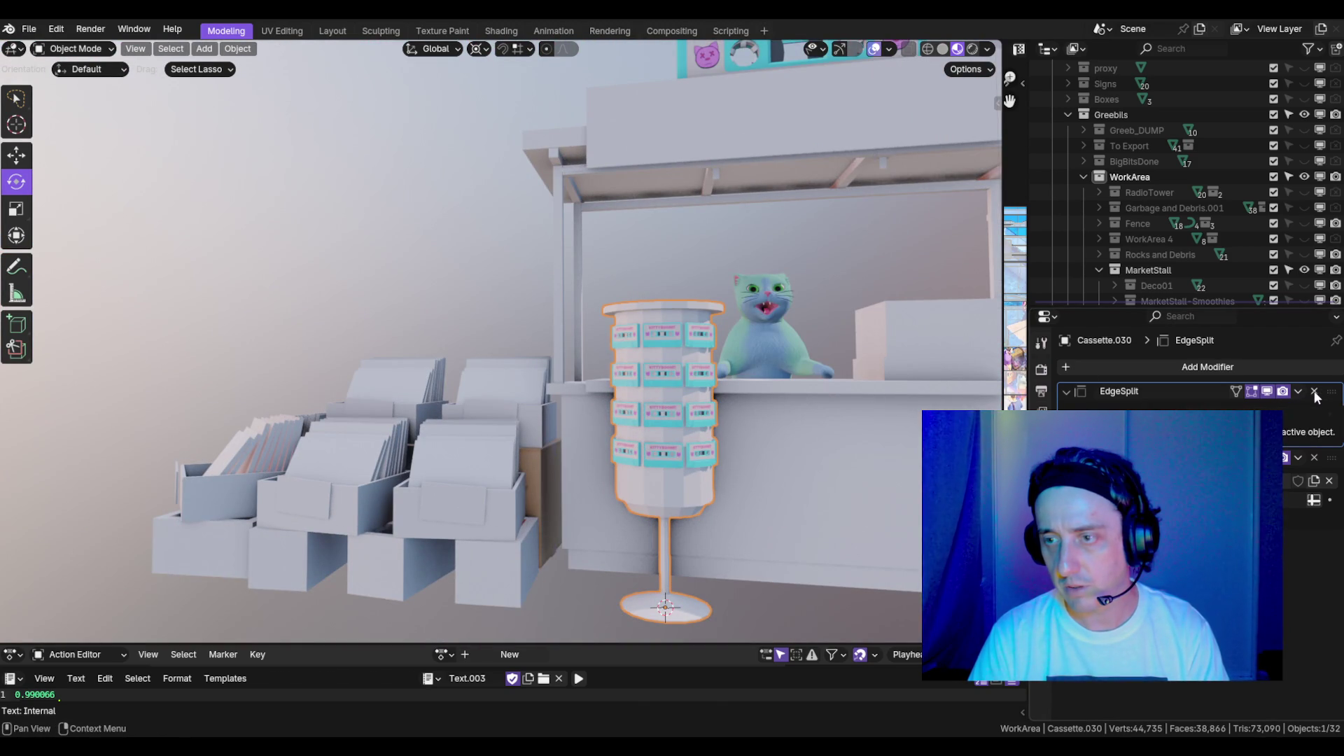
- Add a Weighted Normal modifier to the cassette stand
left_click(1215, 362)
type("w")
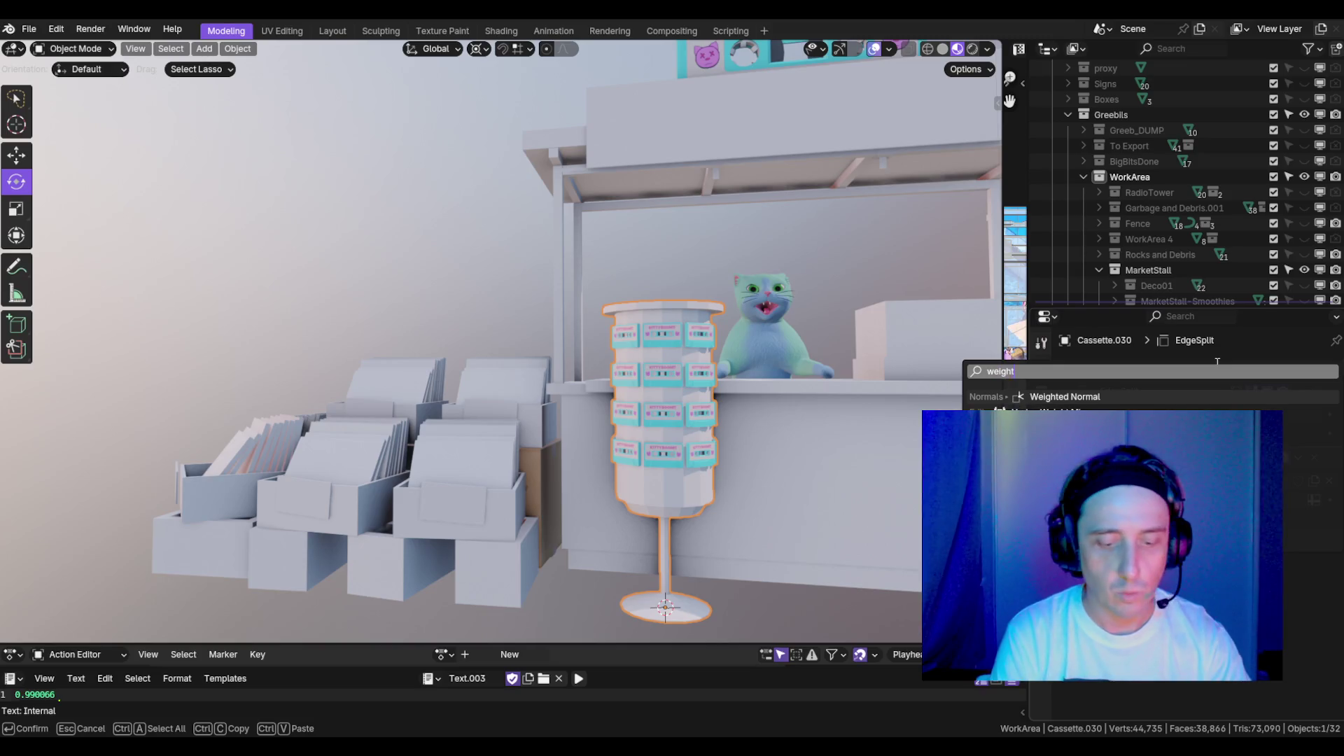
type("eight")
key("Return")
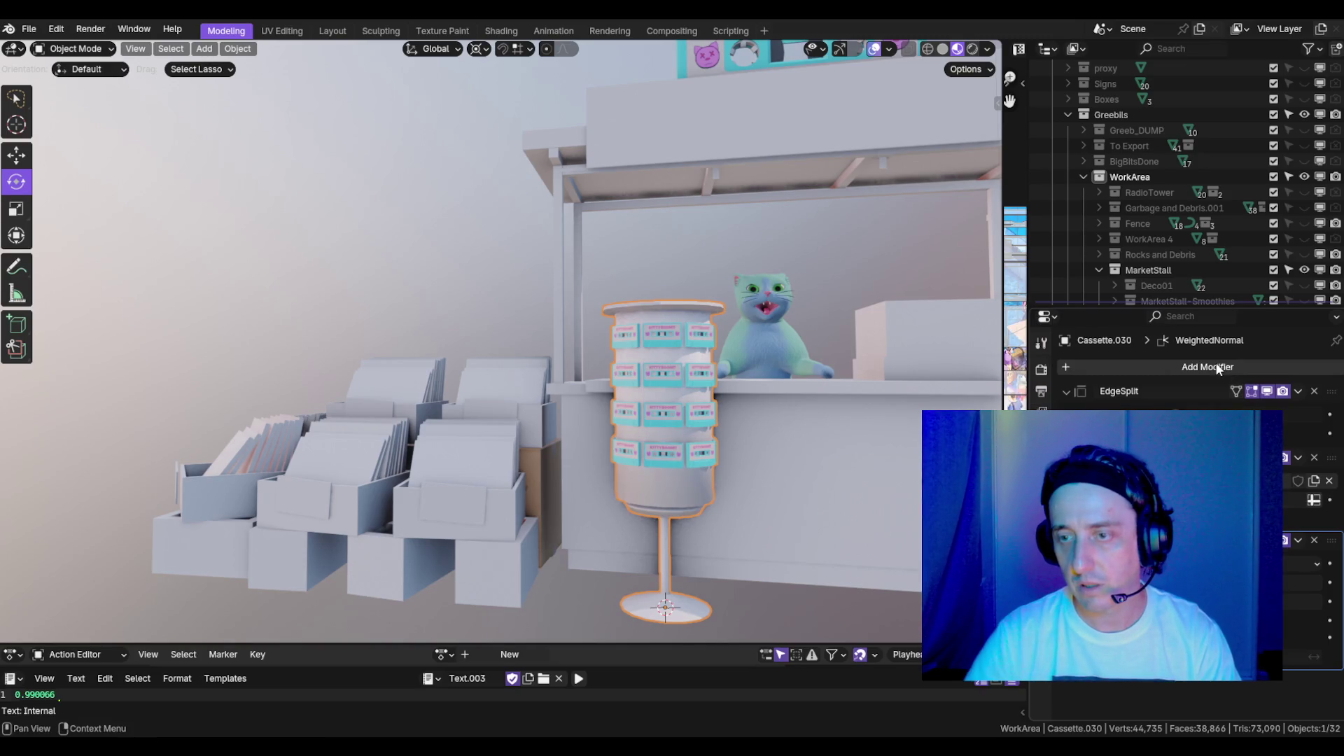
key("KP_Decimal")
scroll(687, 300, "down", 5)
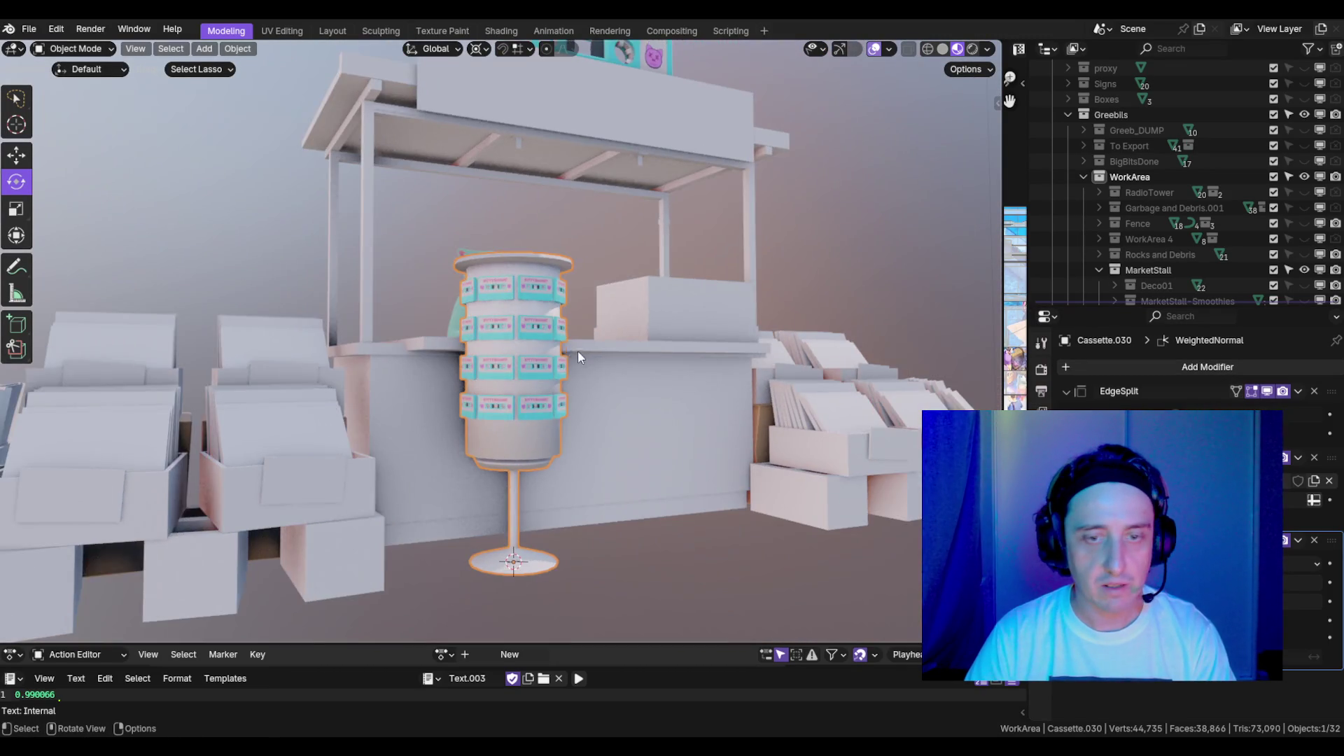
scroll(578, 350, "up", 6)
mouse_move(535, 373)
left_mouse_down()
mouse_move(530, 351)
mouse_move(674, 298)
left_mouse_up()
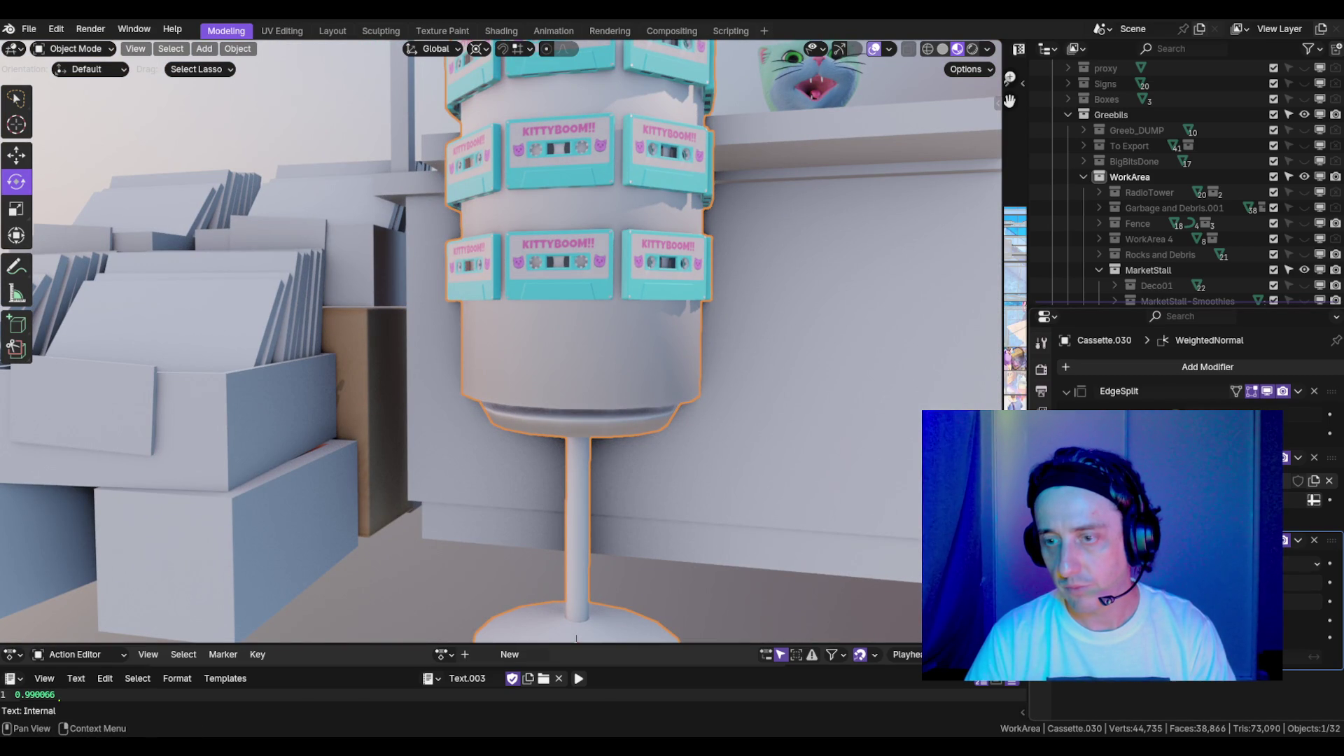
- Move EdgeSplit below WeightedNormal and delete the EdgeSplit modifier
left_click(1315, 457)
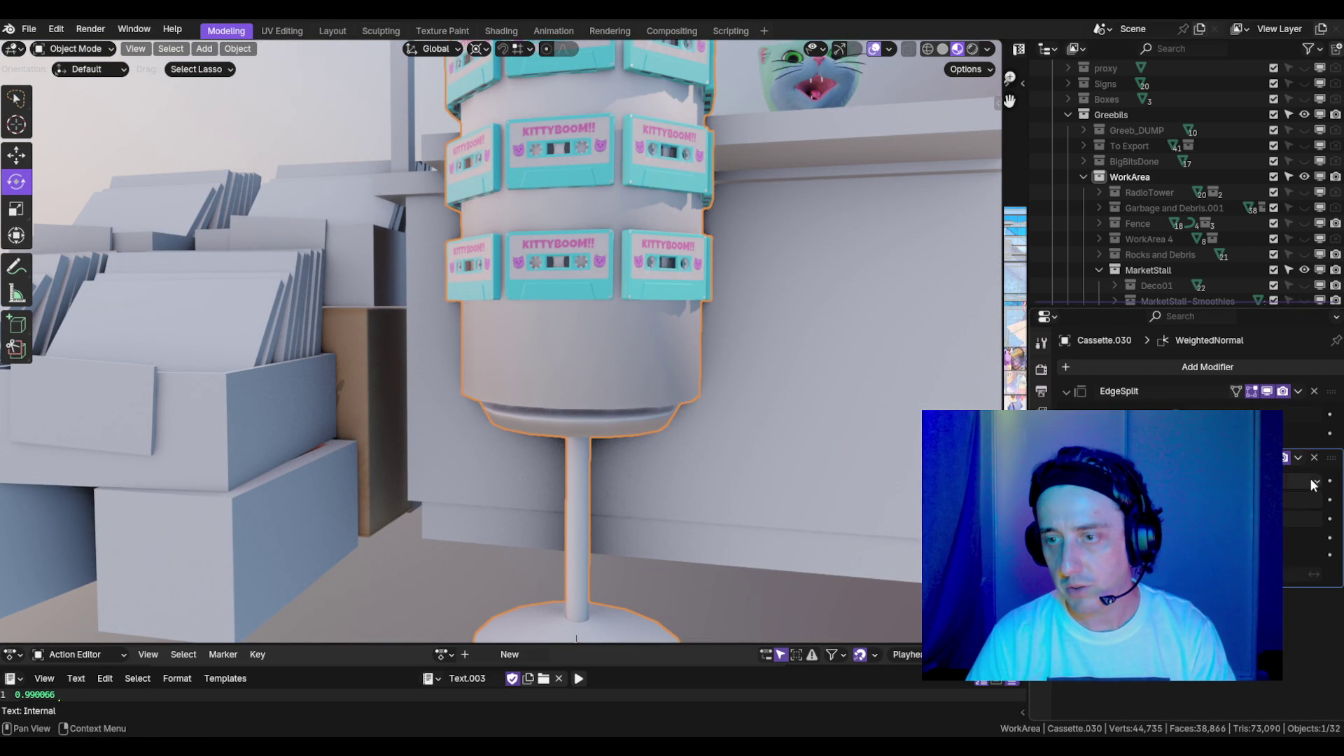
left_click_drag(1331, 396, 1332, 597)
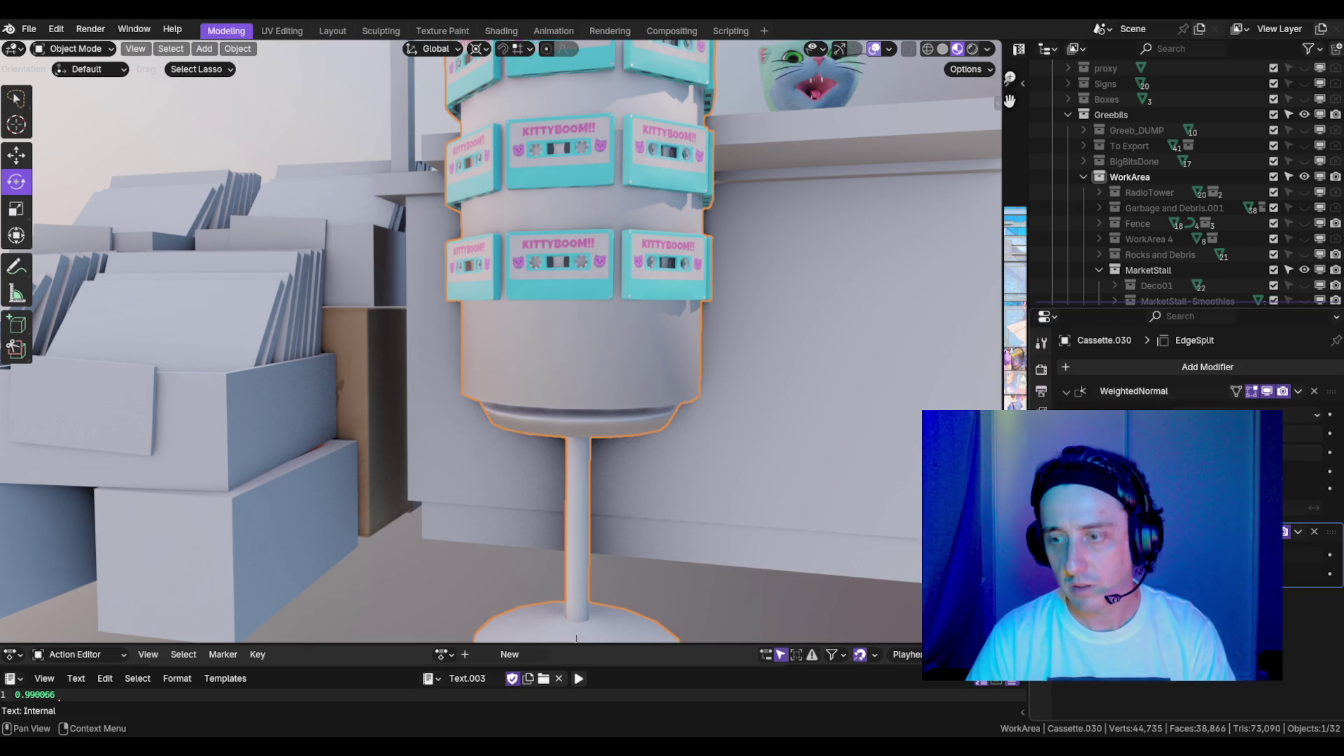
left_click(1314, 532)
scroll(570, 198, "down", 5)
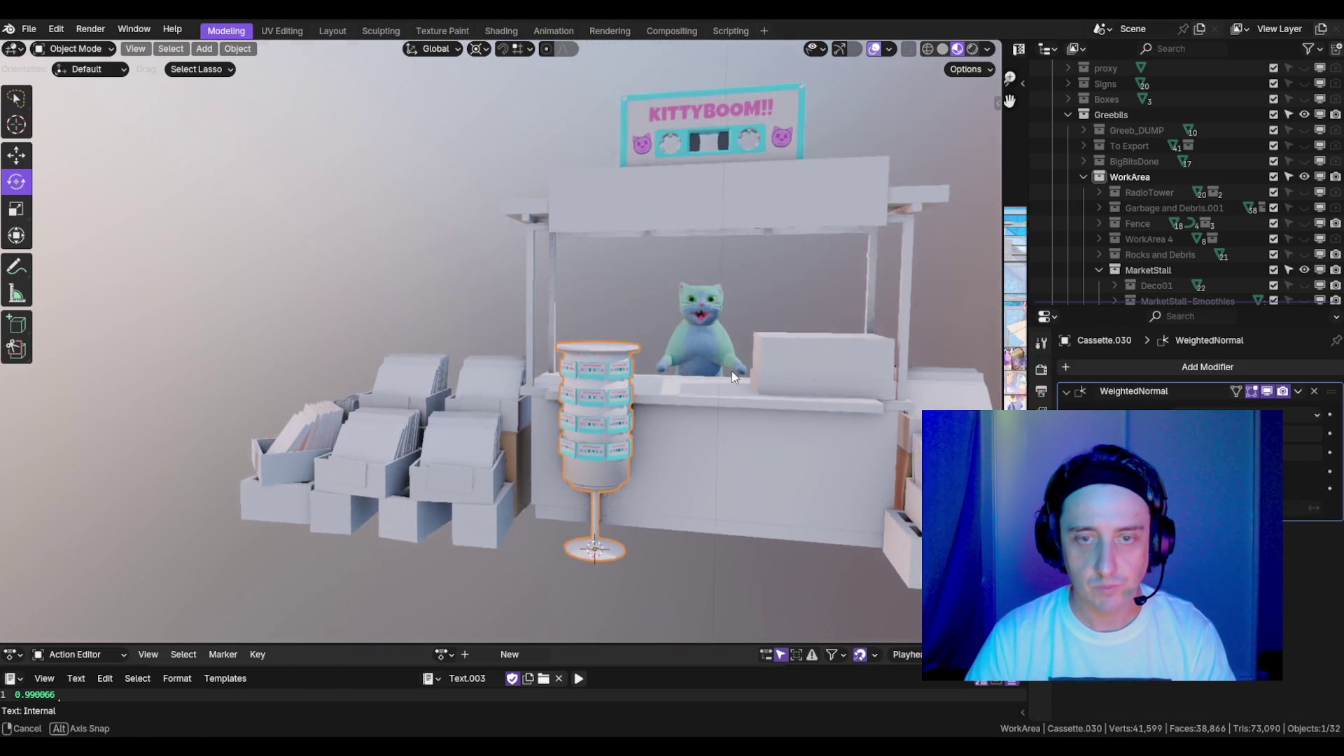
scroll(705, 403, "up", 6)
scroll(679, 385, "up", 3, "shift")
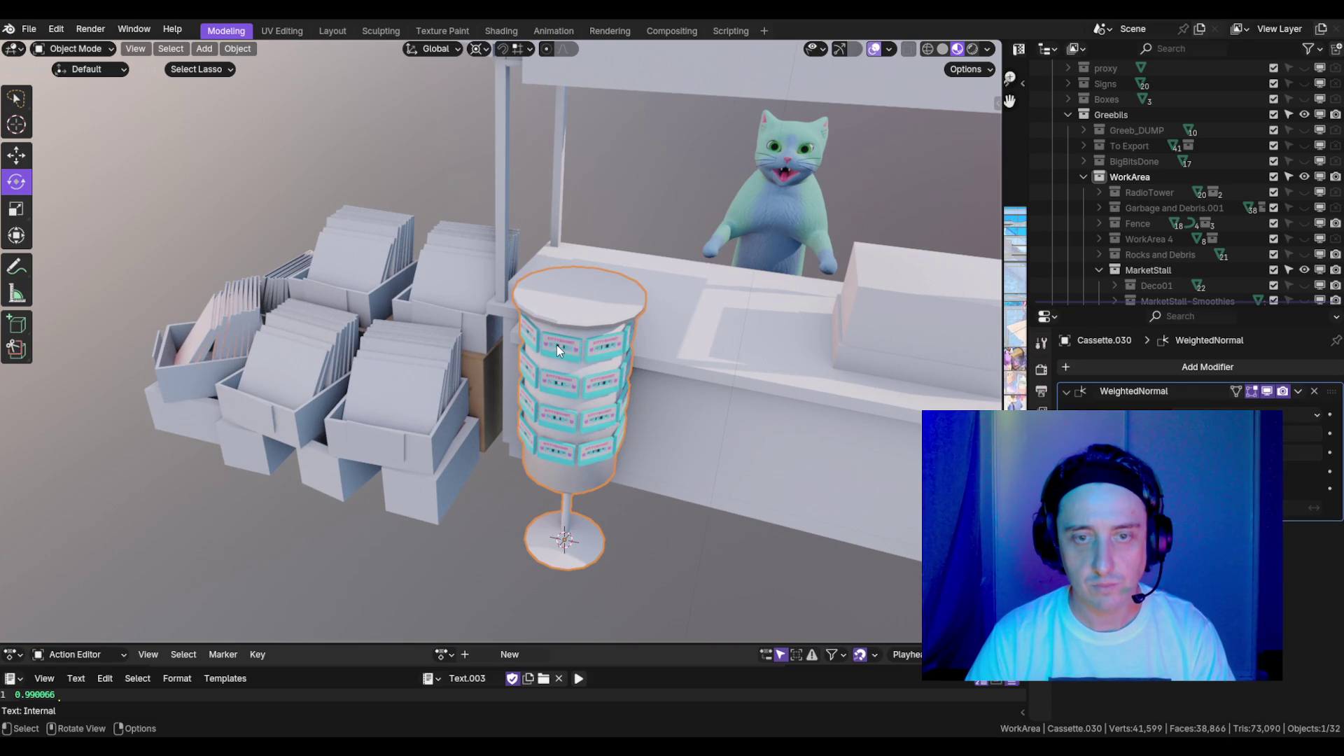
- Select the KITTYBOOM cassette sign and make a duplicate of it
key("Tab")
scroll(564, 345, "up", 8)
scroll(449, 313, "down", 5)
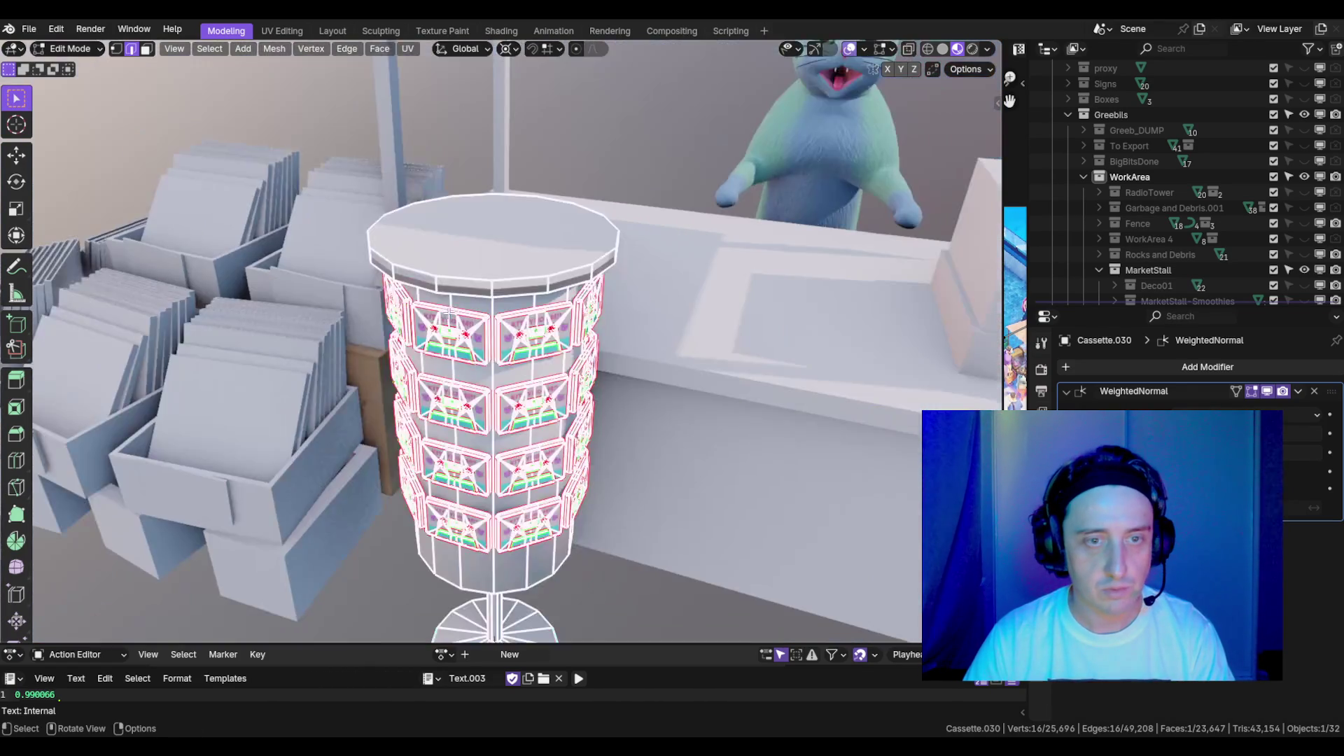
key("Tab")
scroll(498, 250, "down", 6)
left_click(591, 201)
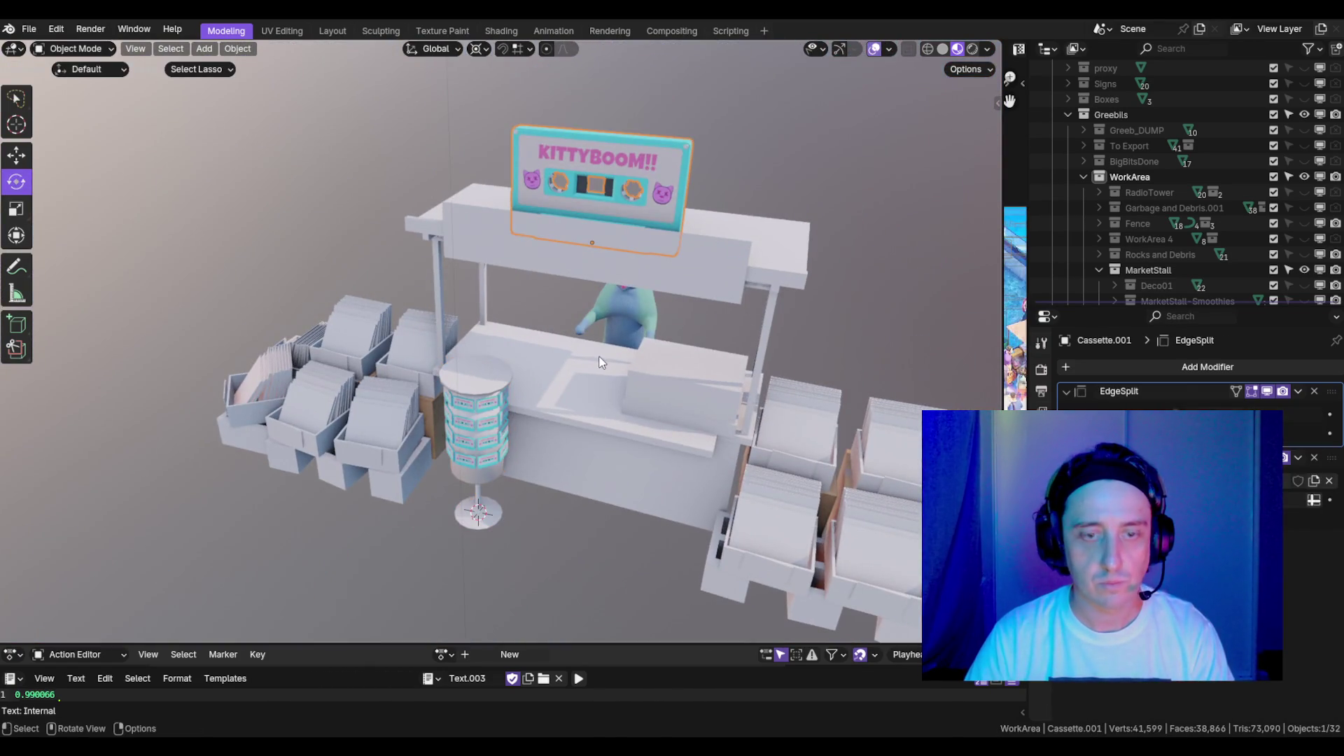
key("shift+d")
left_click(336, 362)
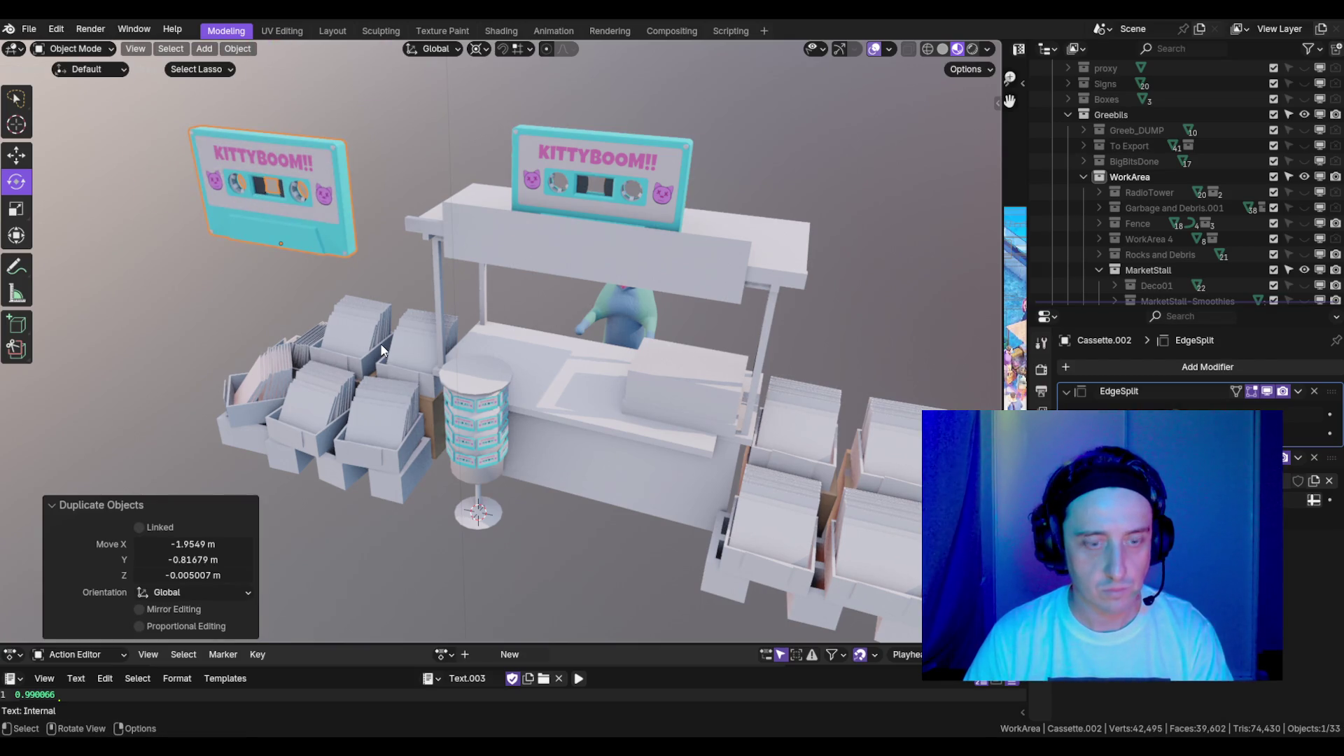
- Snap the sign copy to the 3D cursor on the stand and raise it above the display
key("shift+s")
left_click(382, 258)
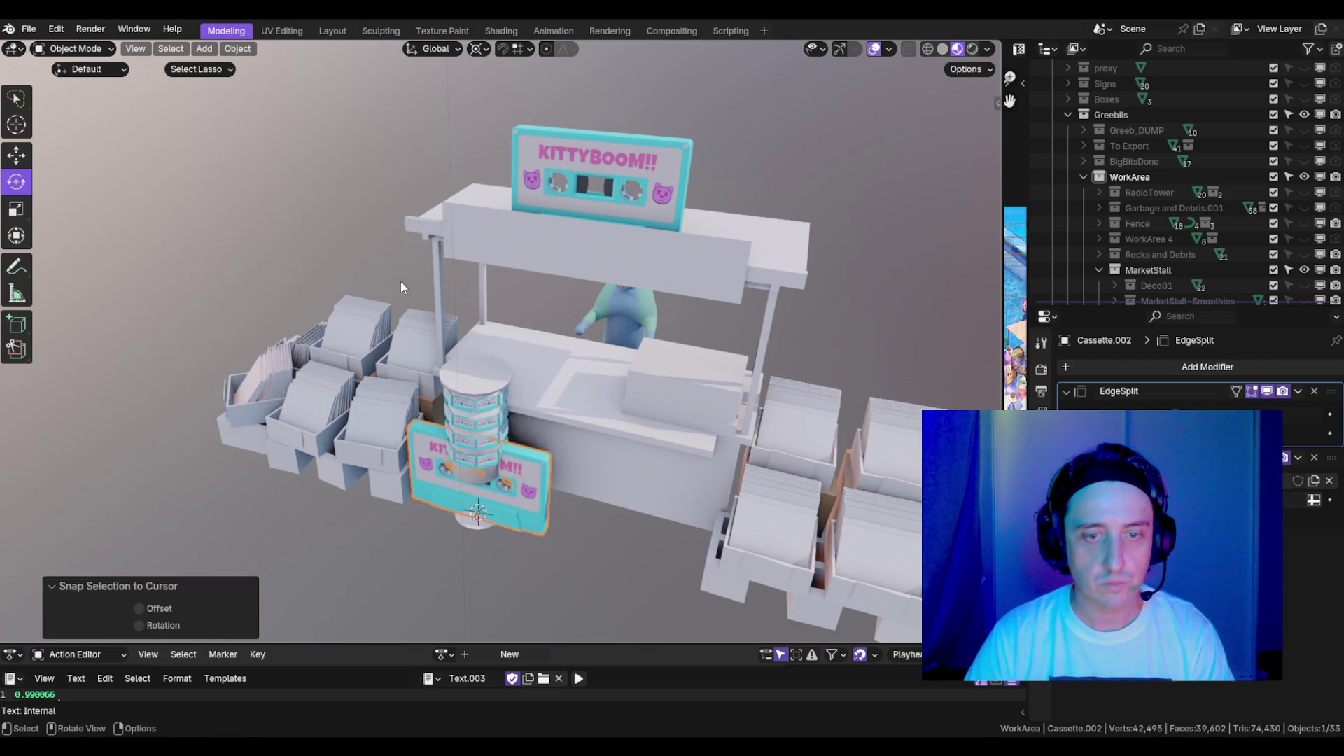
scroll(570, 468, "up", 5)
key("g")
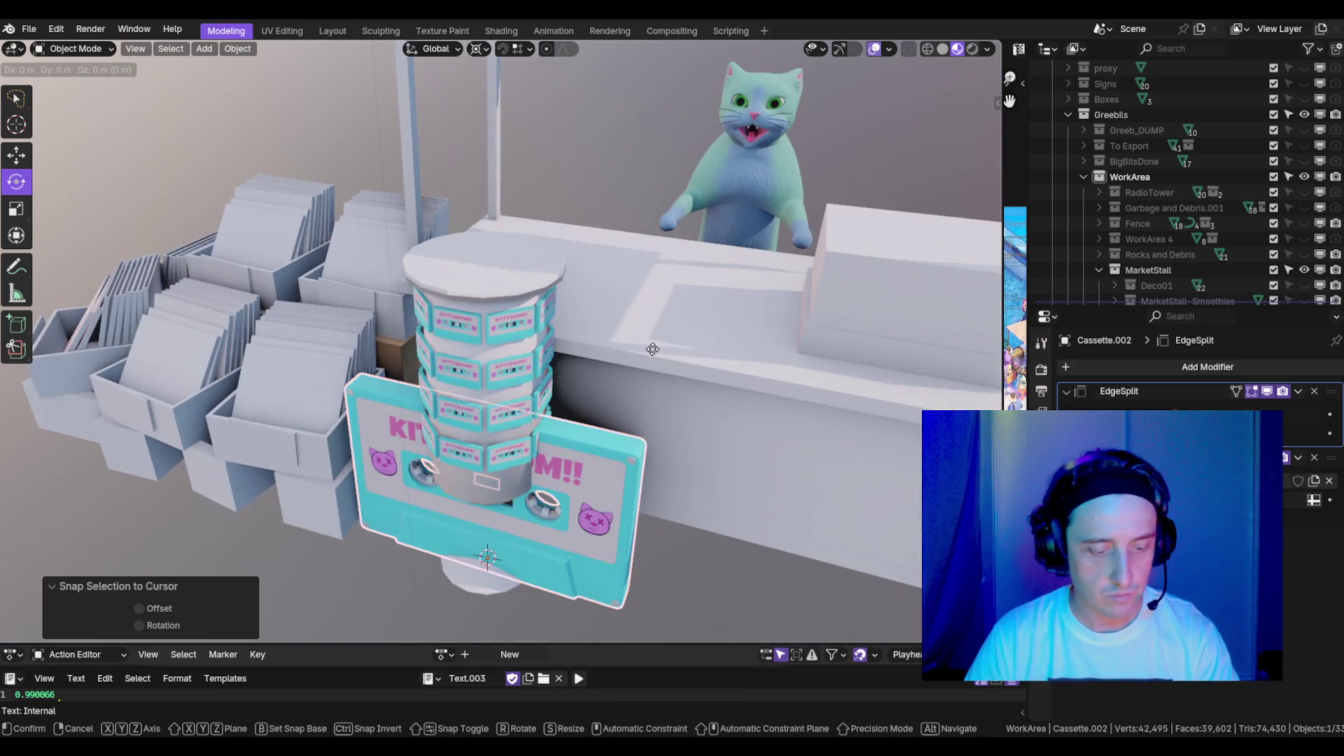
key("z")
left_click(585, 566)
scroll(561, 266, "up", 3)
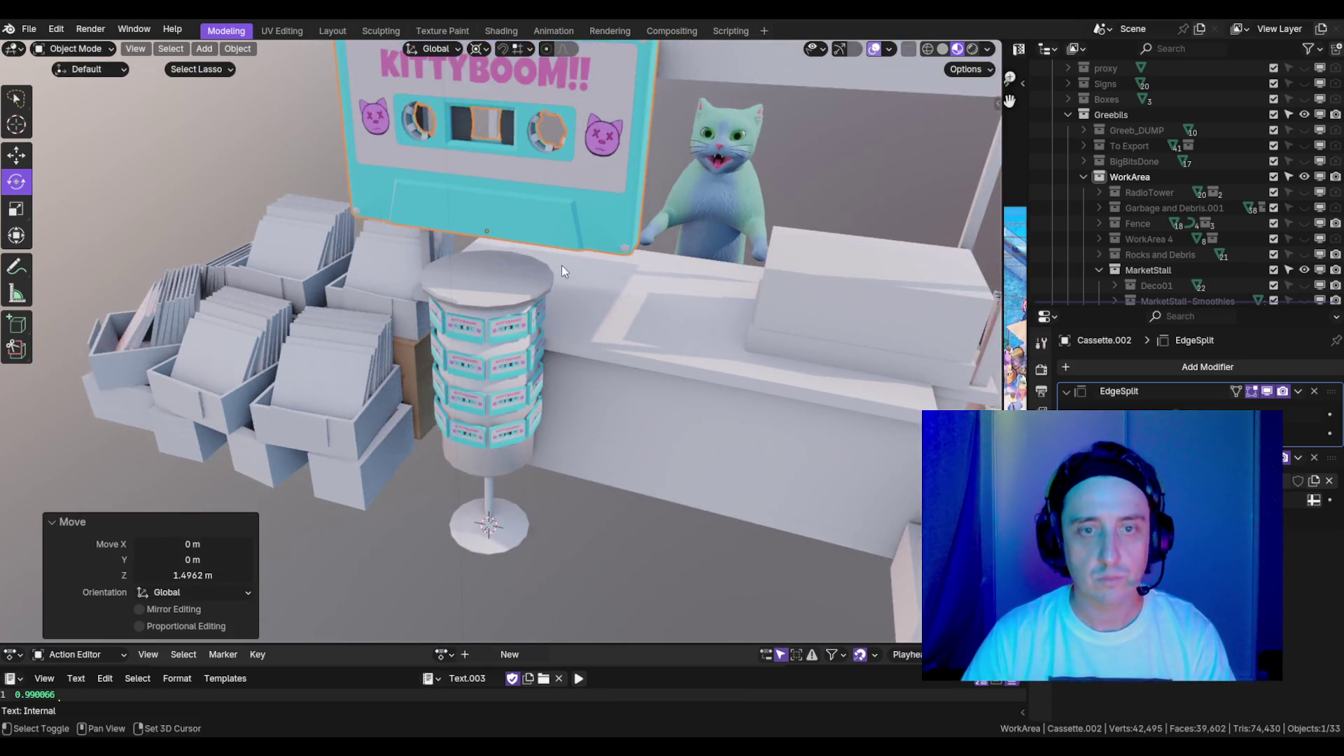
key("g")
key("Escape")
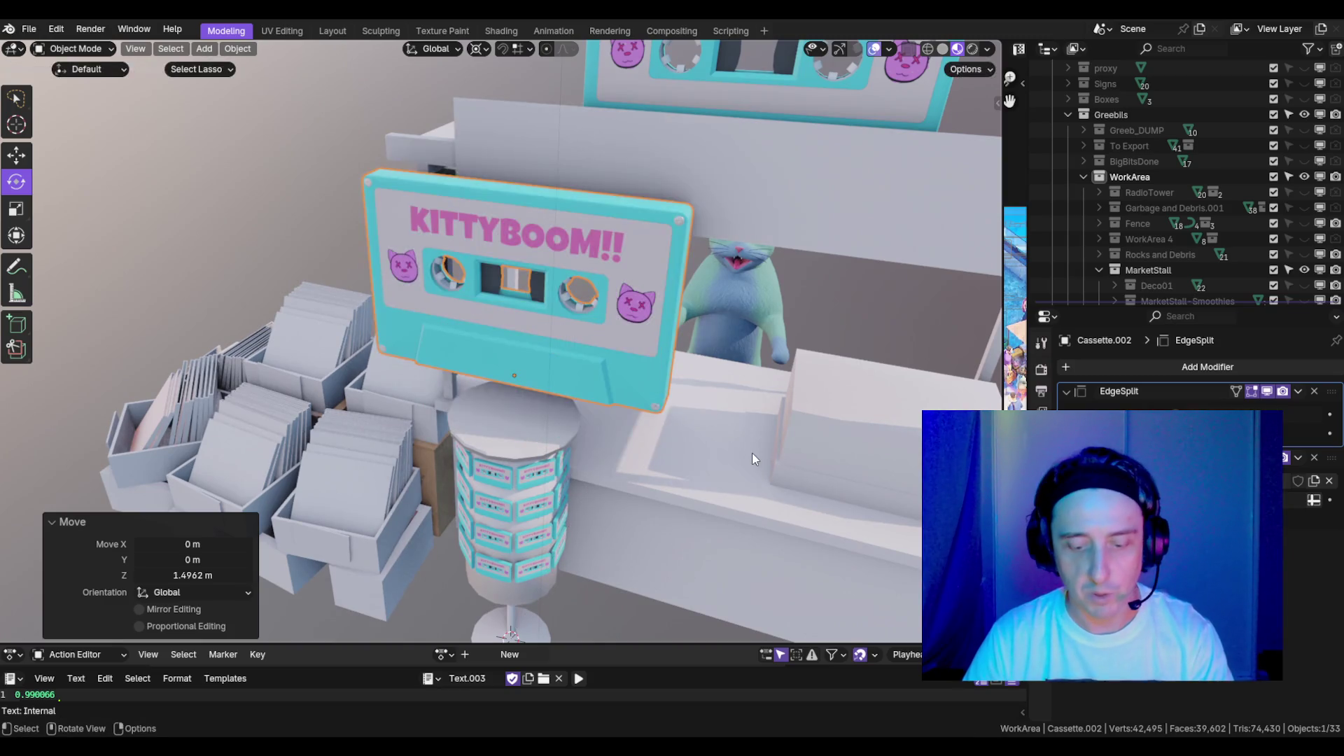
- Set the pivot to Median Point and scale the sign copy to 0.4
key("period")
left_click(755, 369)
type("s.4")
key("Return")
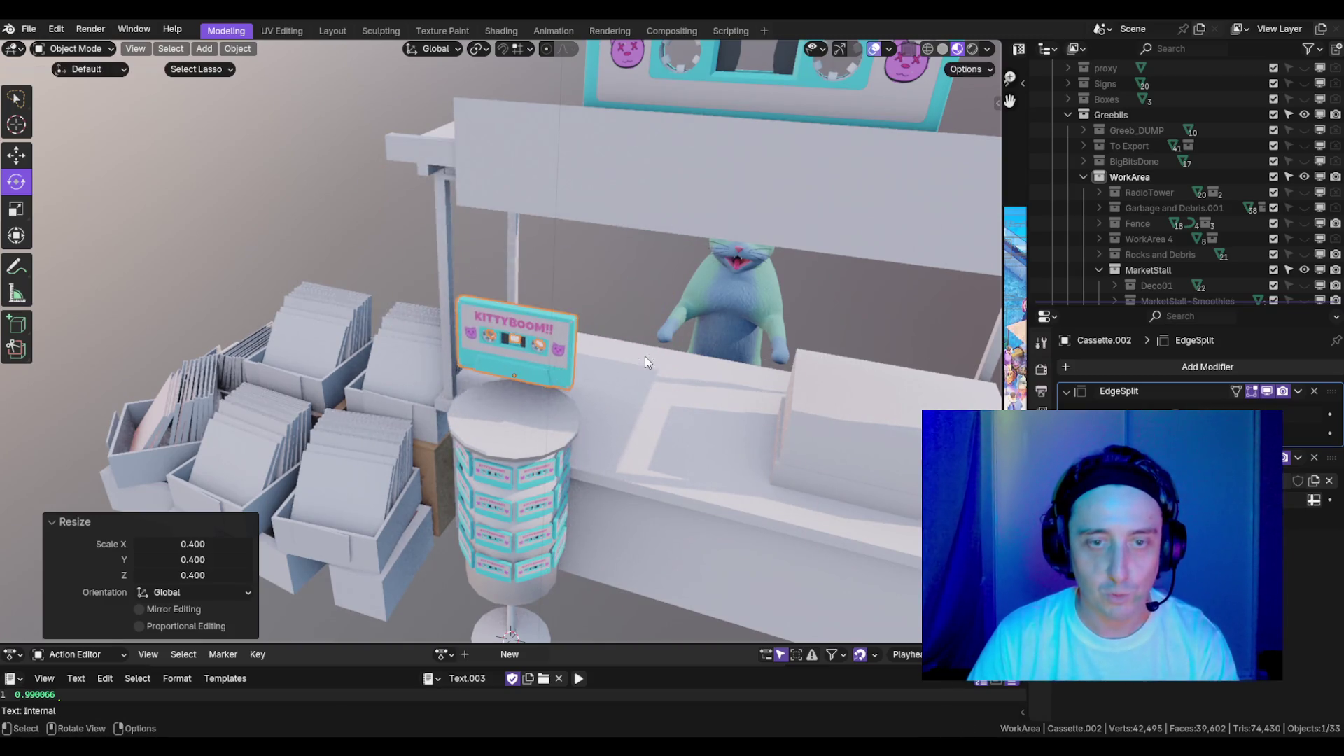
scroll(686, 434, "up", 4)
mouse_move(686, 434)
left_mouse_down()
mouse_move(737, 314)
mouse_move(755, 330)
mouse_move(709, 406)
mouse_move(695, 398)
mouse_move(719, 359)
mouse_move(671, 413)
mouse_move(553, 450)
left_mouse_up()
- Select the cassette-covered display's top face in Edit Mode
key("Tab")
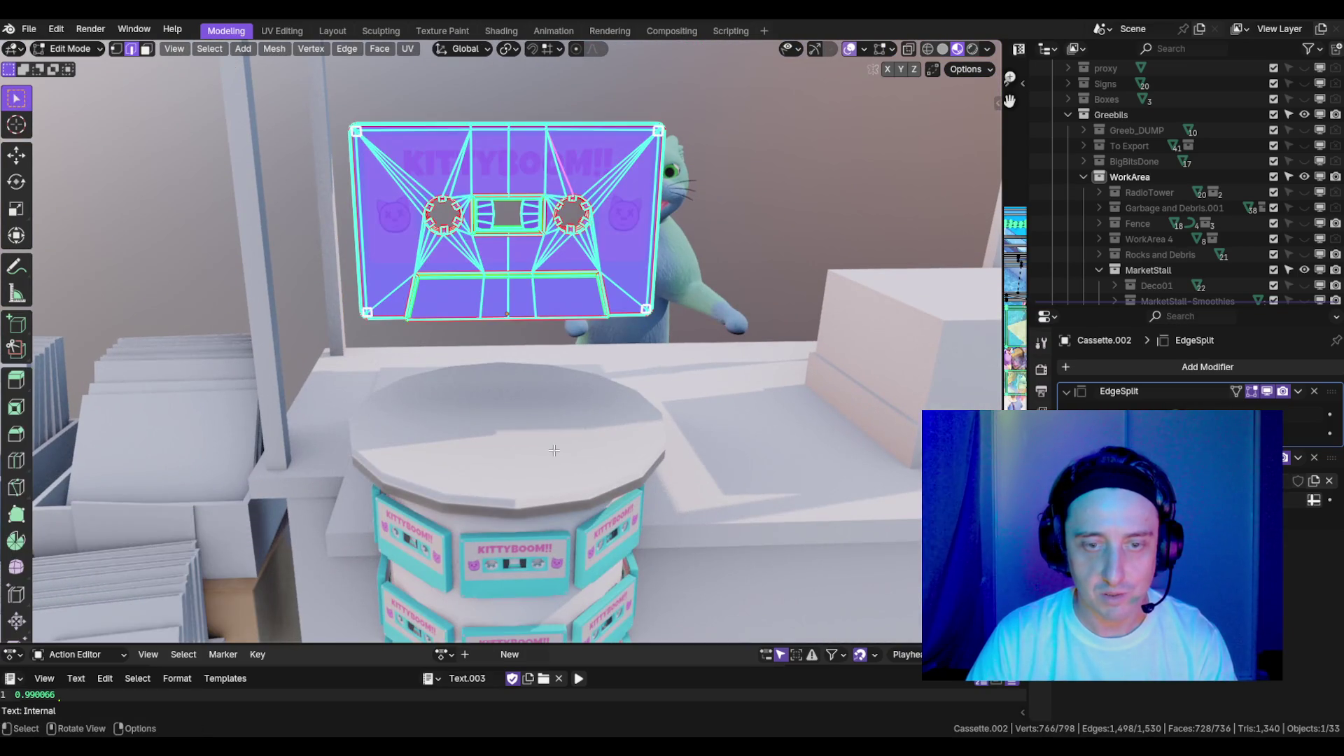
key("Tab")
left_click(553, 450)
key("Tab")
key("KP_Decimal")
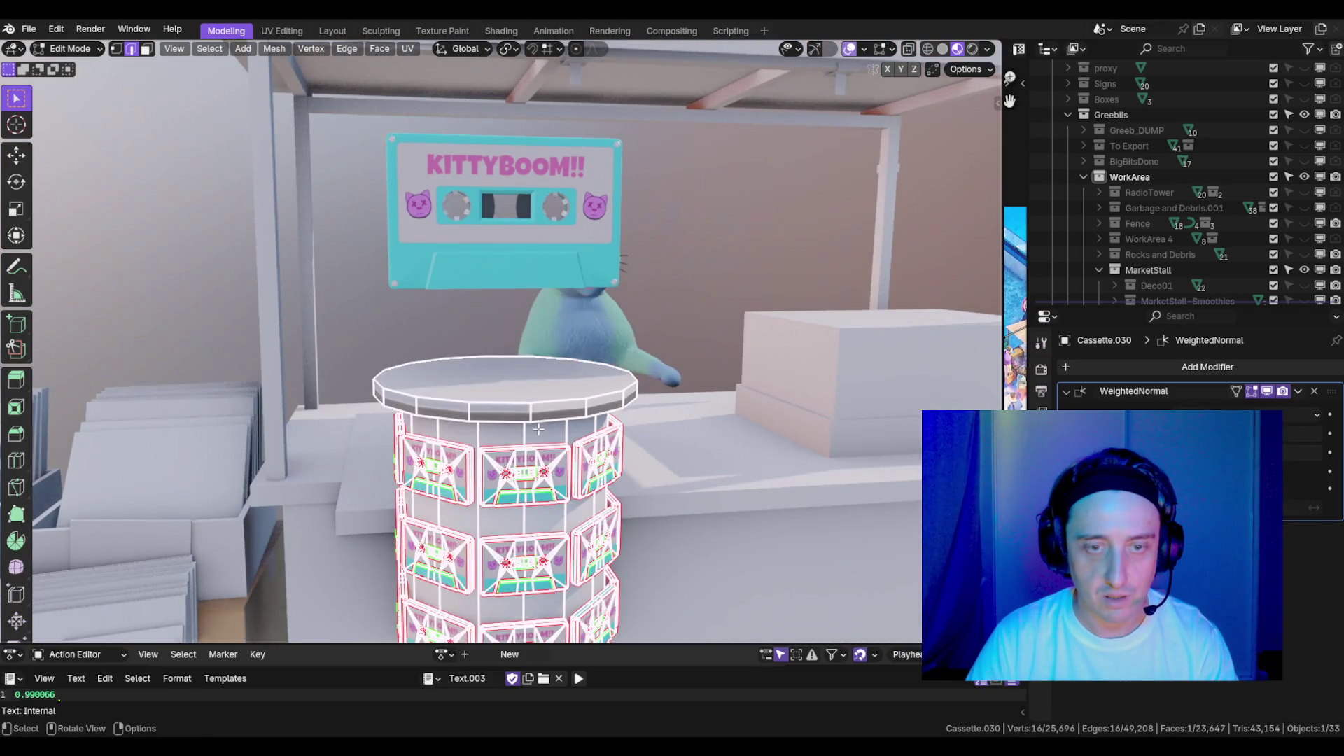
left_click(532, 390)
key("KP_Decimal")
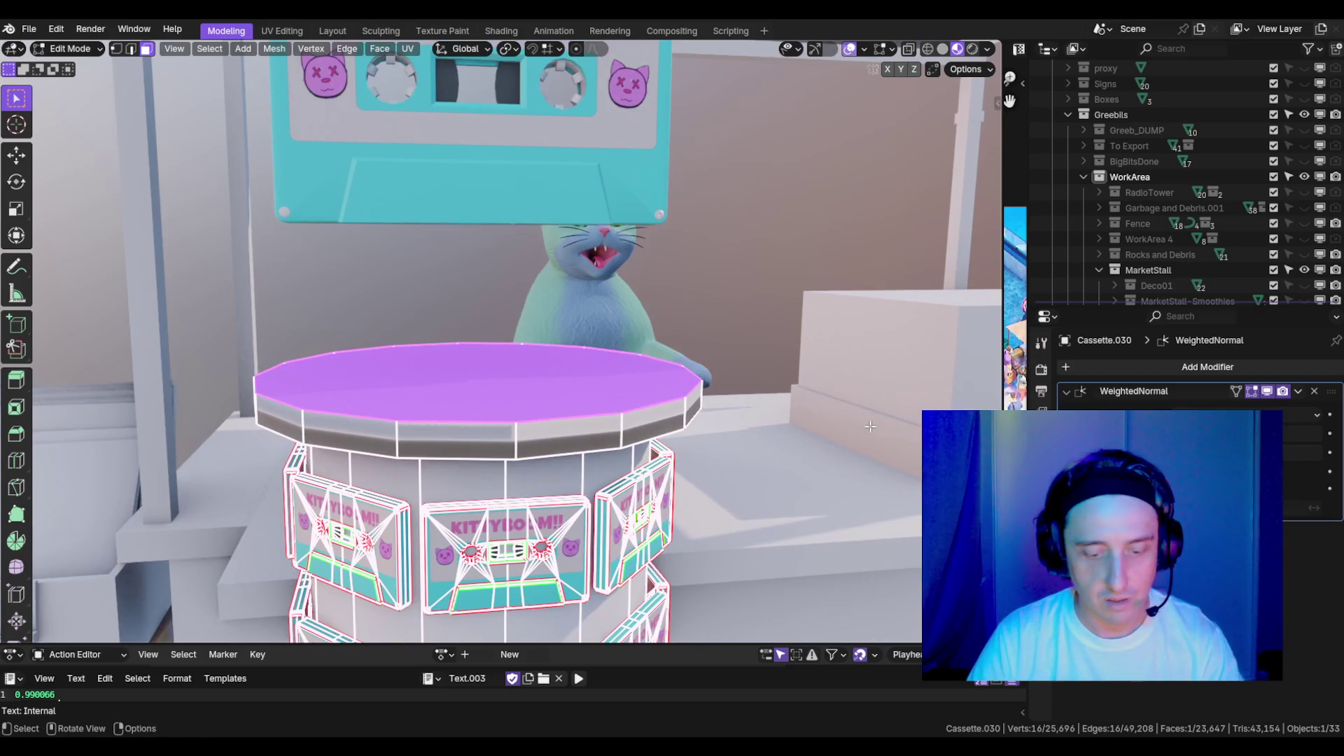
- Inset the top face by 0.4645 m, sink it slightly, and duplicate it
key("i")
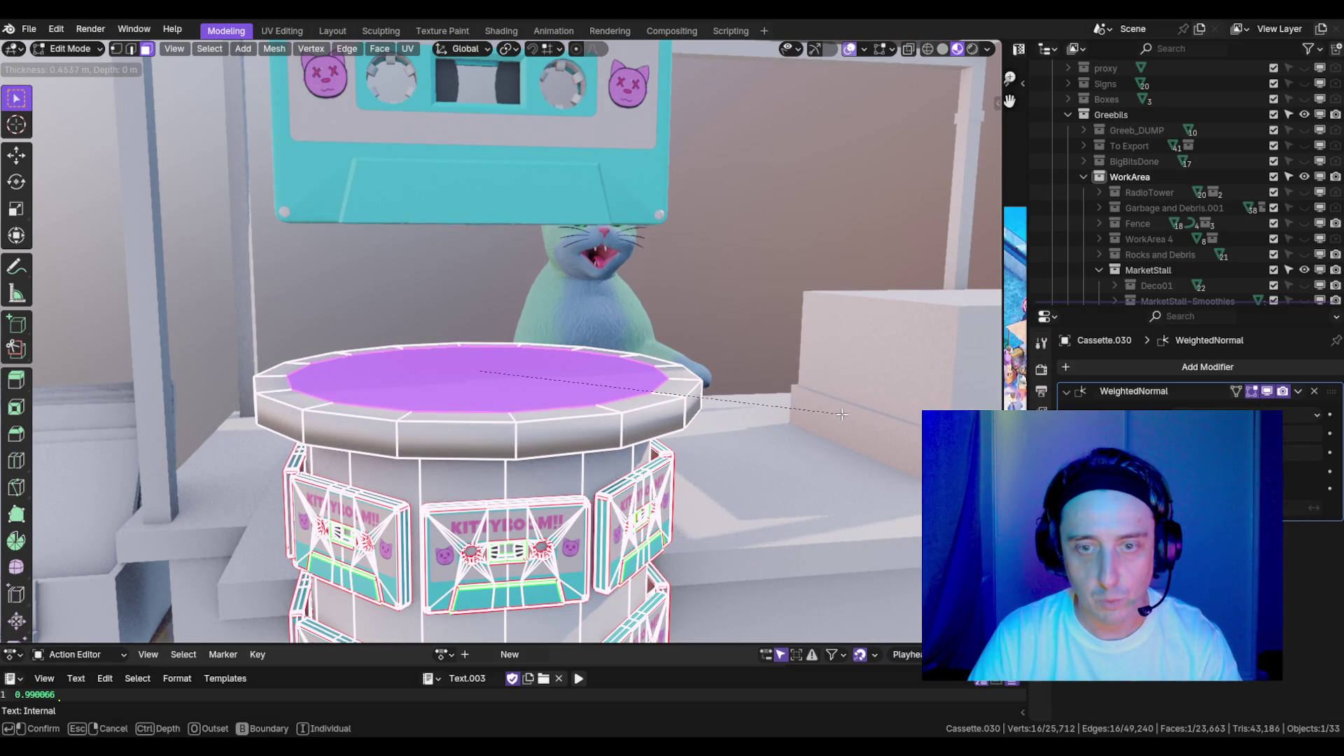
left_click(842, 415)
key("g")
key("z")
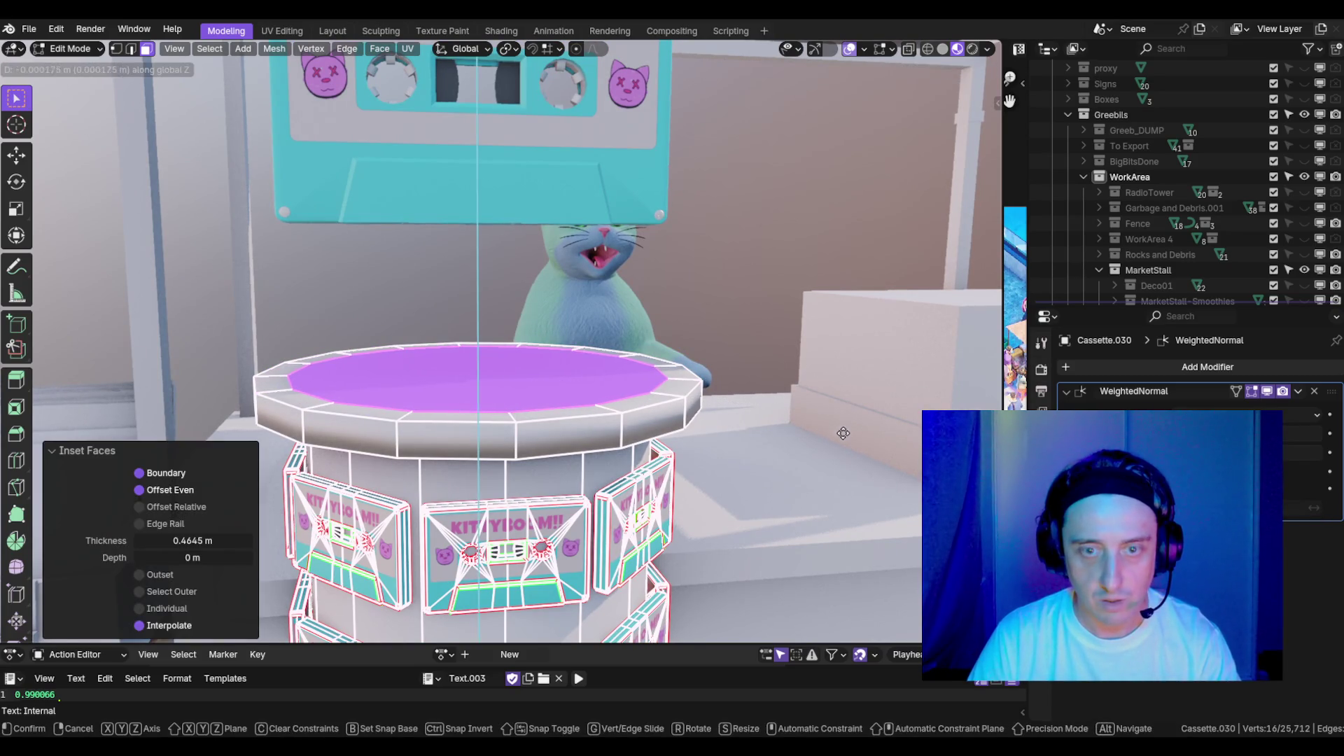
left_click(842, 466)
scroll(761, 288, "down", 3)
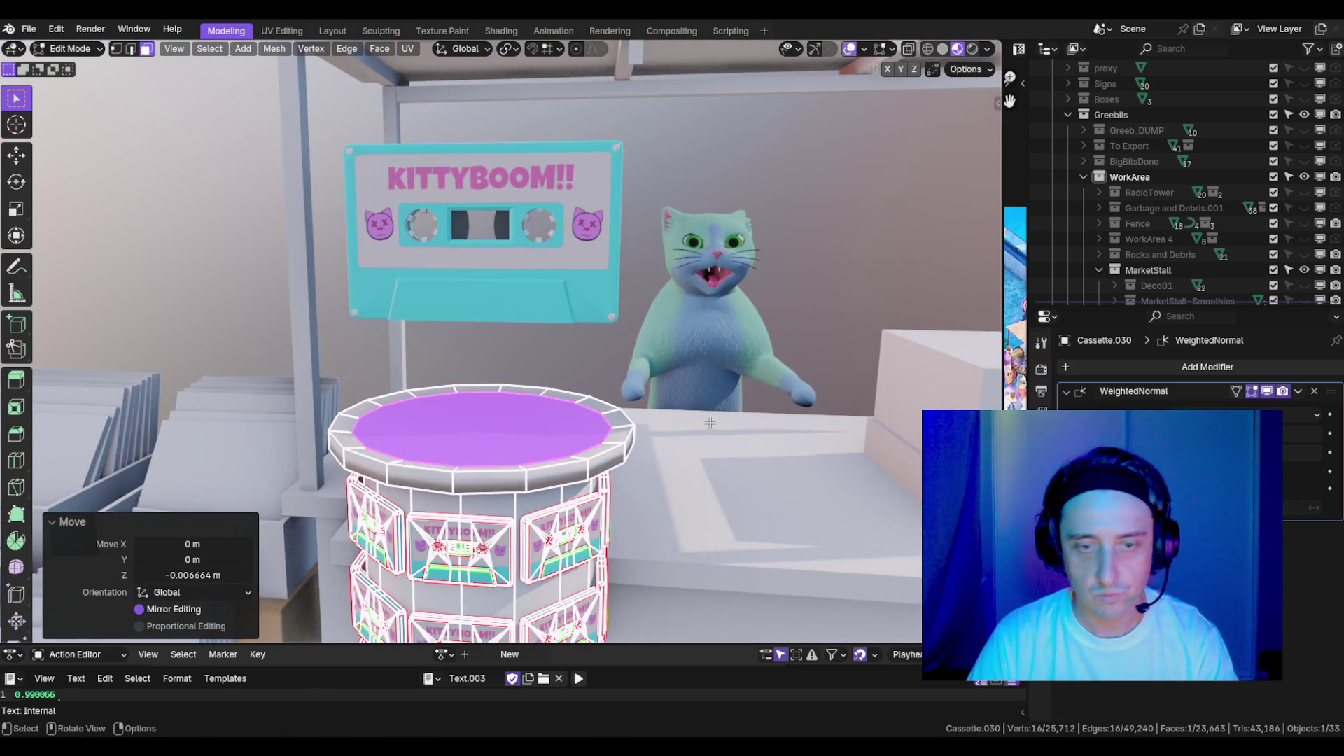
left_click_drag(709, 423, 729, 418)
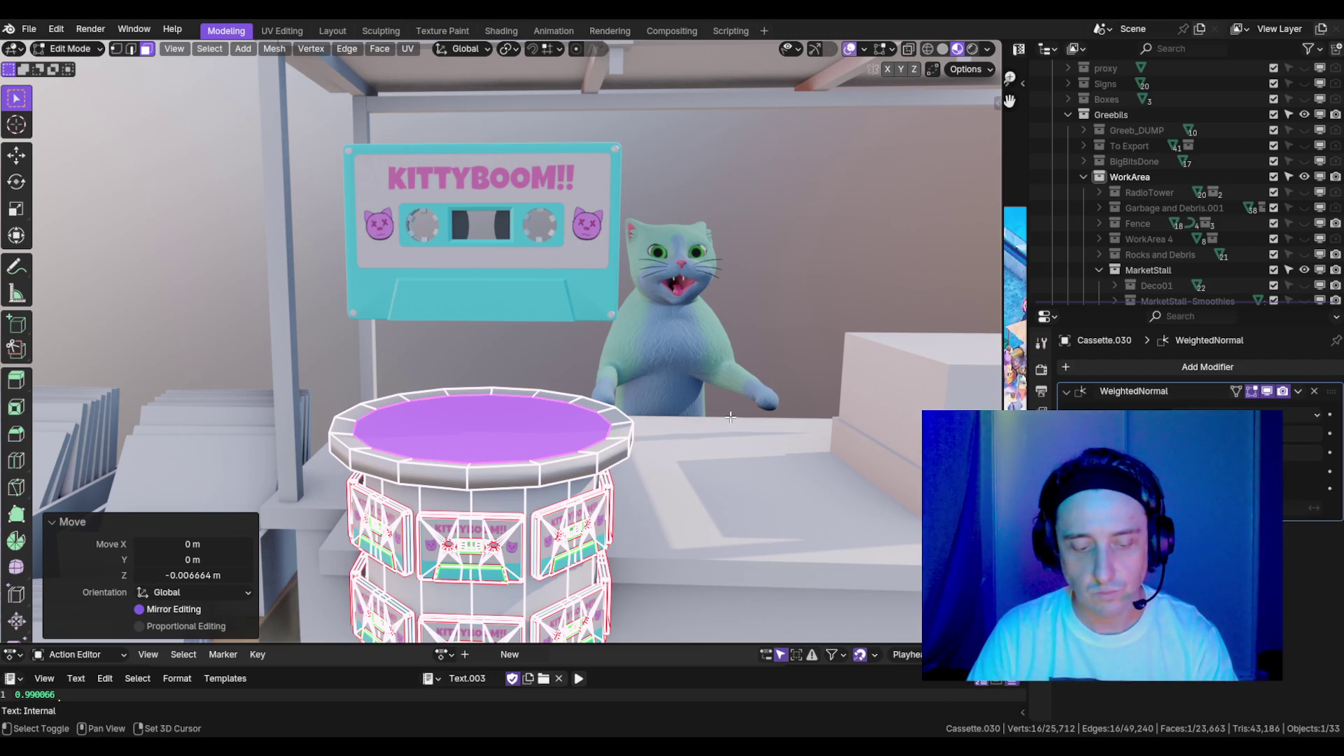
key("shift+d")
- Lift the duplicated face above the display top and scale it to 0.442
key("z")
left_click(651, 354)
key("s")
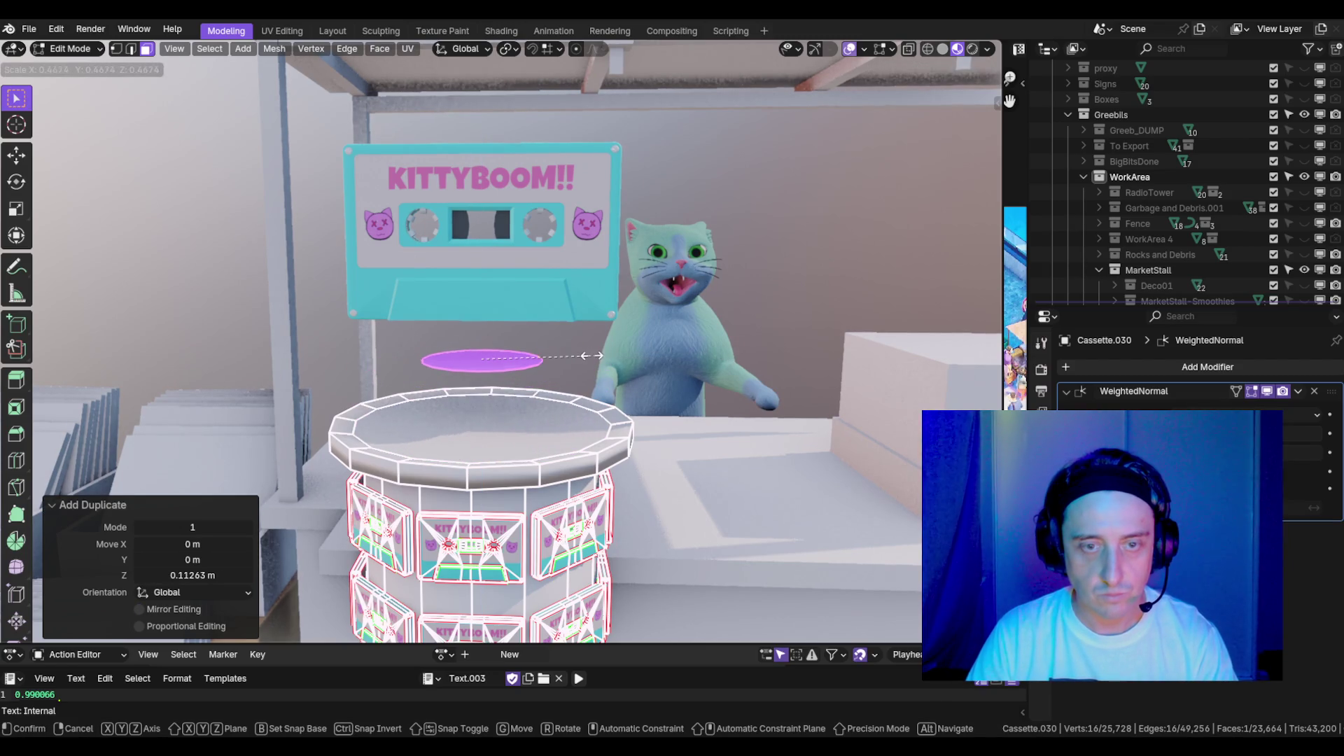
left_click(590, 355)
scroll(653, 368, "up", 5)
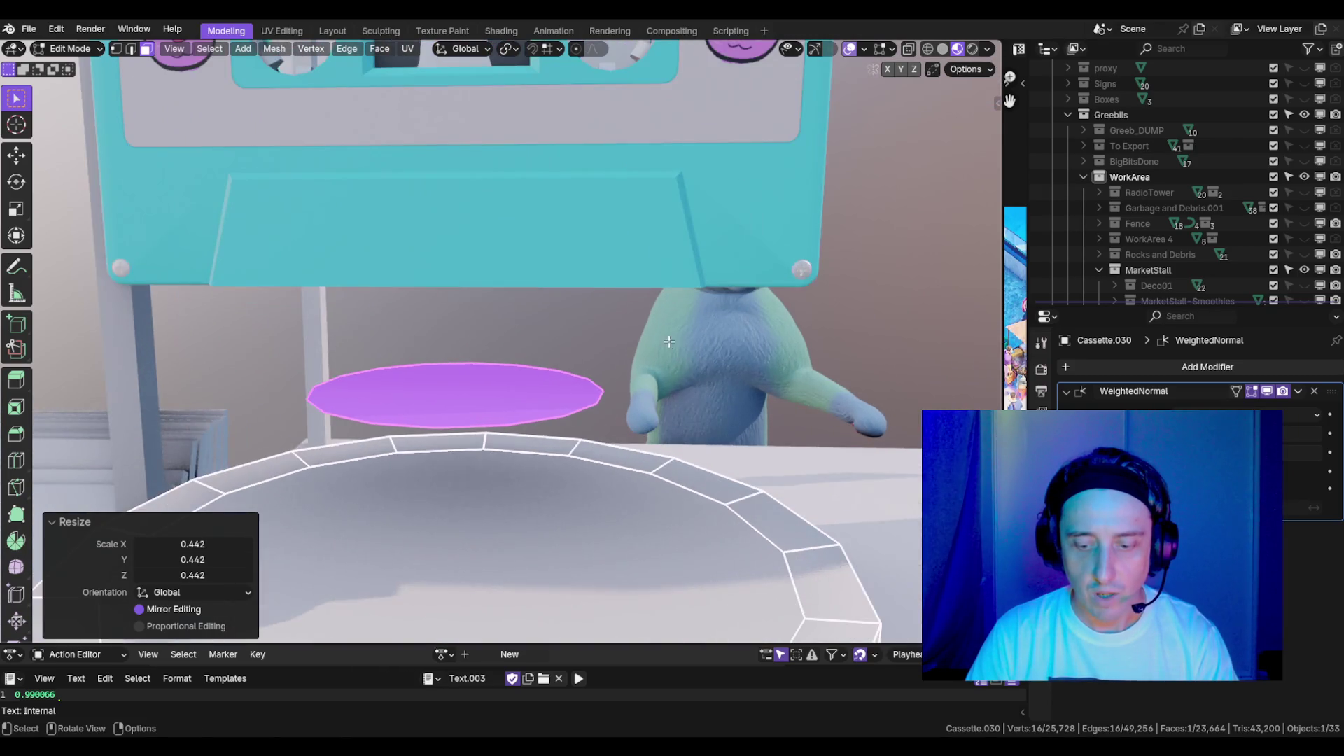
- Extrude the small disc downward and delete its bottom cap
key("g")
key("z")
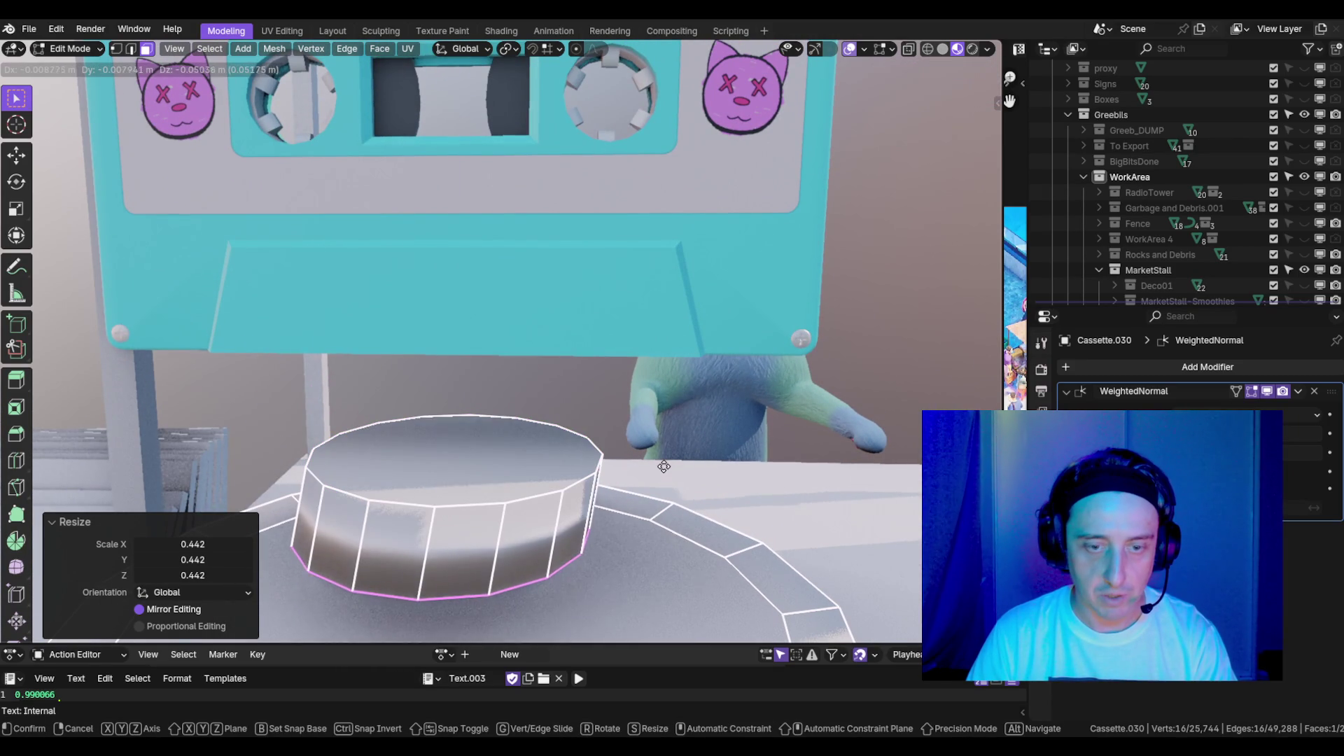
left_click(670, 435)
key("x")
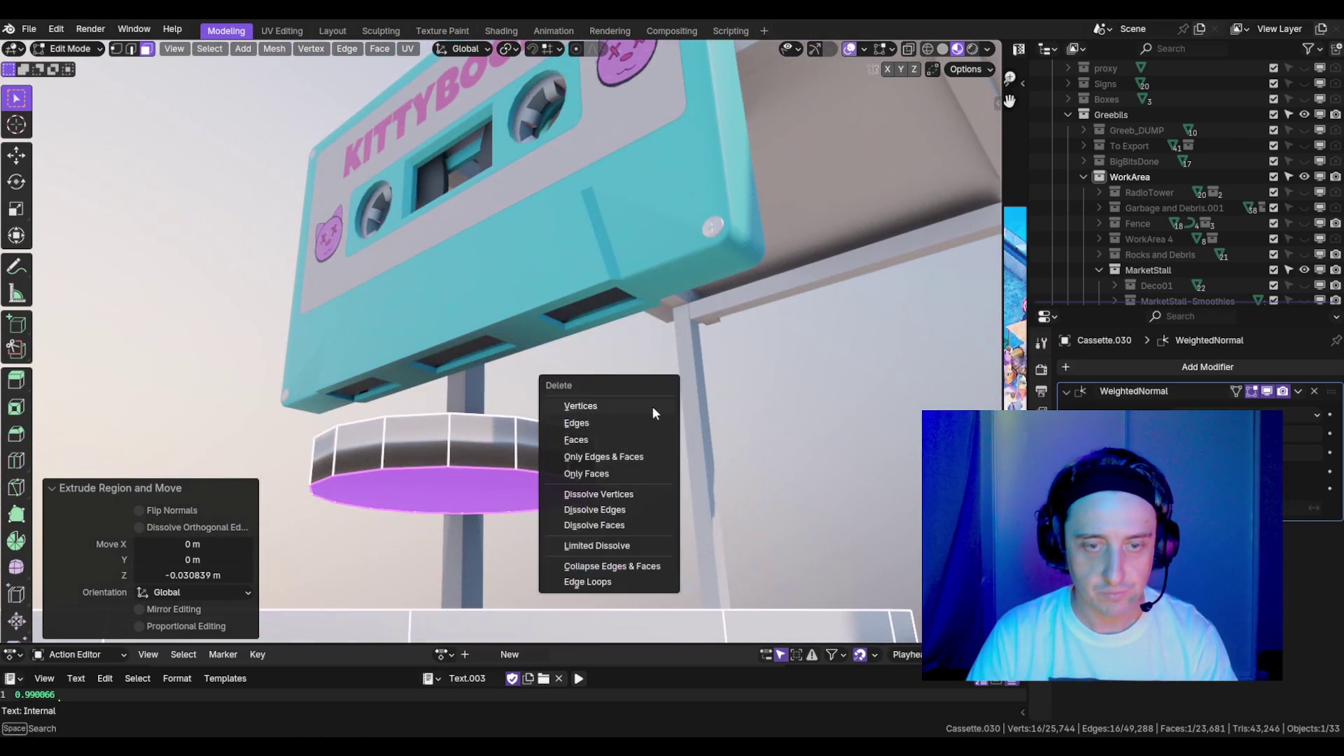
left_click(652, 433)
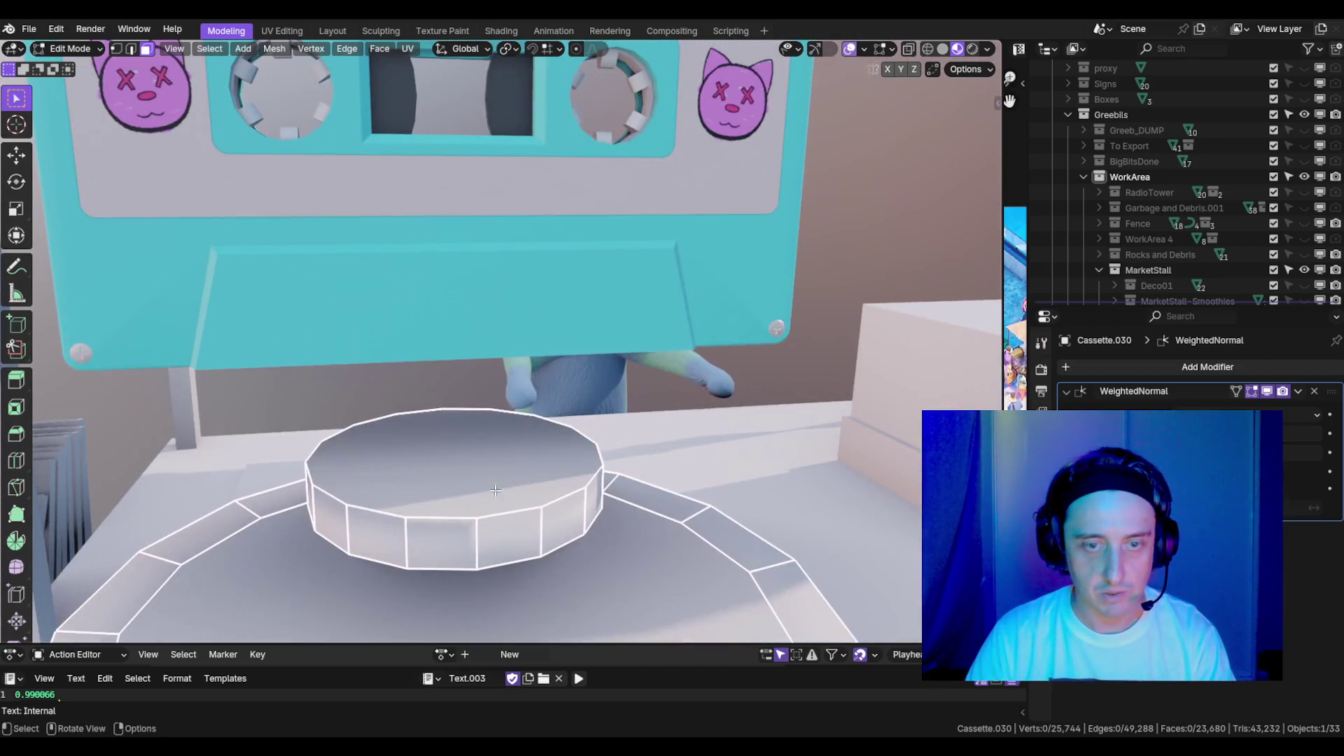
- Select the whole disc piece and set it down onto the display top
left_click(509, 494)
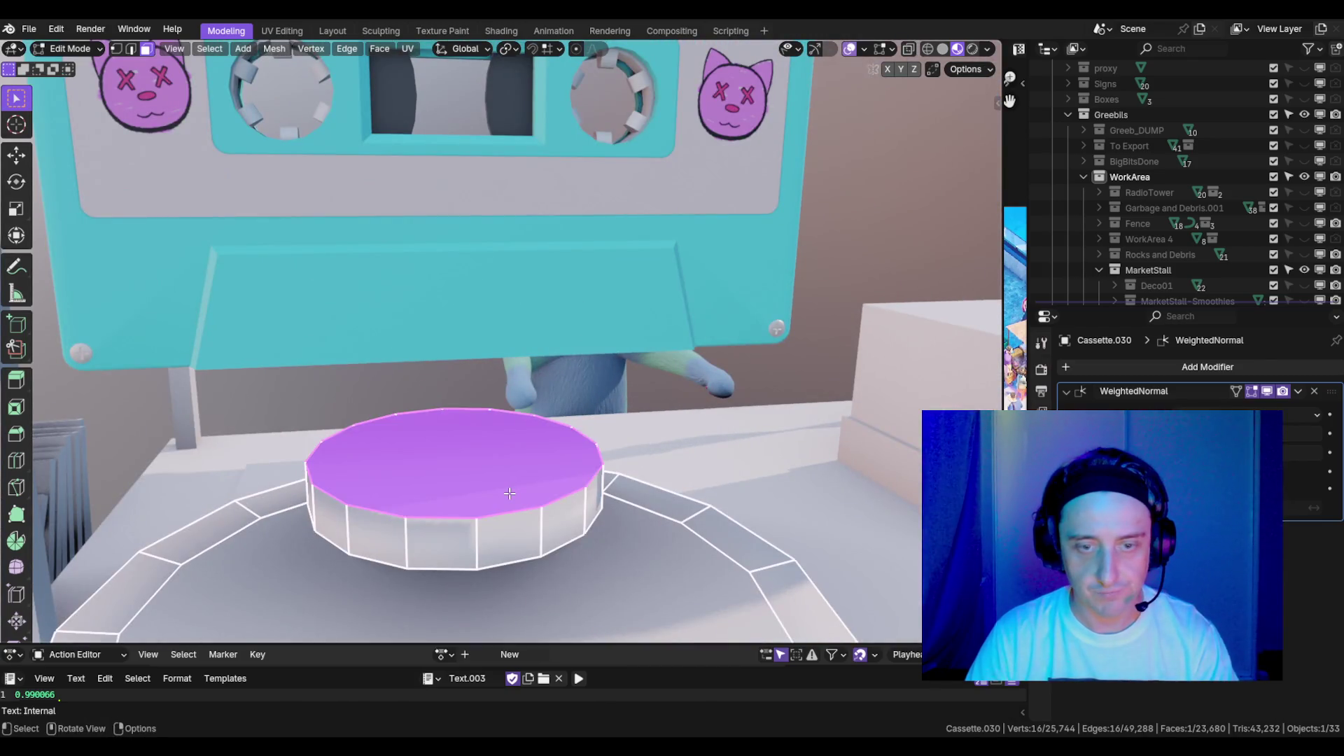
key("l")
scroll(510, 494, "down", 5)
key("g")
key("z")
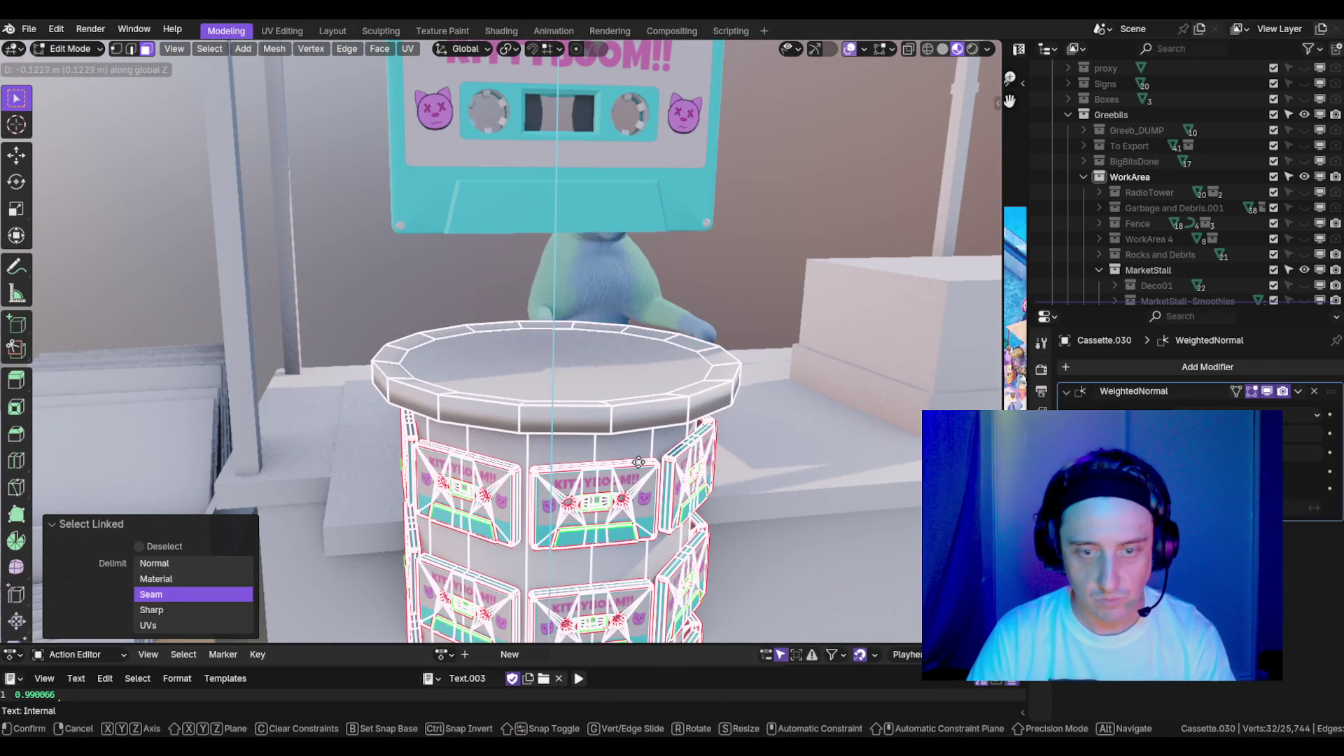
left_click(633, 428)
- Narrow the disc to 0.438 scale while keeping its height
key("z")
left_click(643, 426)
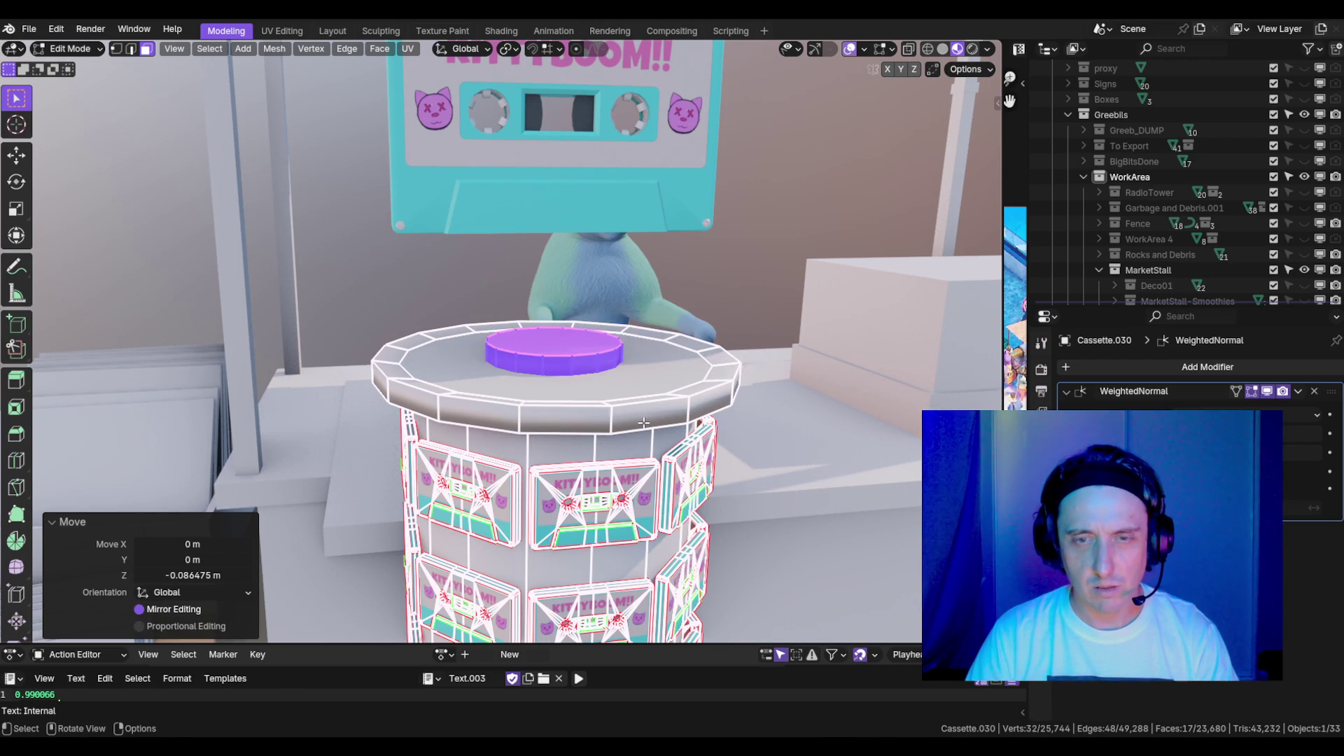
scroll(643, 422, "down", 3)
key("KP_Decimal")
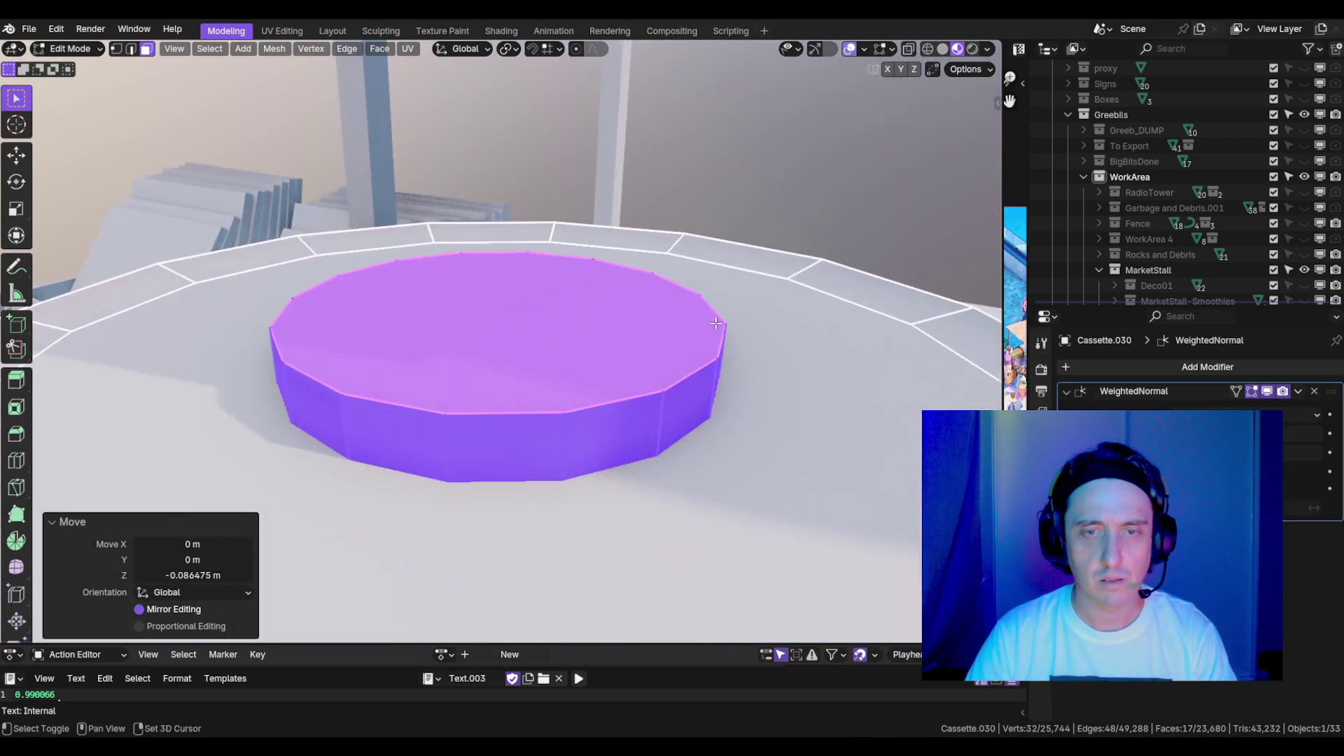
key("s")
key("shift+z")
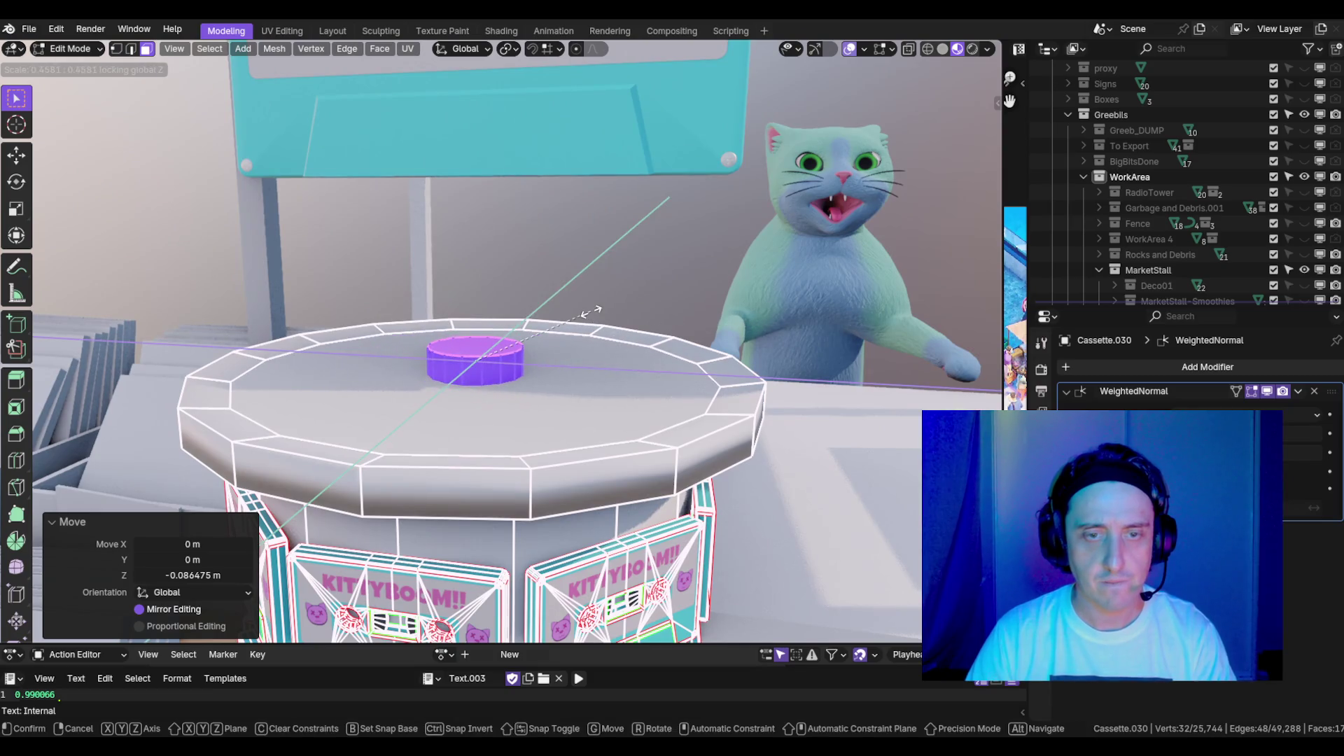
left_click(582, 313)
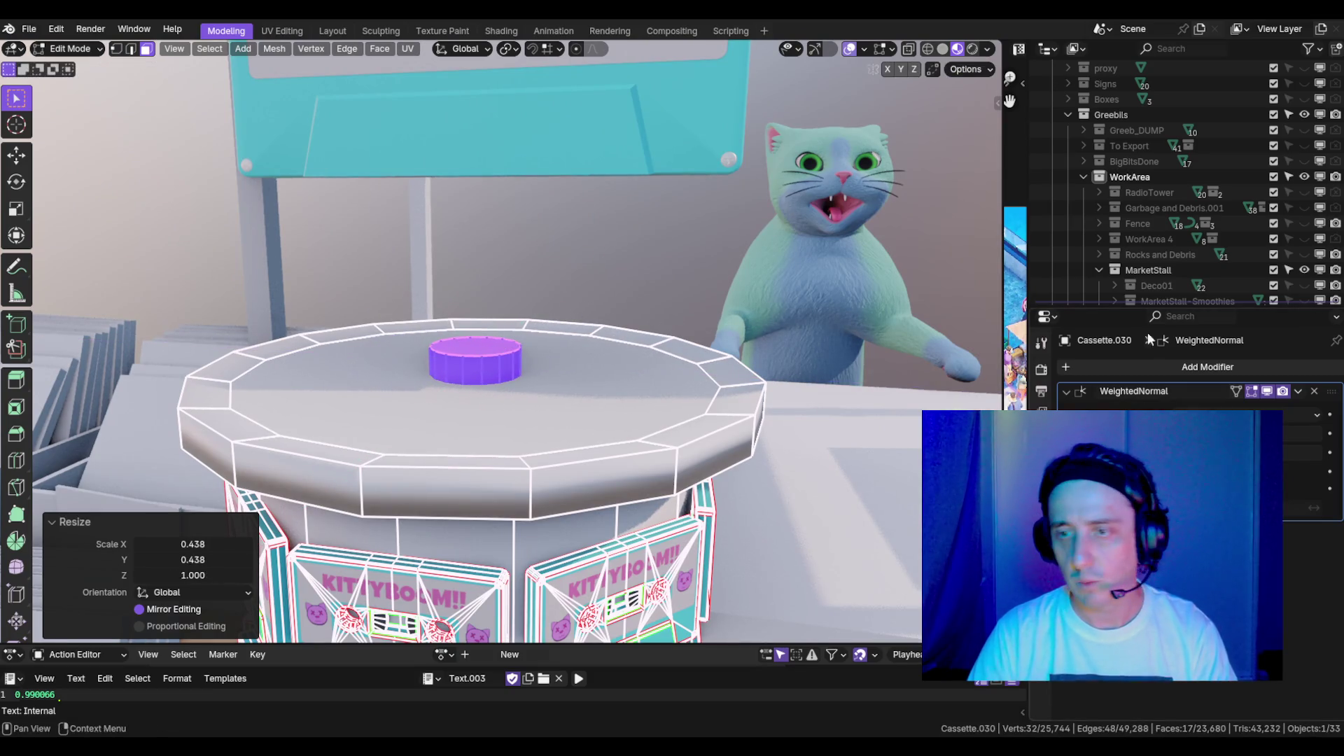
- Show the render settings and select the cylinder's top face from a lower frontal view
left_click(1040, 369)
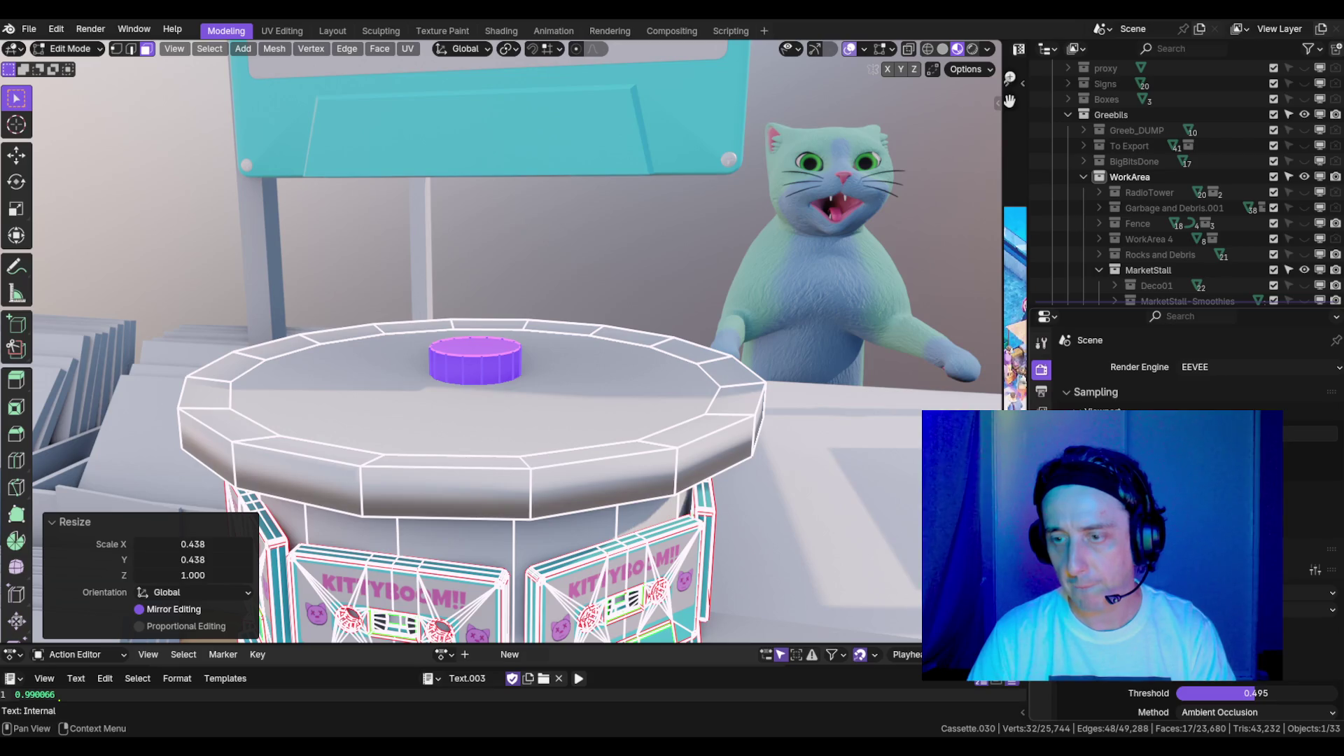
scroll(602, 358, "up", 3)
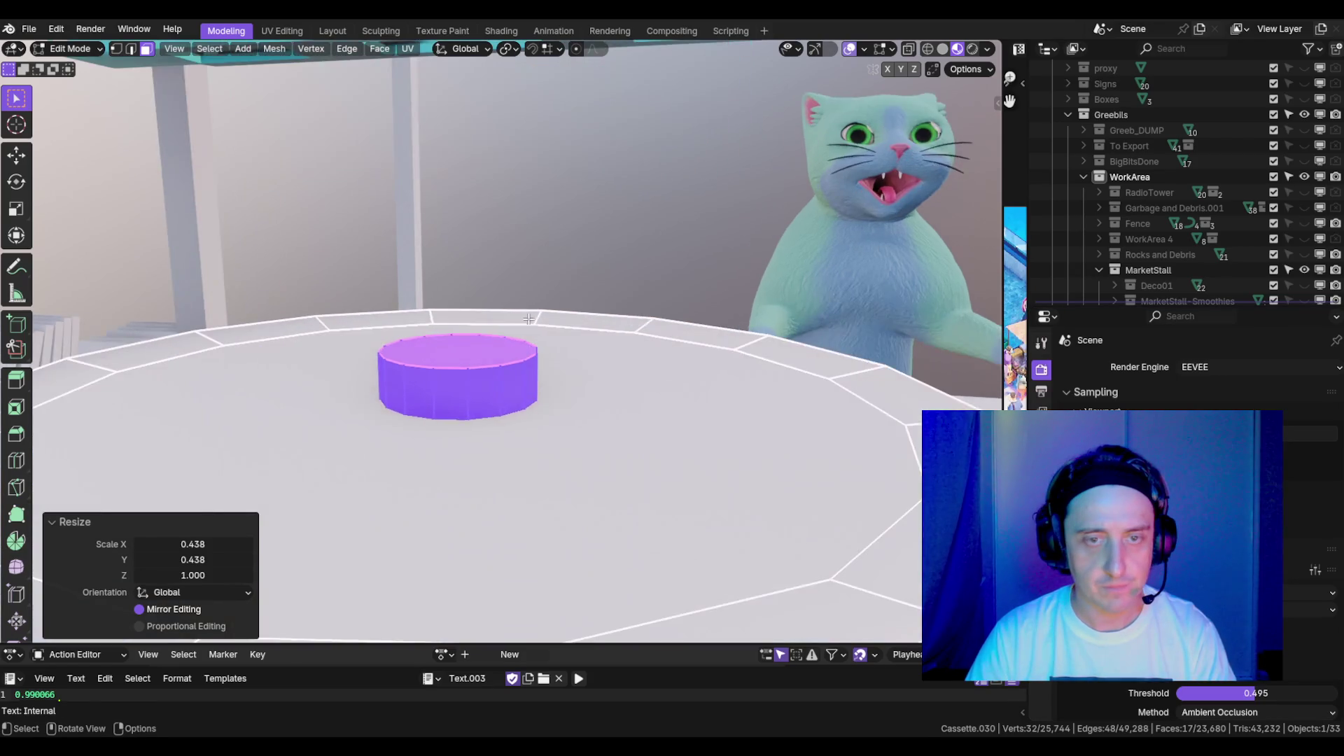
scroll(602, 358, "down", 4)
left_click_drag(602, 358, 567, 357)
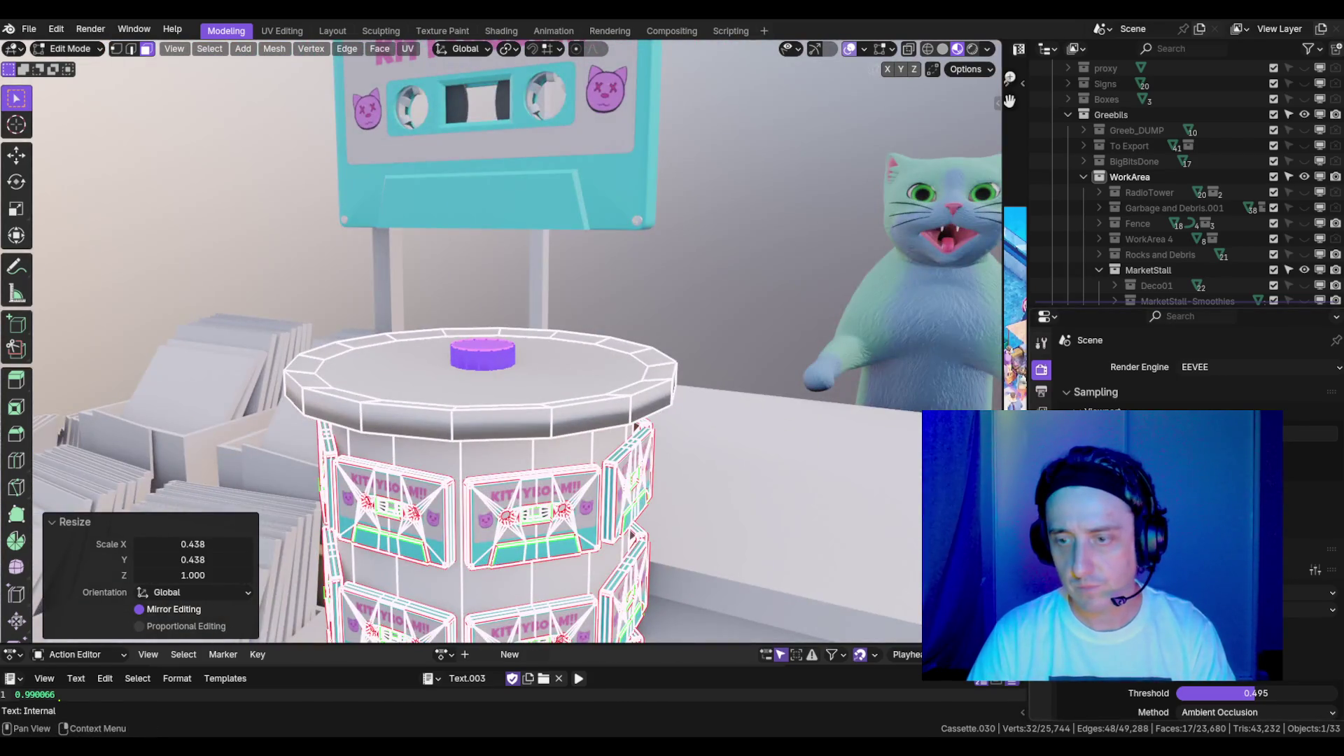
key("KP_Decimal")
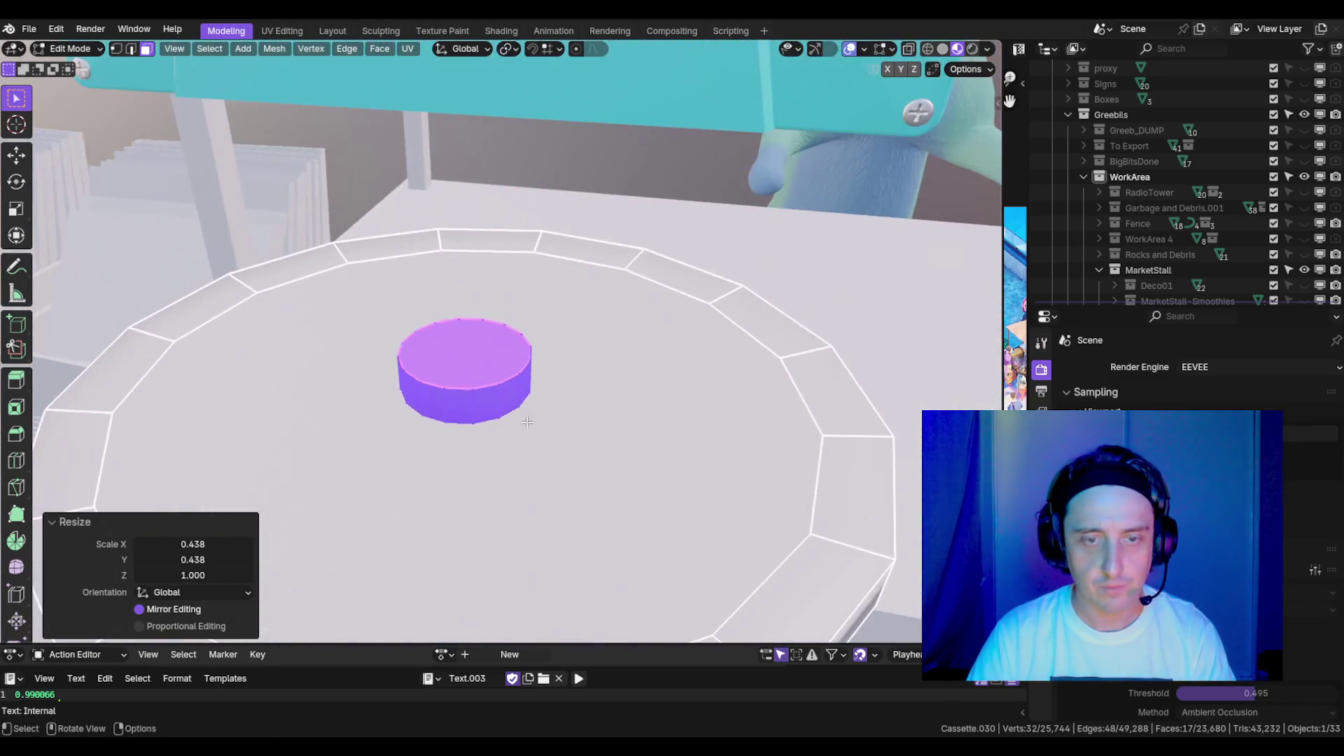
scroll(528, 422, "down", 2)
left_click_drag(527, 422, 620, 479)
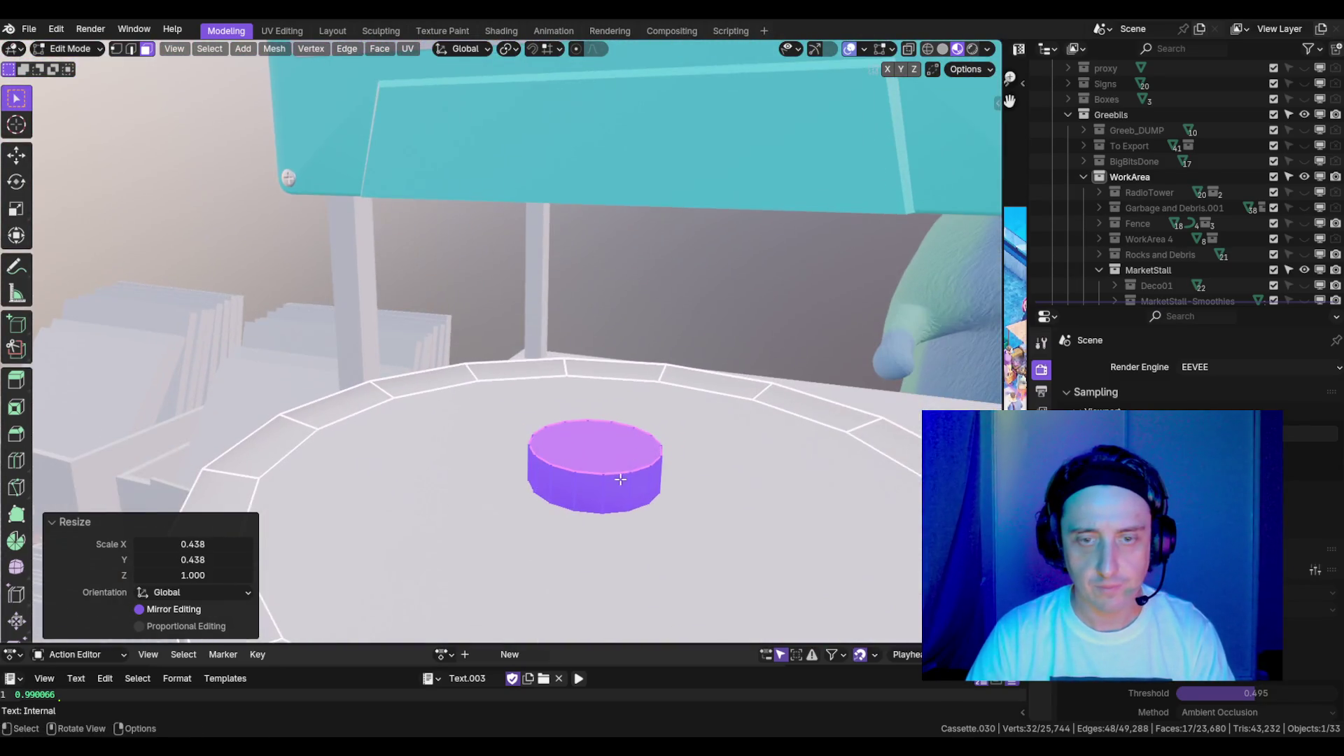
left_click(605, 453)
- Snap the 3D cursor to the selected face centre and turn the view toward the stall's front
key("shift+s")
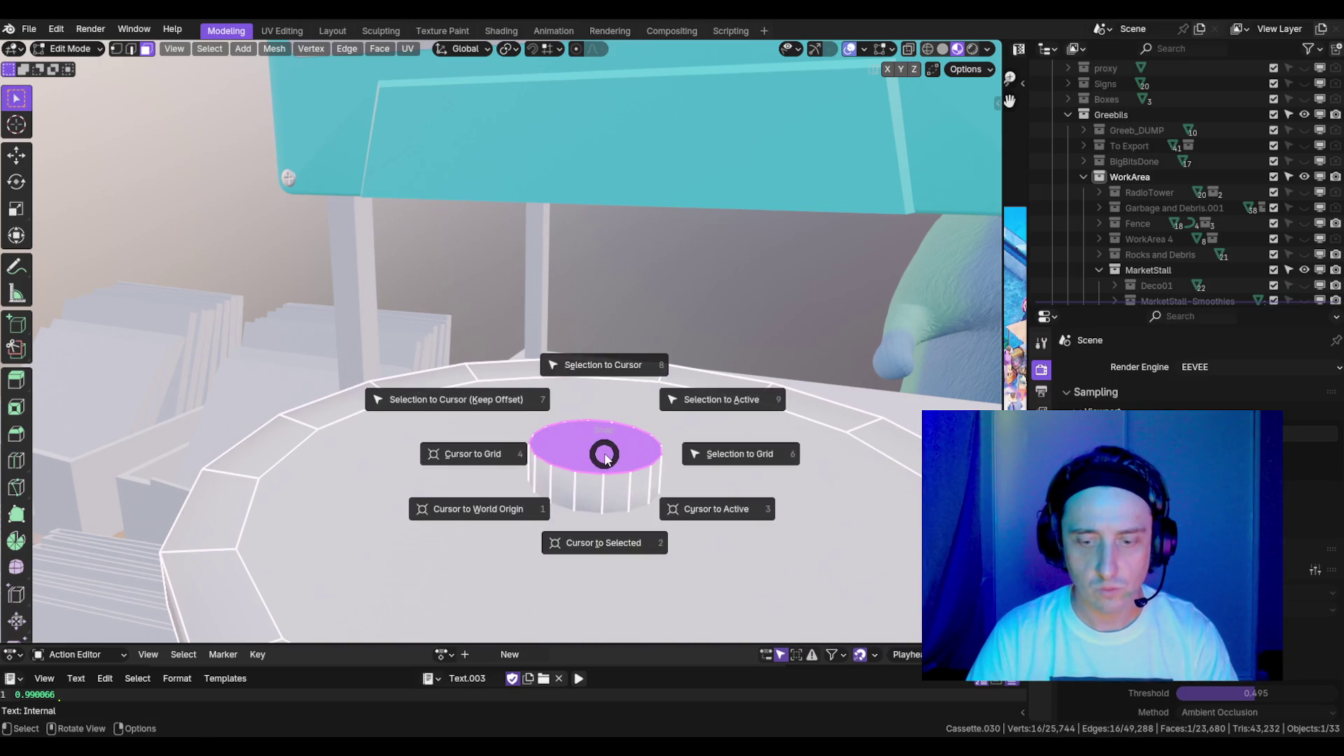
left_click(613, 560)
scroll(728, 470, "down", 5)
scroll(728, 470, "up", 5)
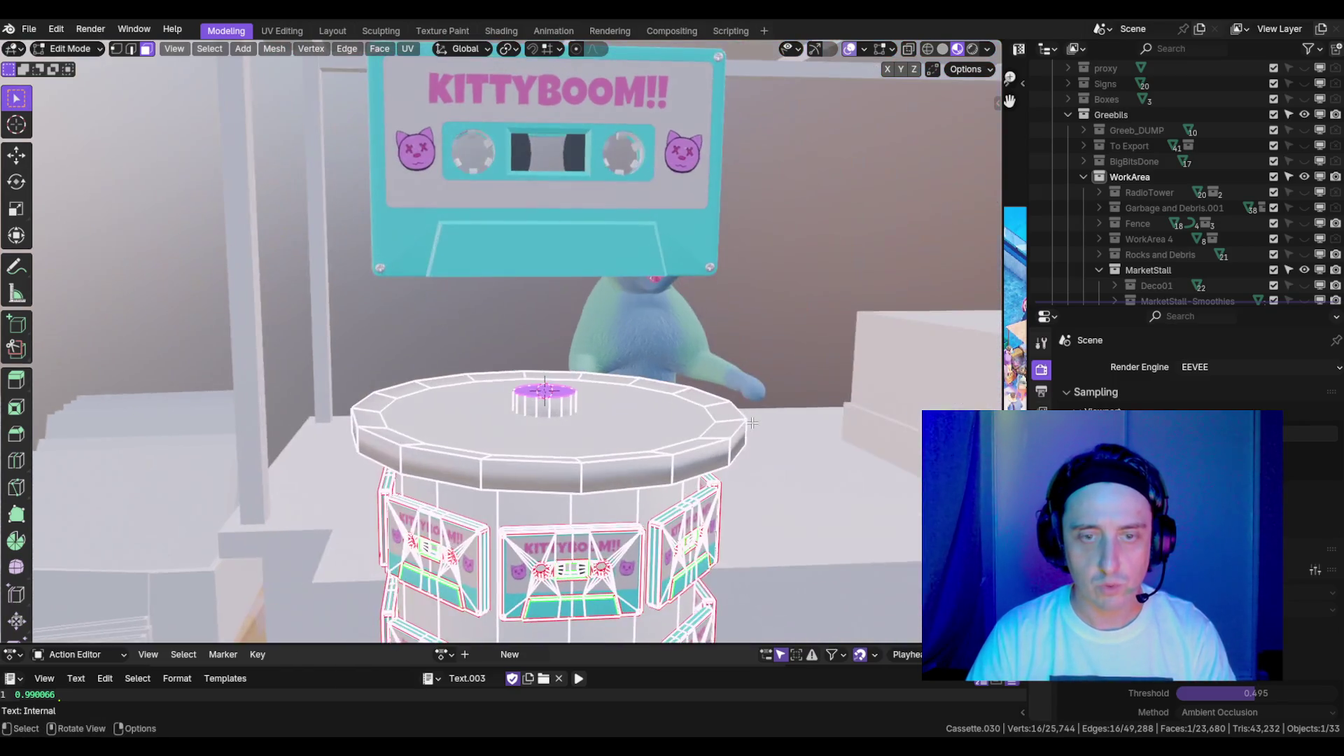
key("shift+a")
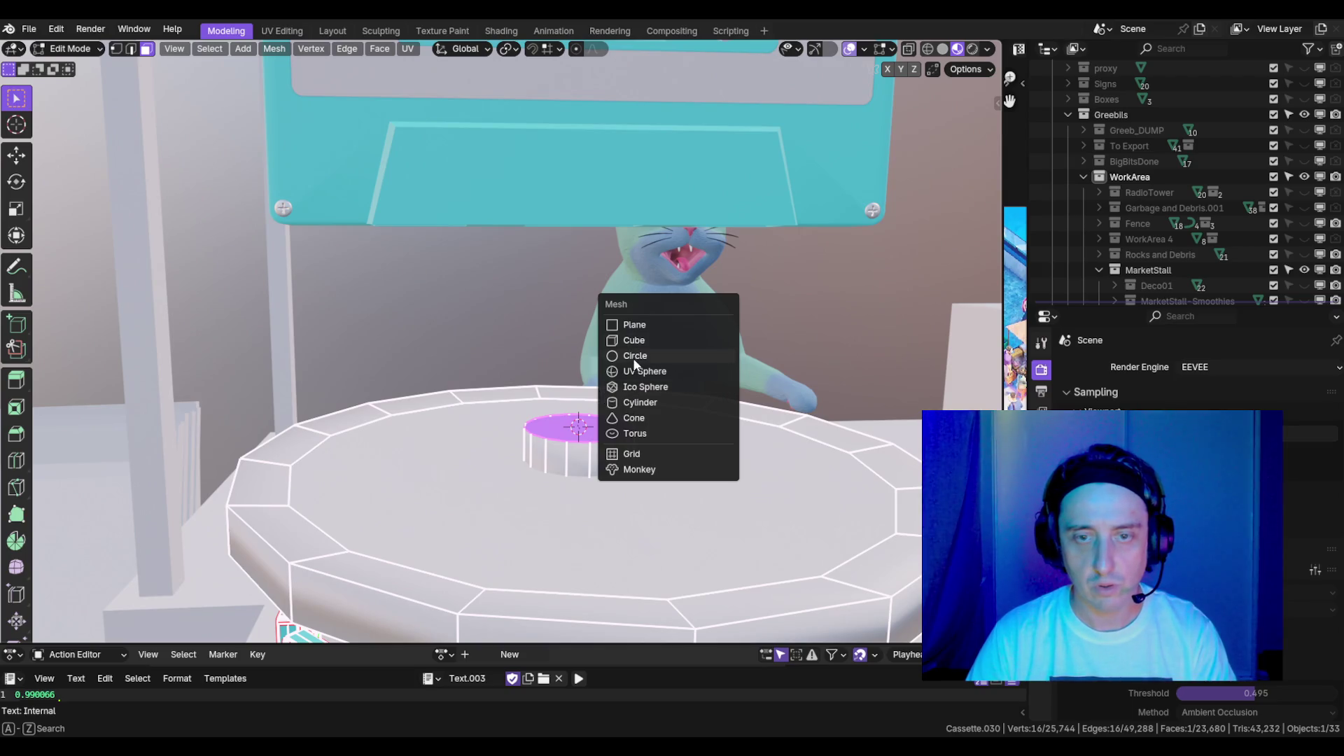
key("Escape")
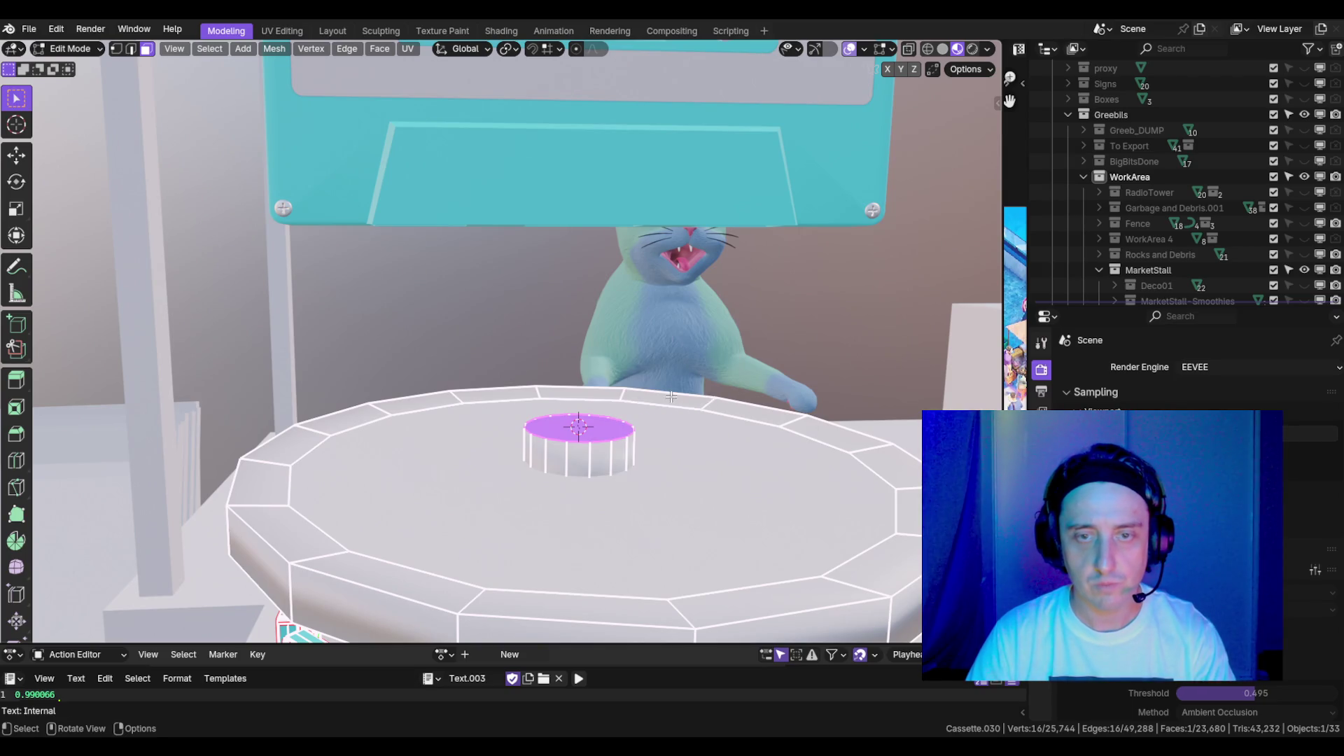
scroll(704, 386, "down", 4)
scroll(658, 322, "up", 2)
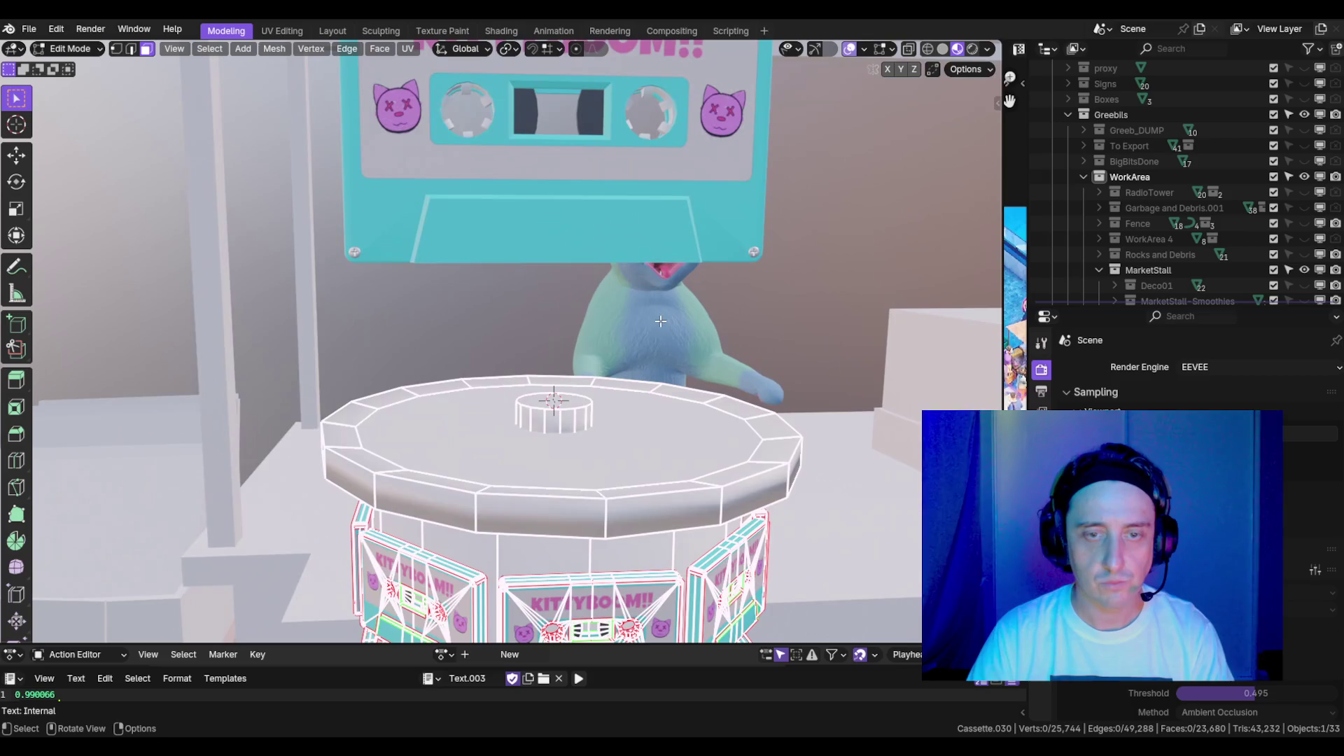
scroll(661, 322, "down", 5)
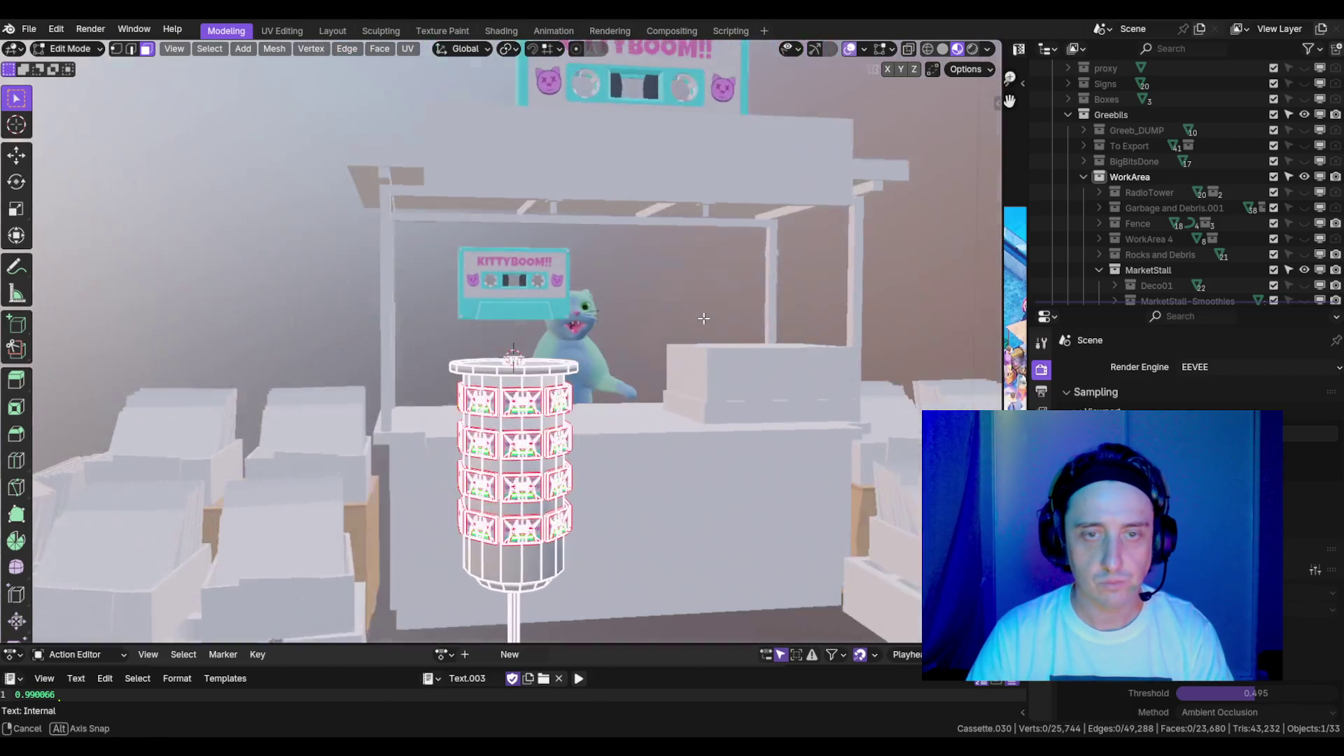
left_click_drag(704, 318, 620, 320)
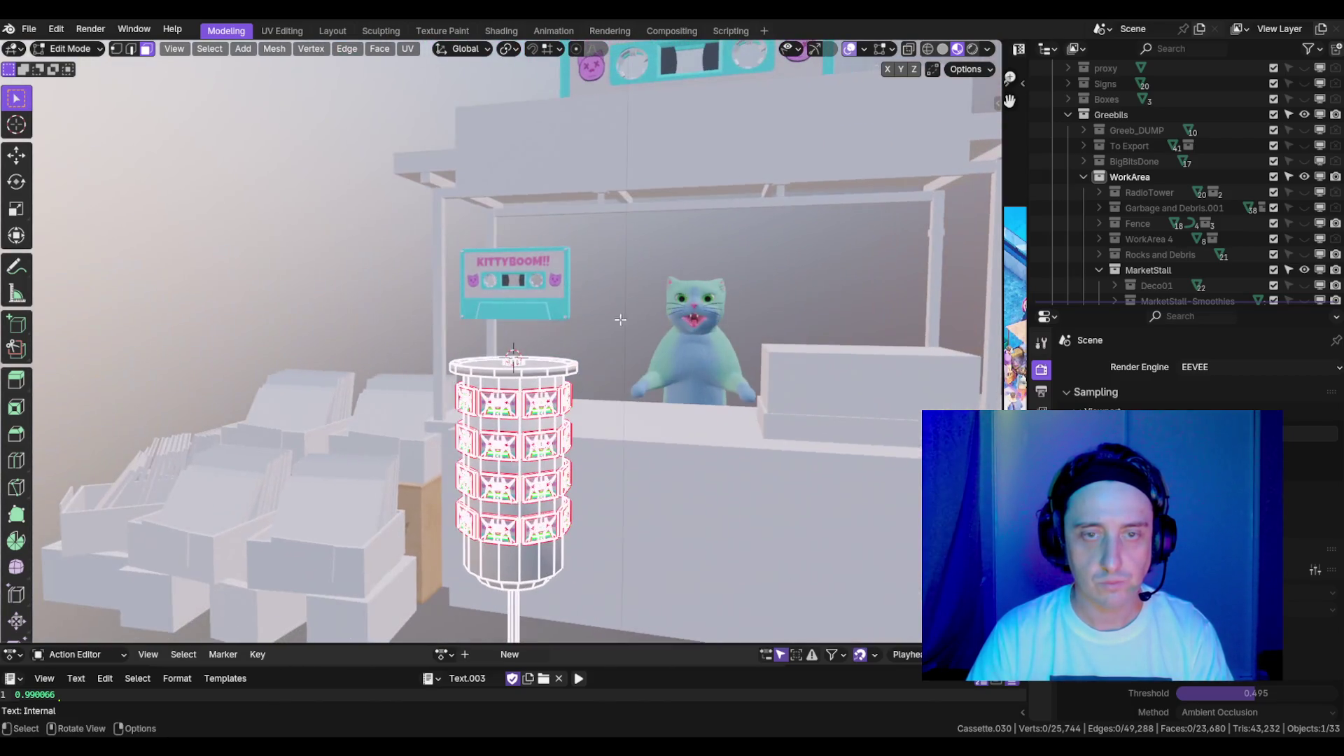
- Shrink the KittyBoom cassette sign to 0.606 and lower it 0.114 m along Z
key("Tab")
left_click(520, 293)
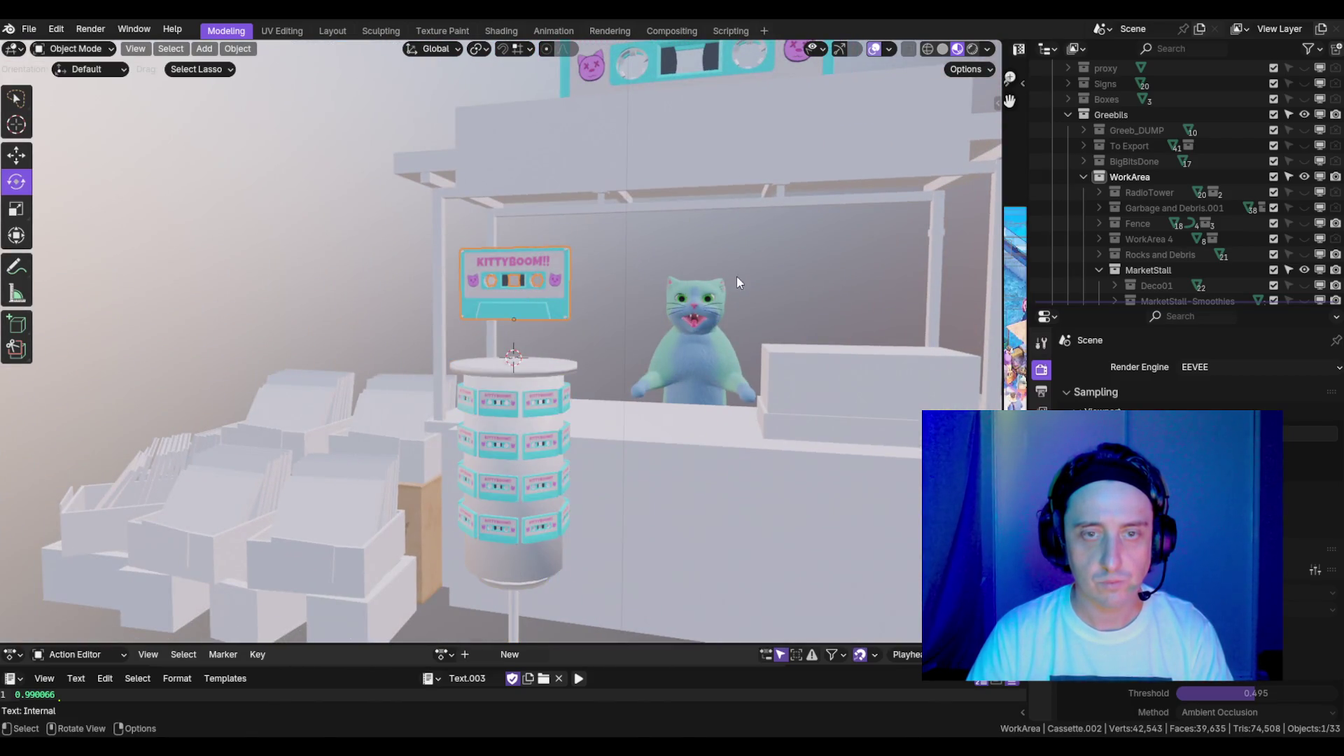
key("s")
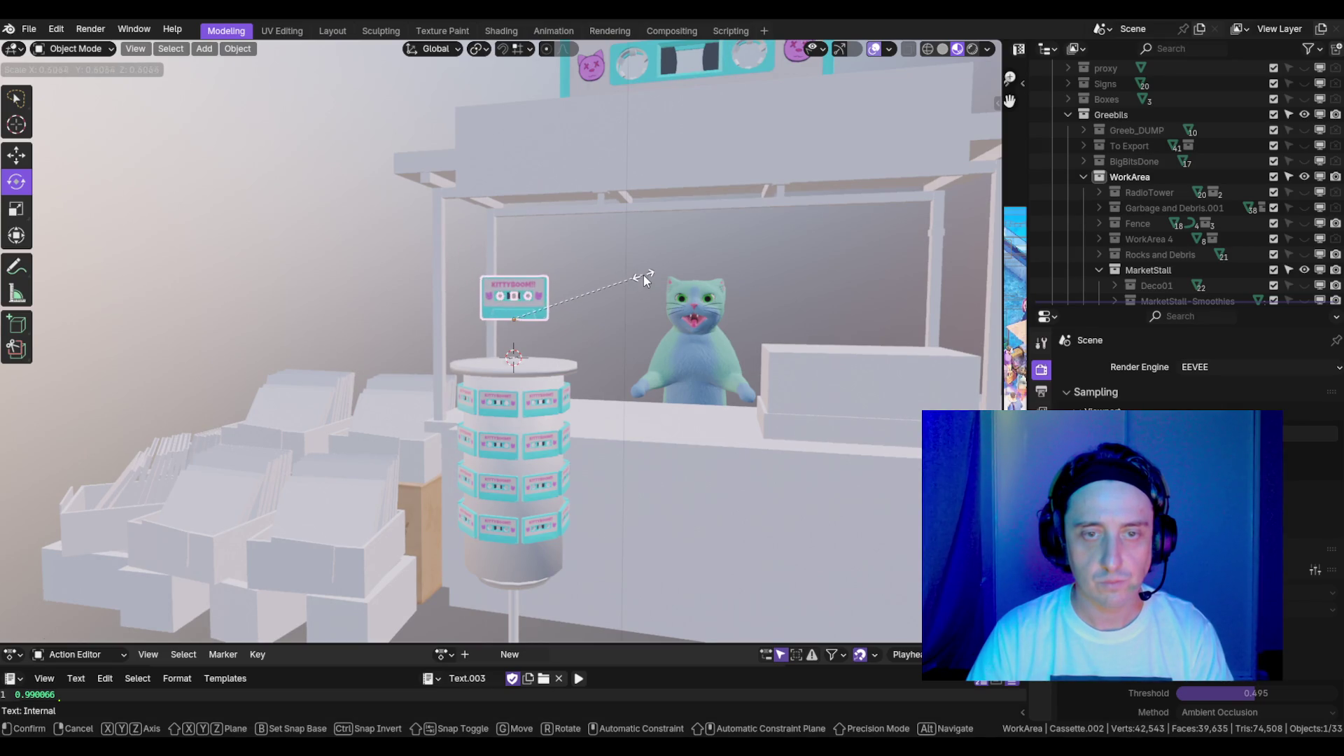
left_click(644, 276)
key("KP_1")
key("g")
key("z")
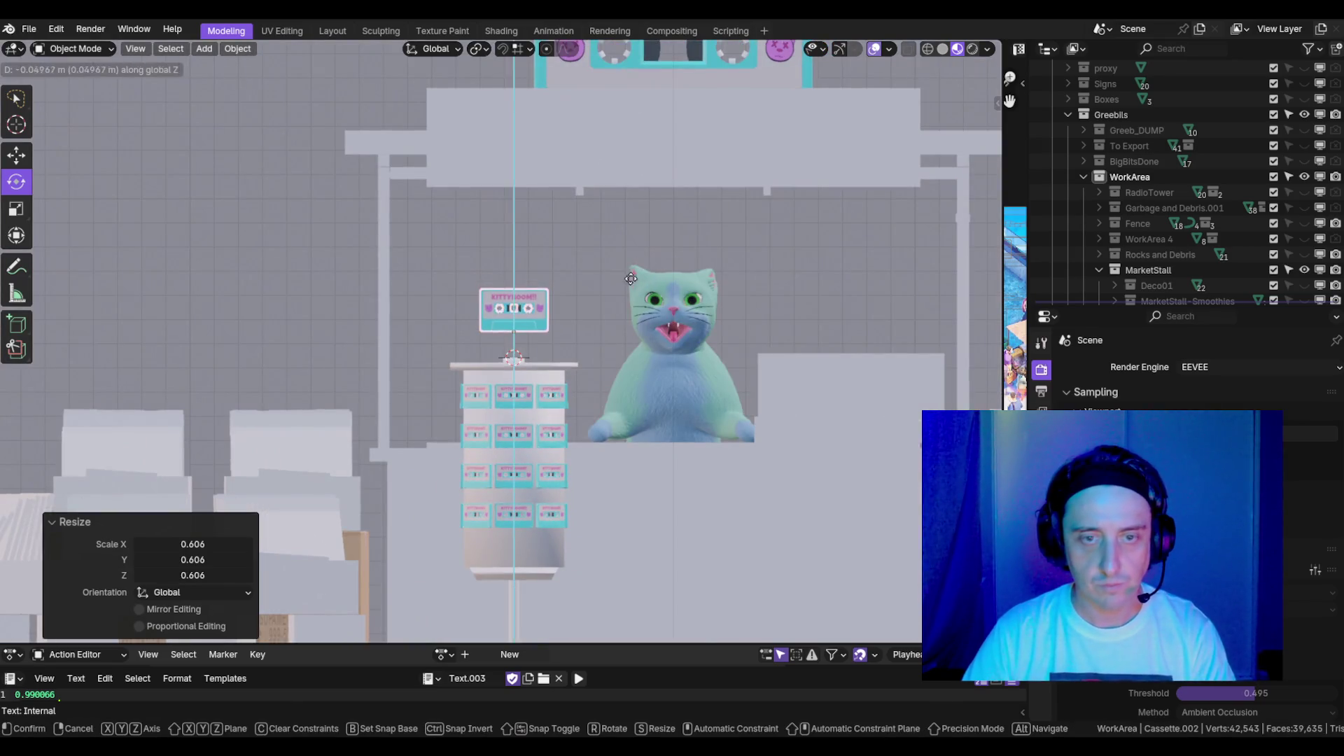
left_click(615, 289)
- Select the small round base atop the display, frame it, and enter Edit Mode
scroll(525, 367, "up", 4)
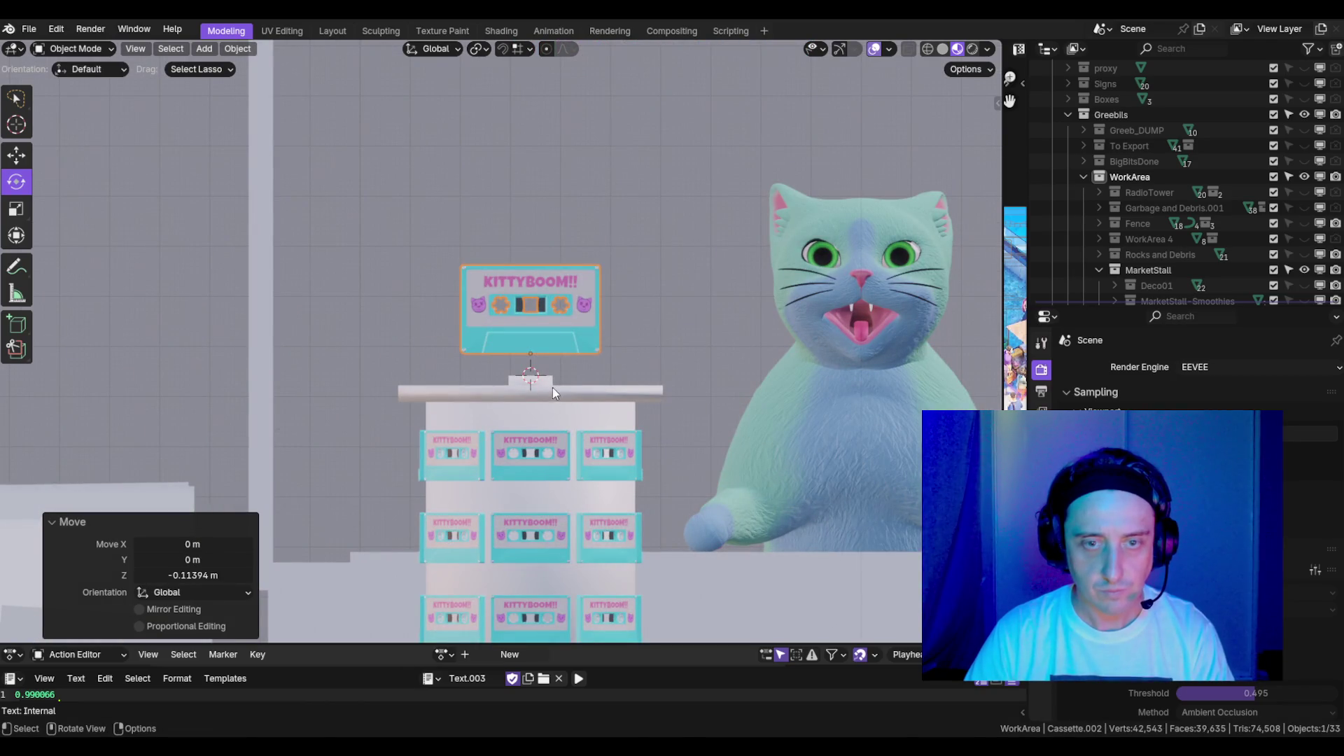
left_click(539, 382)
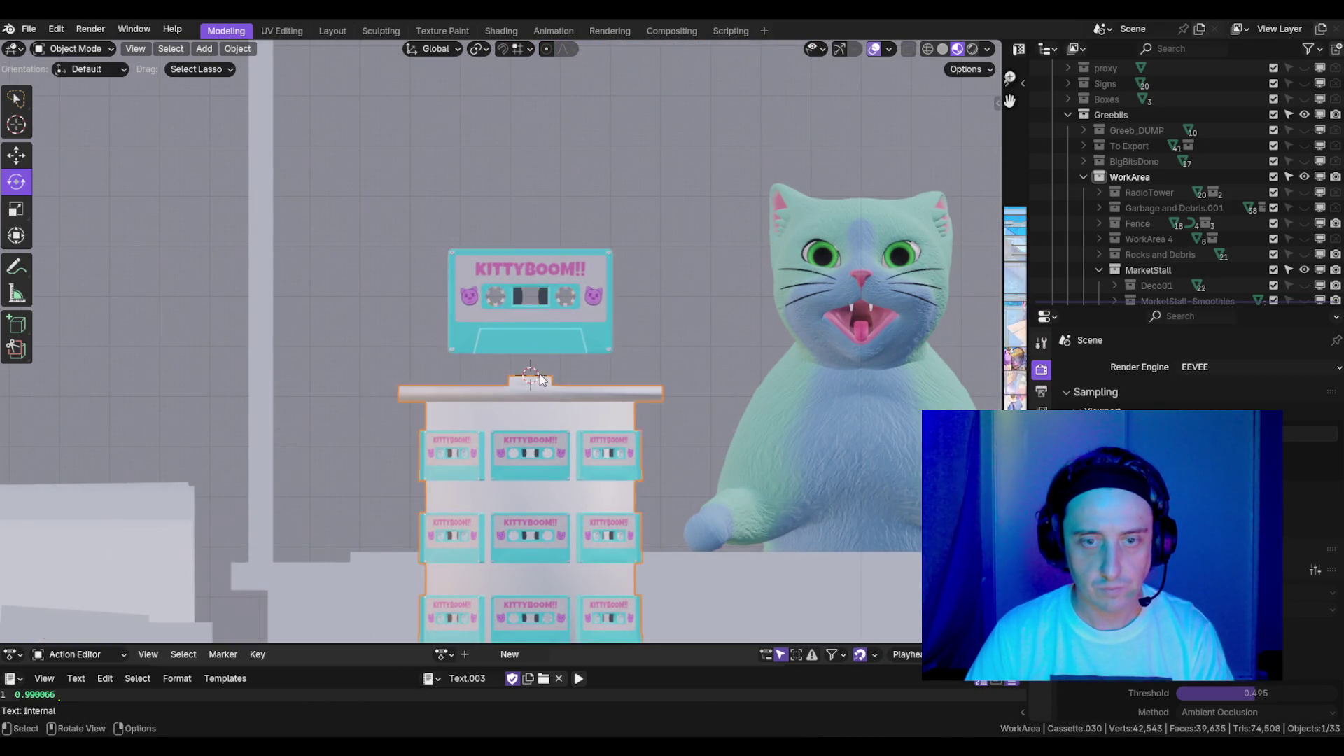
key("KP_Decimal")
key("Tab")
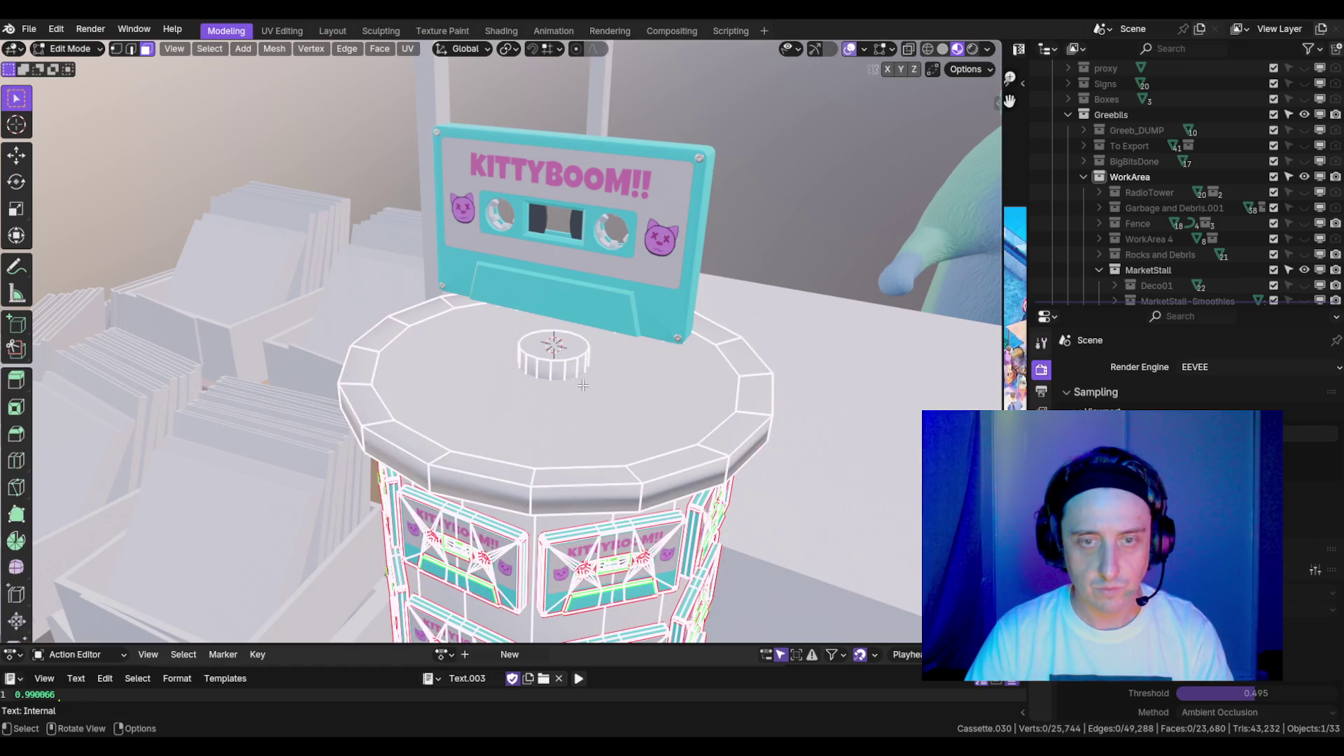
- Add a trial cylinder, shrink it to 0.227 and narrow it, then delete it
scroll(594, 375, "up", 5)
scroll(656, 365, "down", 8)
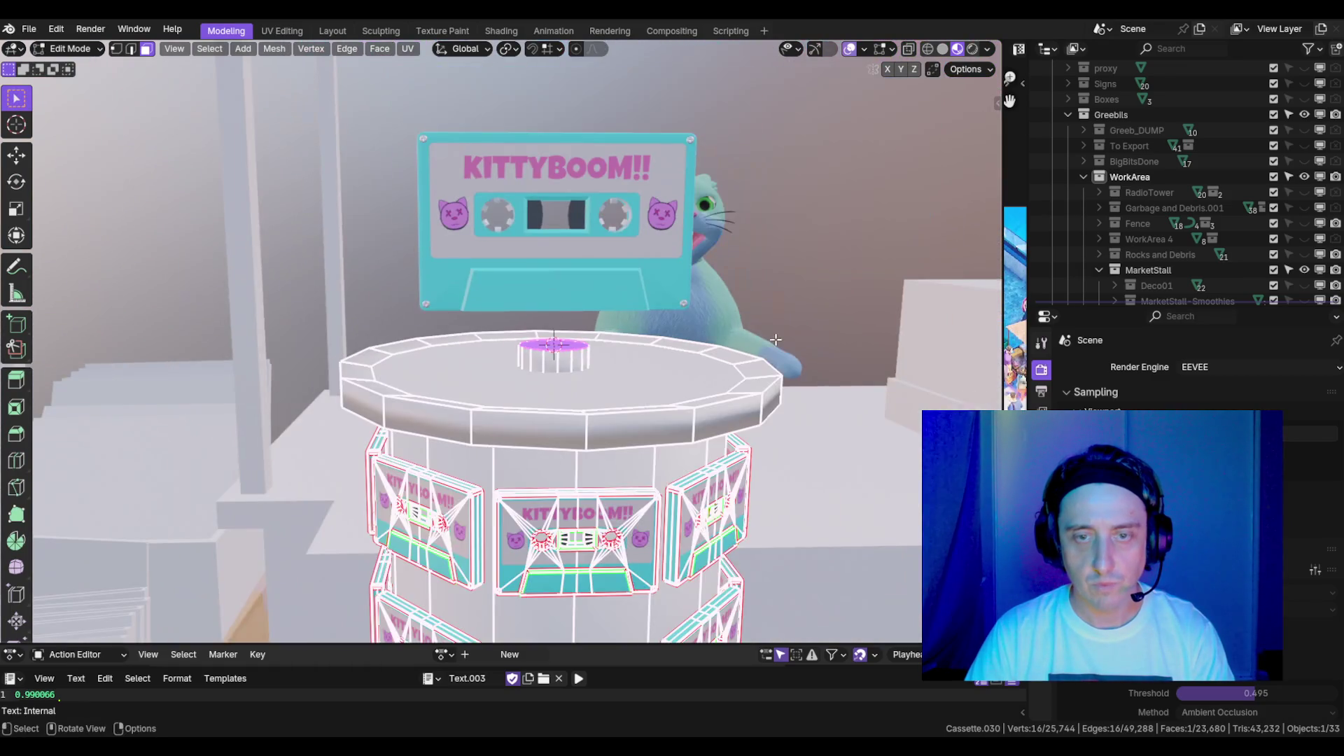
key("shift+a")
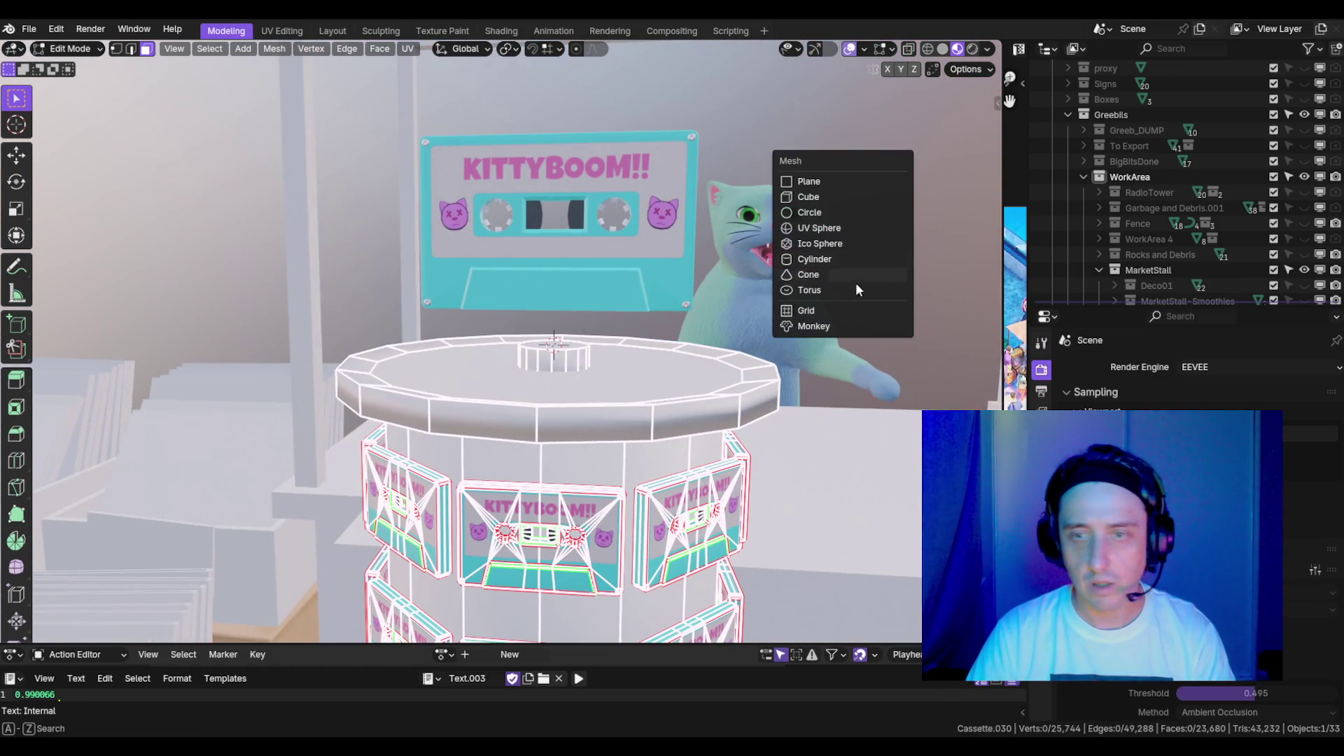
left_click(816, 259)
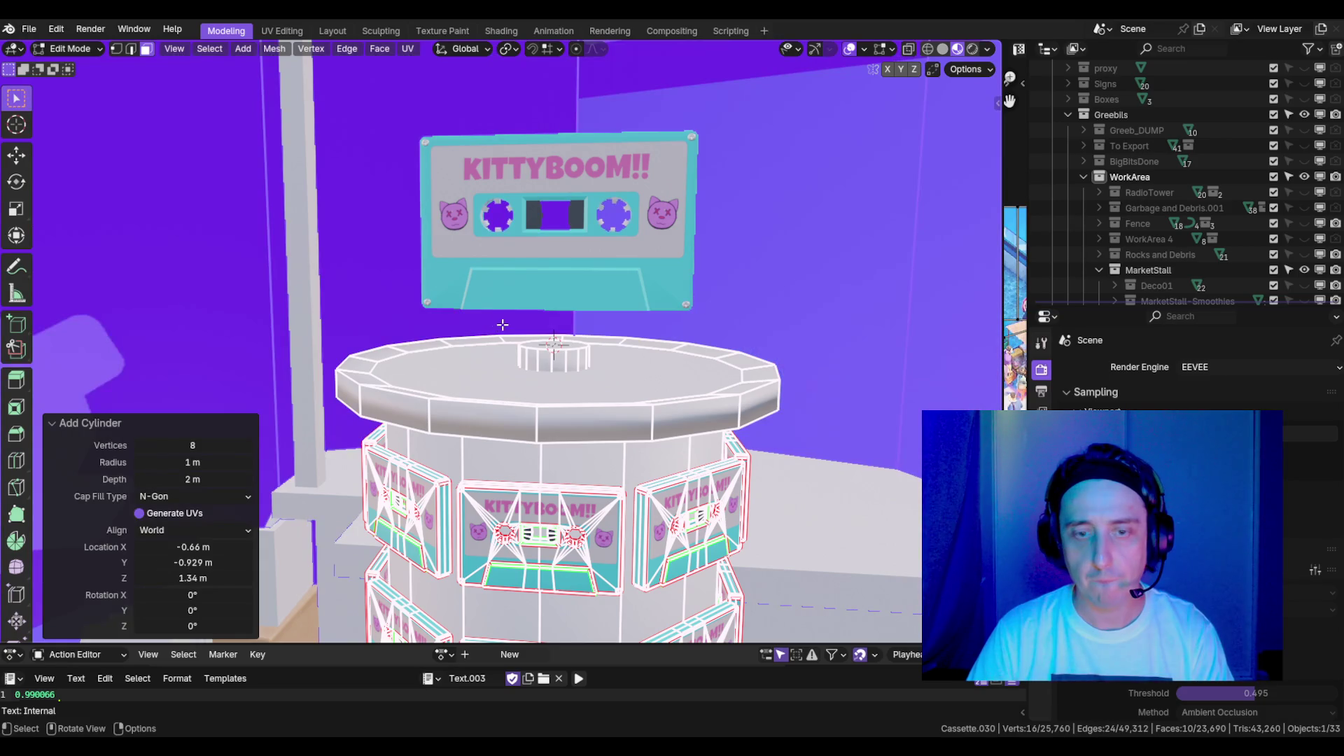
key("KP_Decimal")
scroll(706, 362, "down", 8)
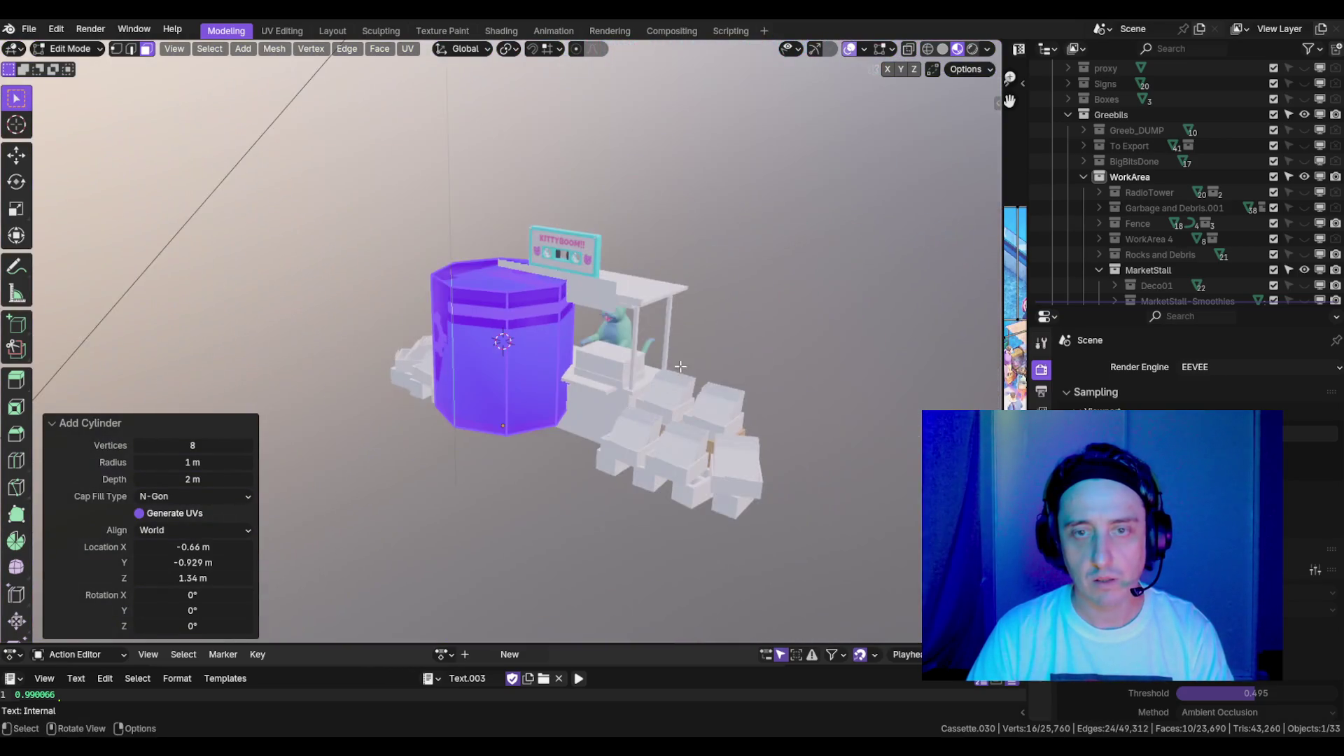
key("s")
left_click(556, 363)
scroll(639, 383, "up", 8)
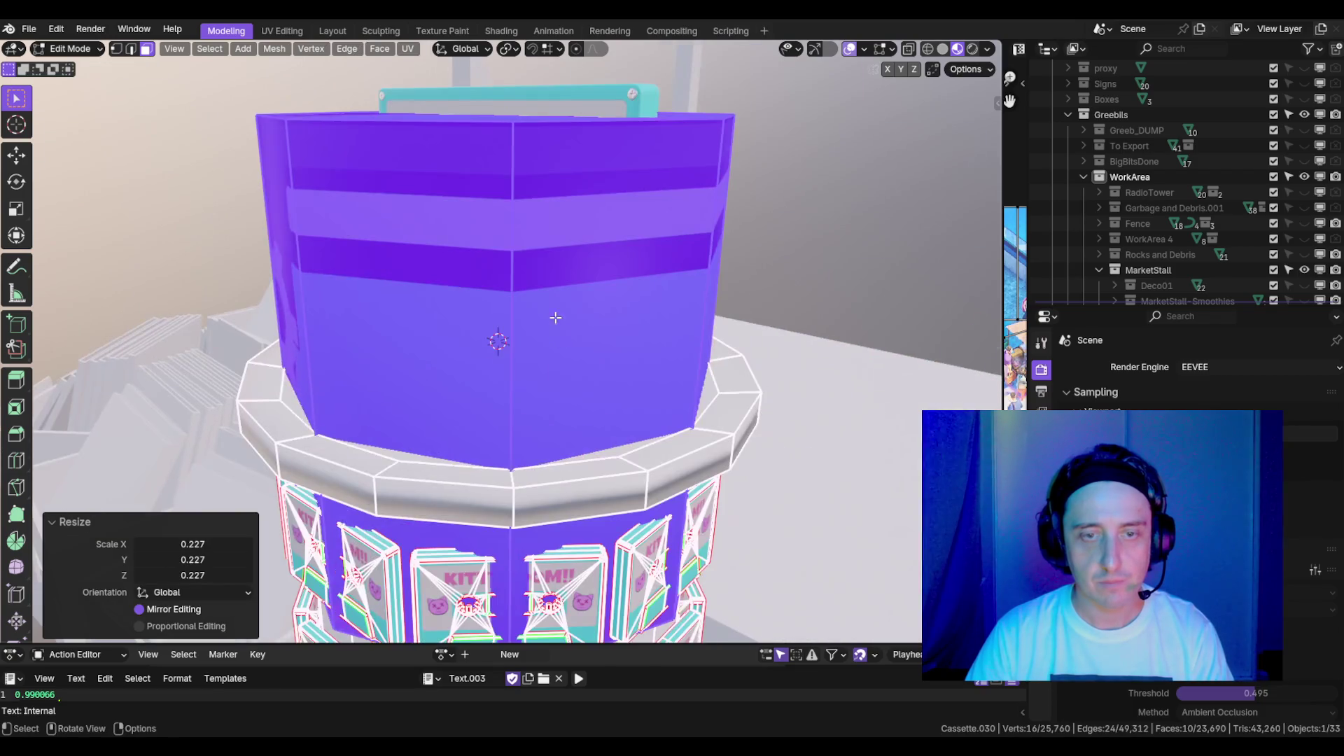
scroll(639, 384, "down", 6)
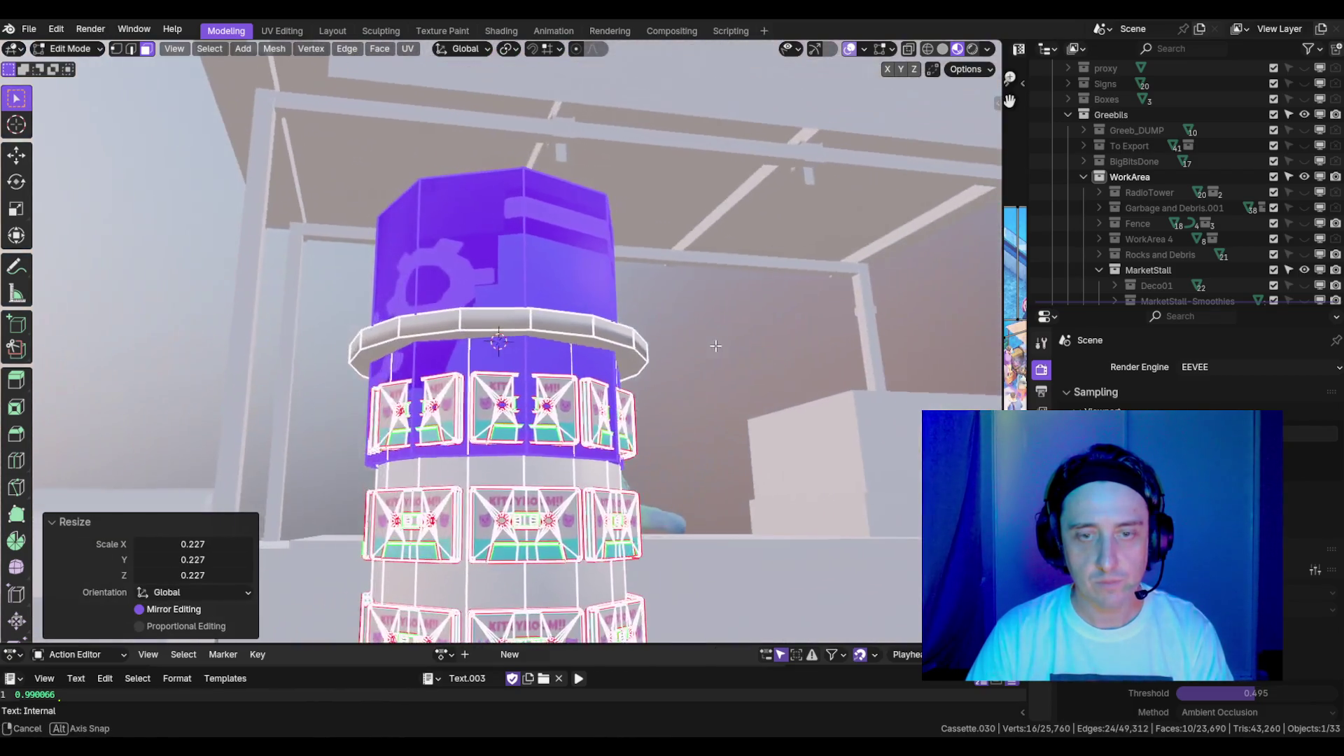
left_click_drag(705, 345, 713, 352)
key("shift+z")
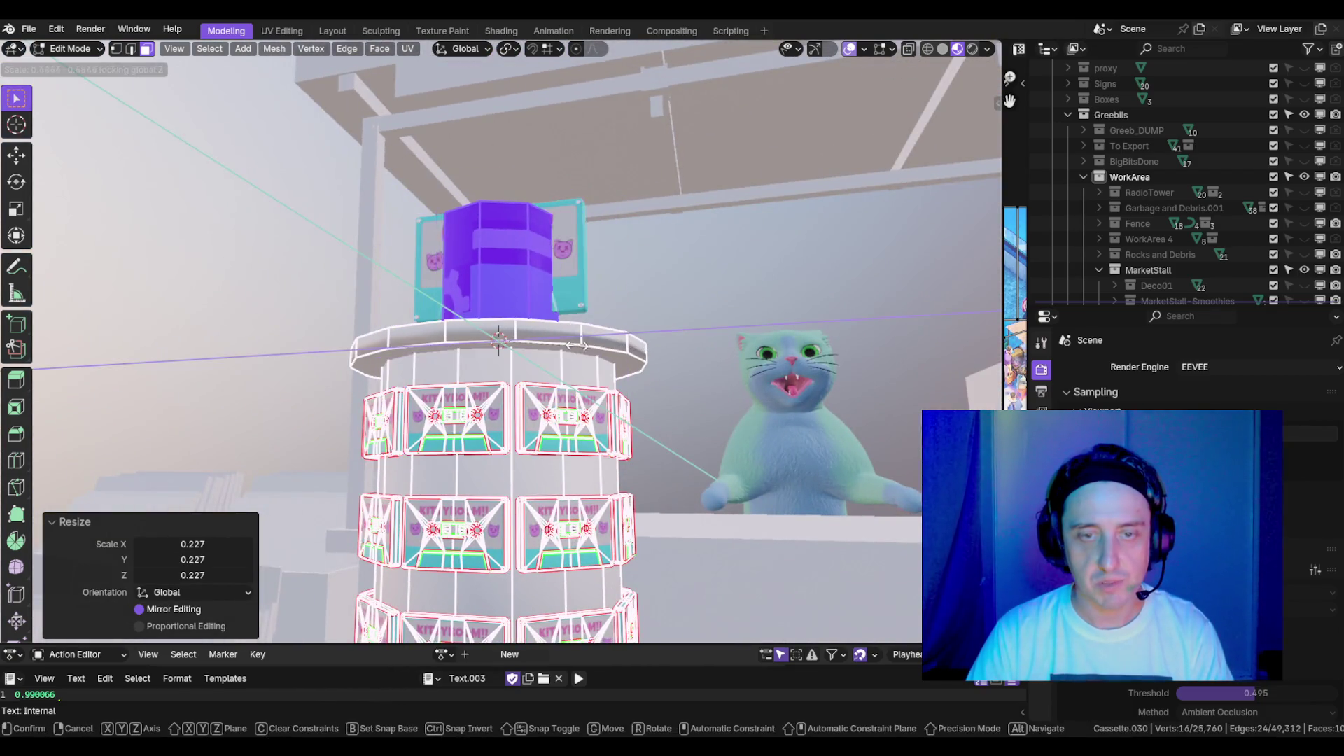
left_click(578, 342)
key("x")
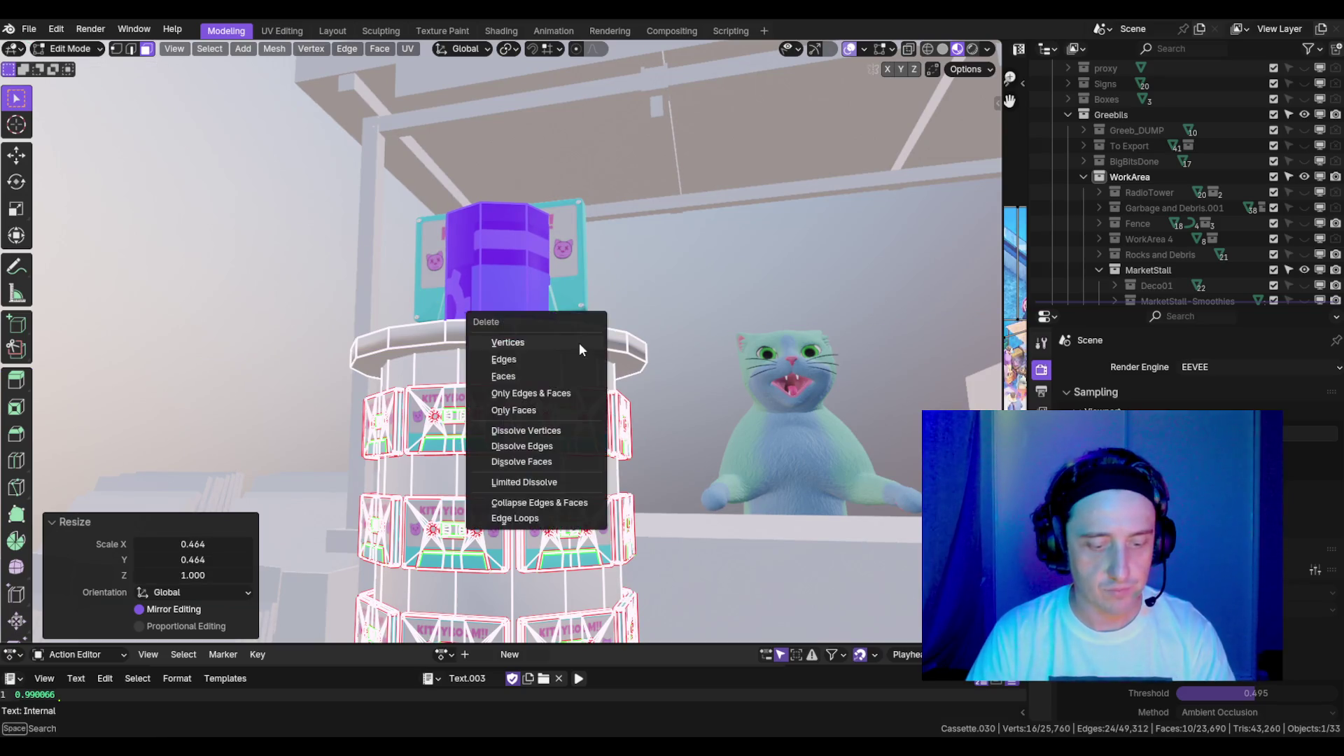
left_click(579, 343)
- Add a fresh five-sided cylinder to the display mesh at its original size
key("shift+a")
left_click(518, 342)
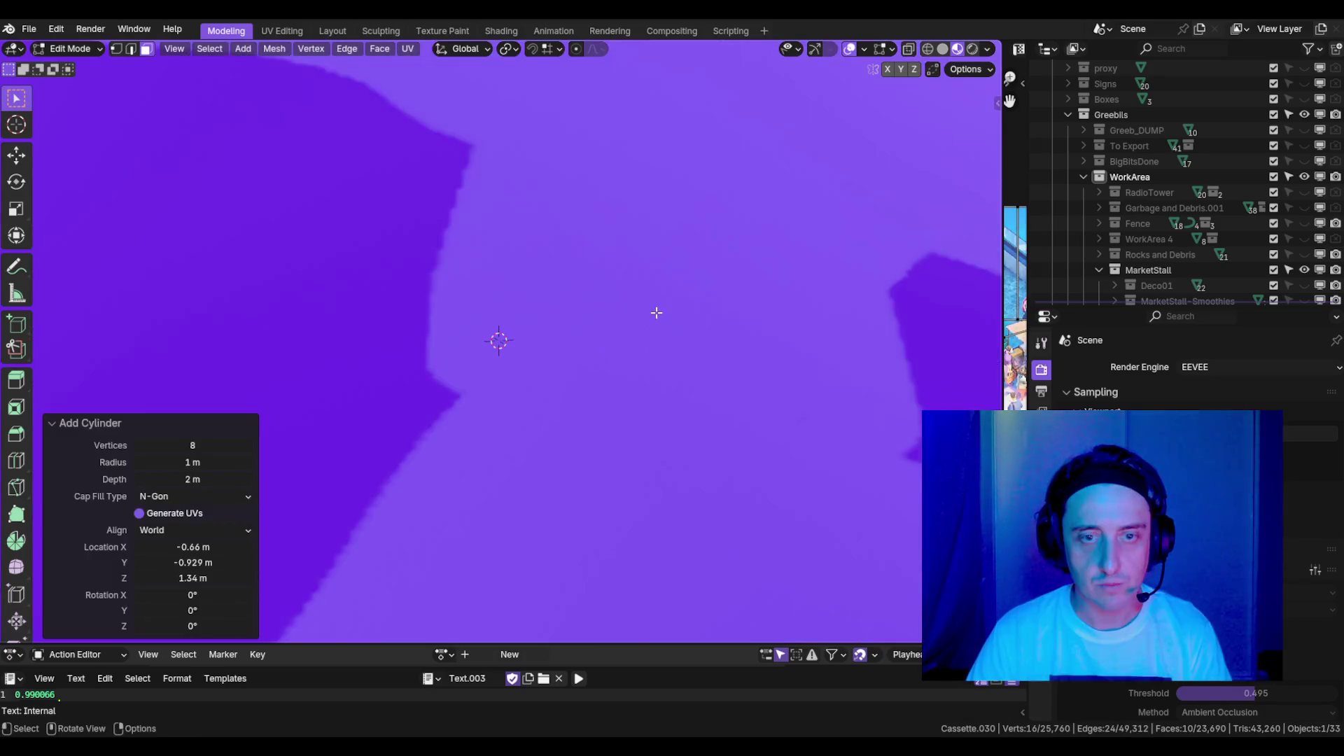
left_click(222, 439)
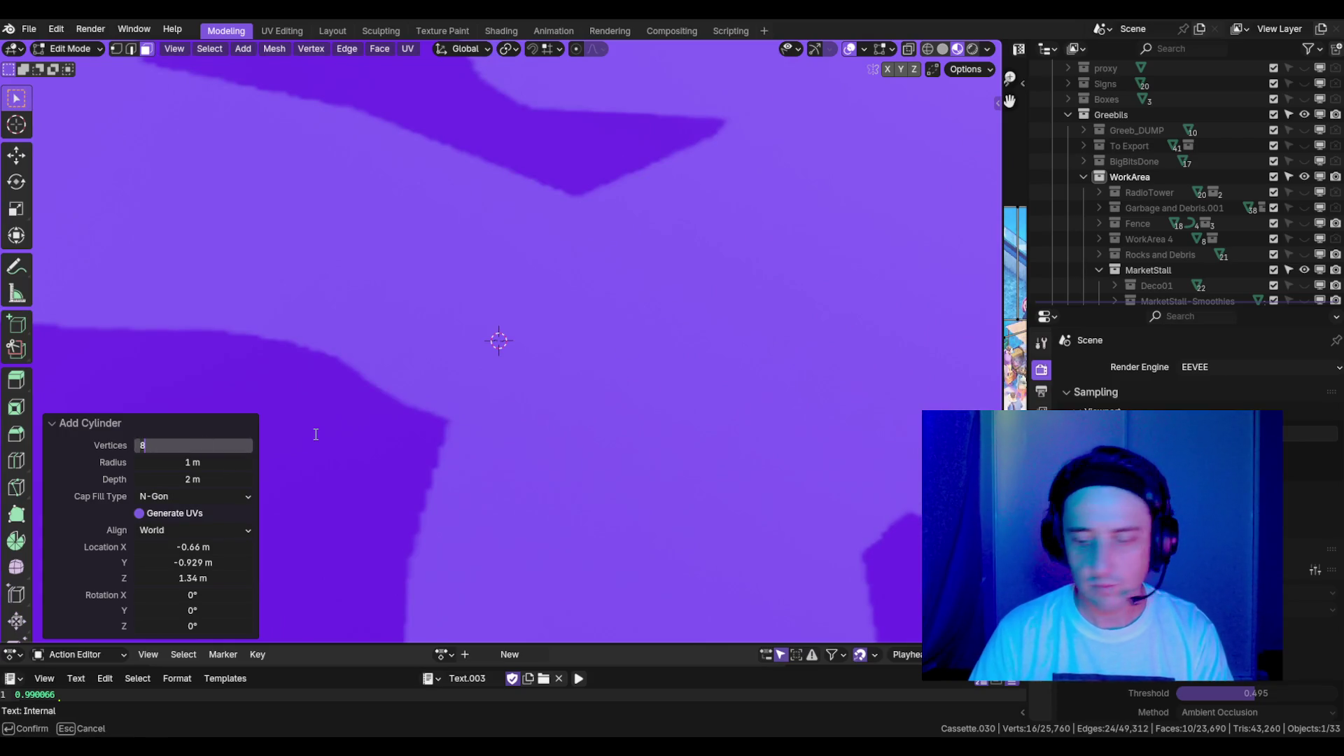
type("5")
key("Return")
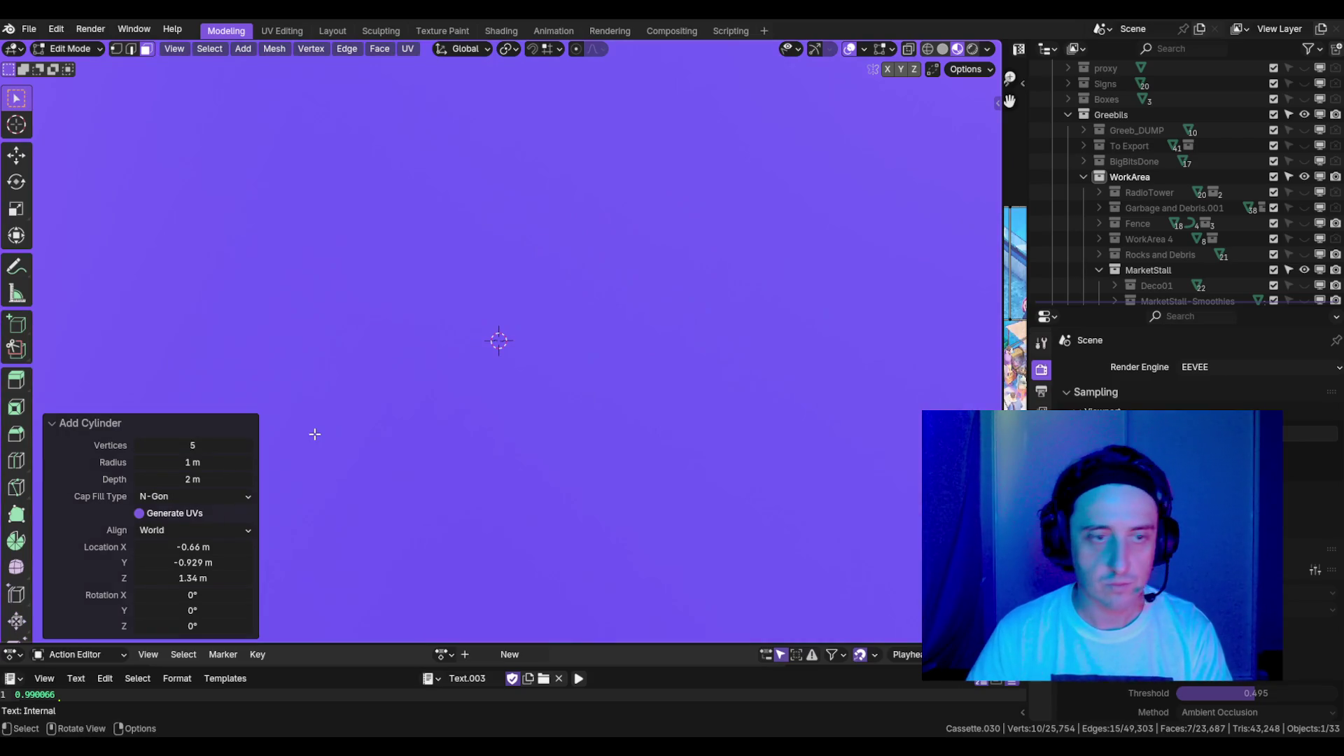
scroll(504, 343, "down", 5)
key("s")
key("shift+z")
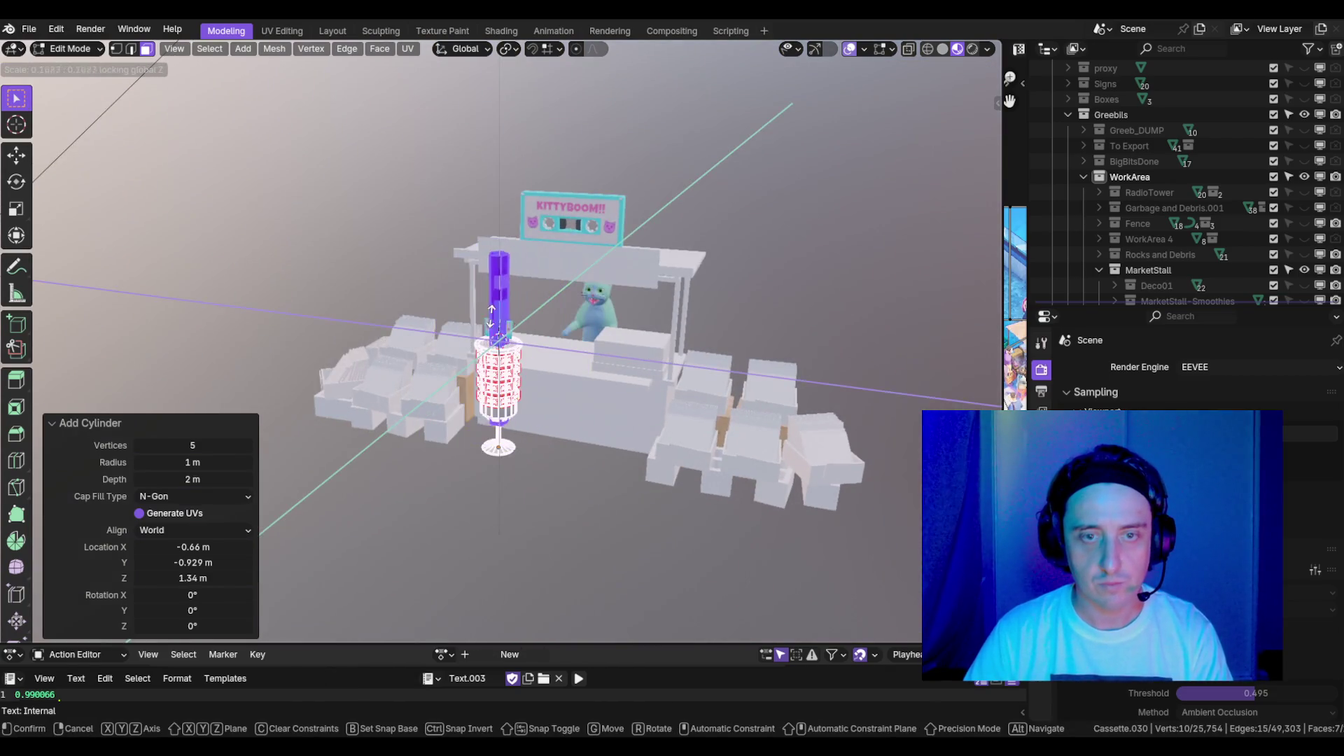
right_click(785, 256)
- Thin the five-sided cylinder in width only, repeatedly, into a pole
key("s")
key("shift+z")
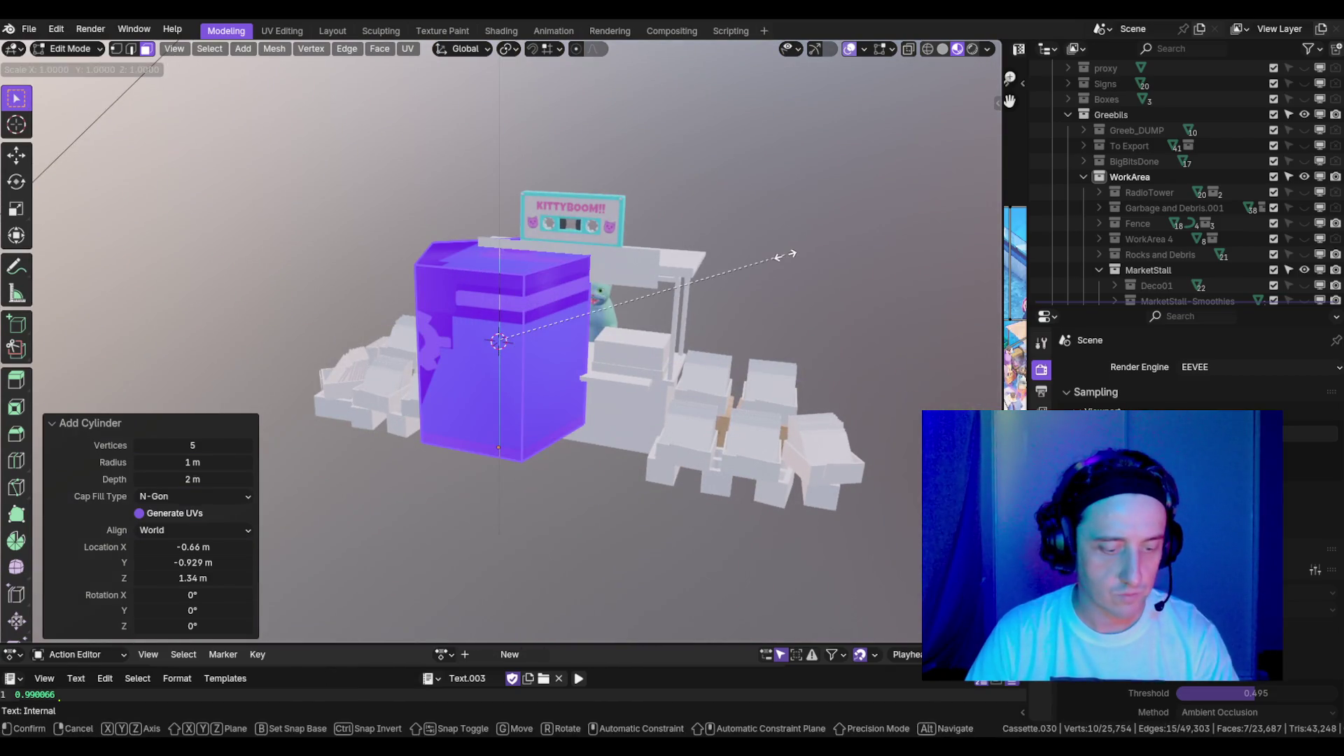
left_click(673, 287)
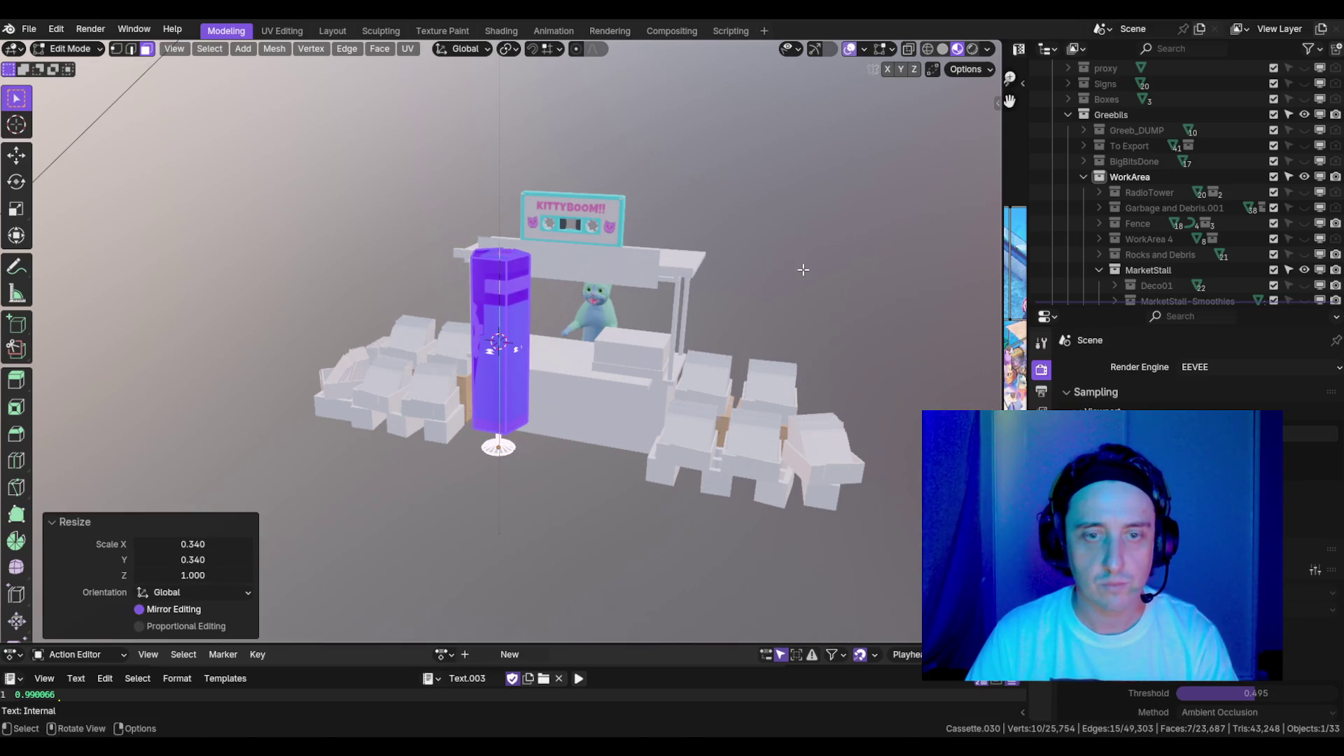
key("s")
key("shift+z")
left_click(661, 290)
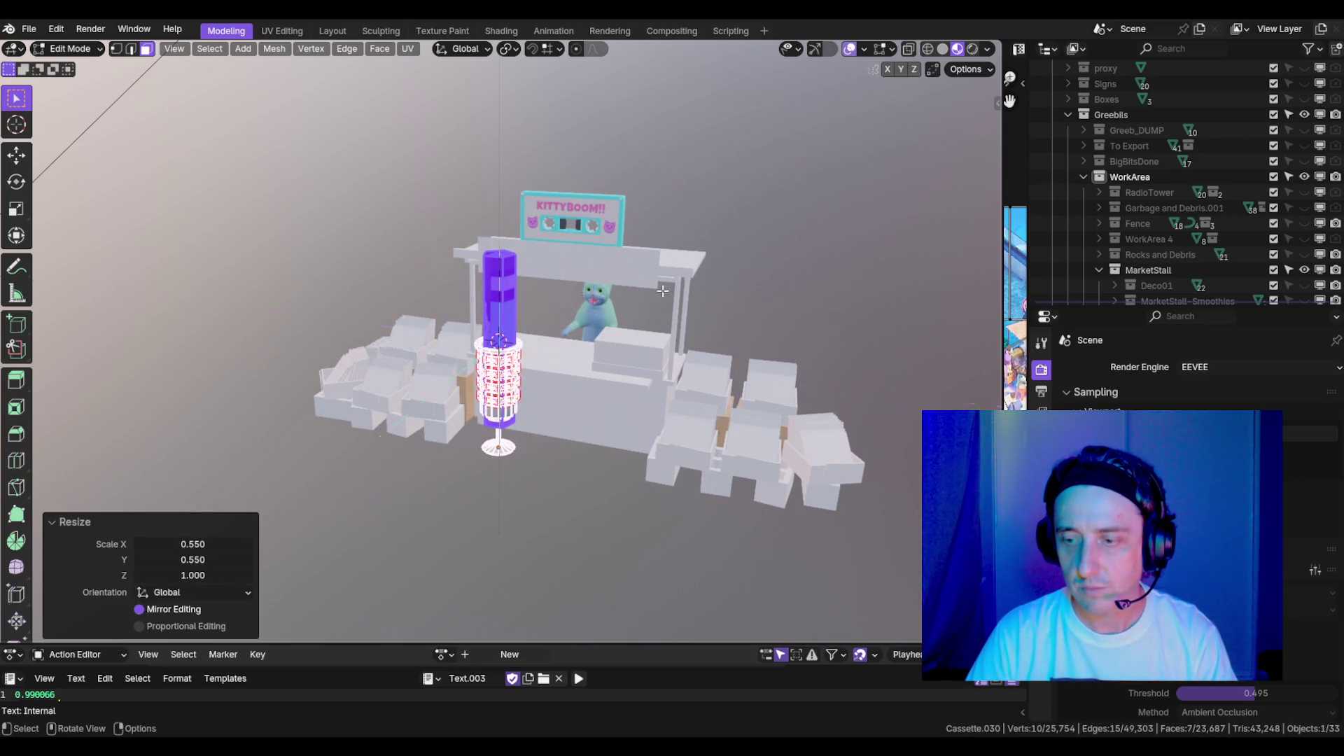
key("s")
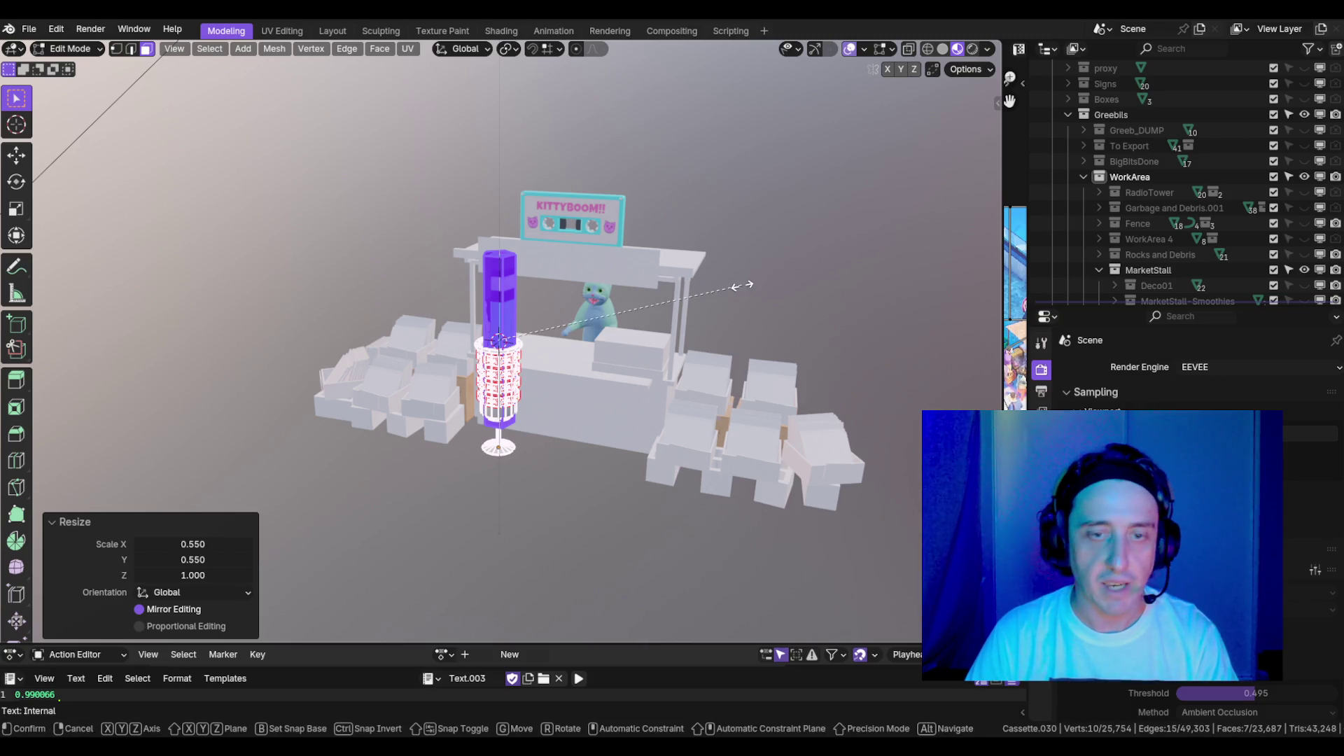
key("shift+z")
left_click(529, 353)
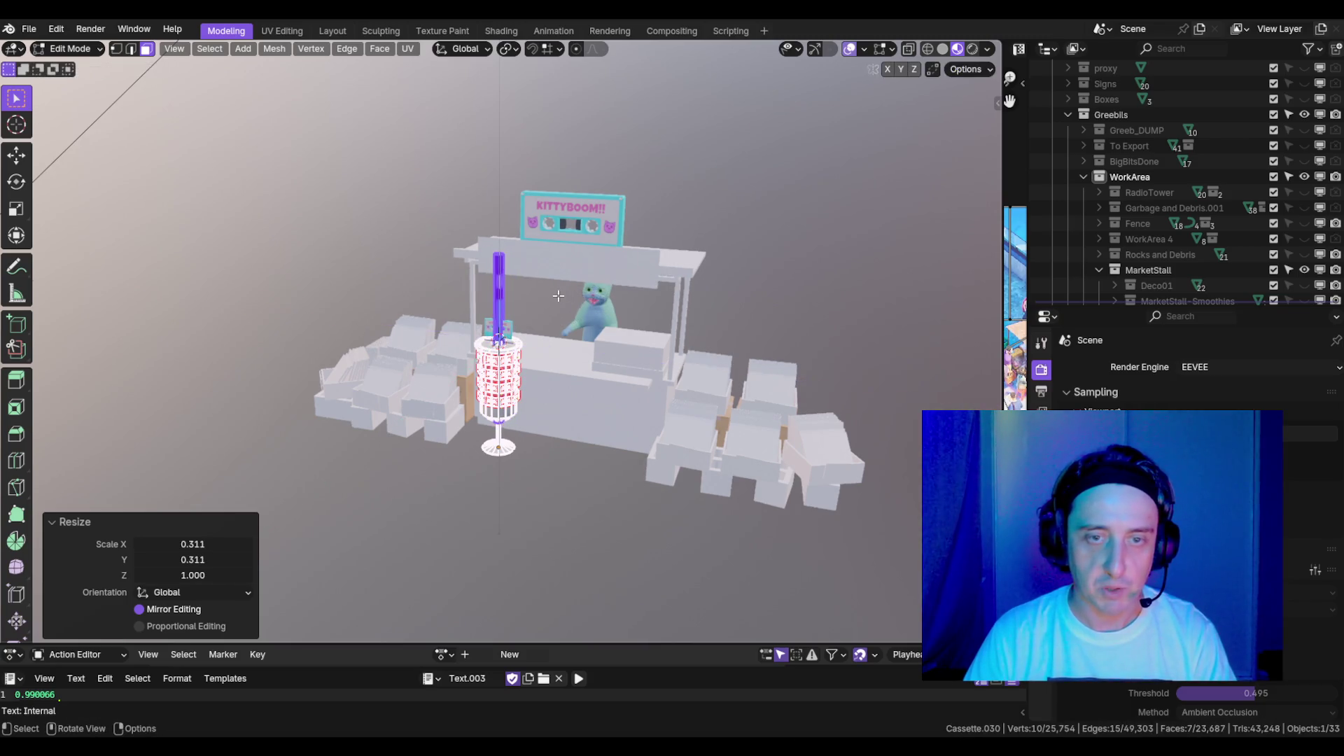
scroll(529, 352, "up", 5)
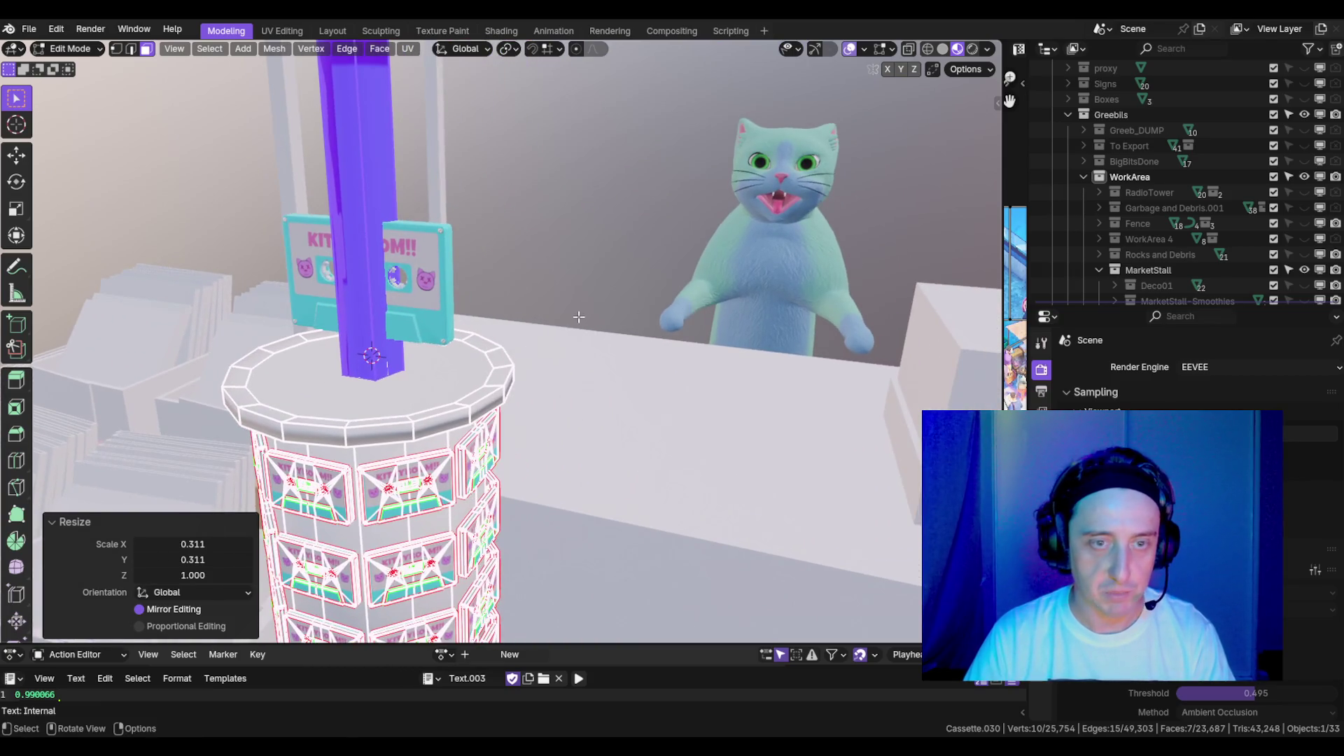
scroll(578, 317, "up", 3)
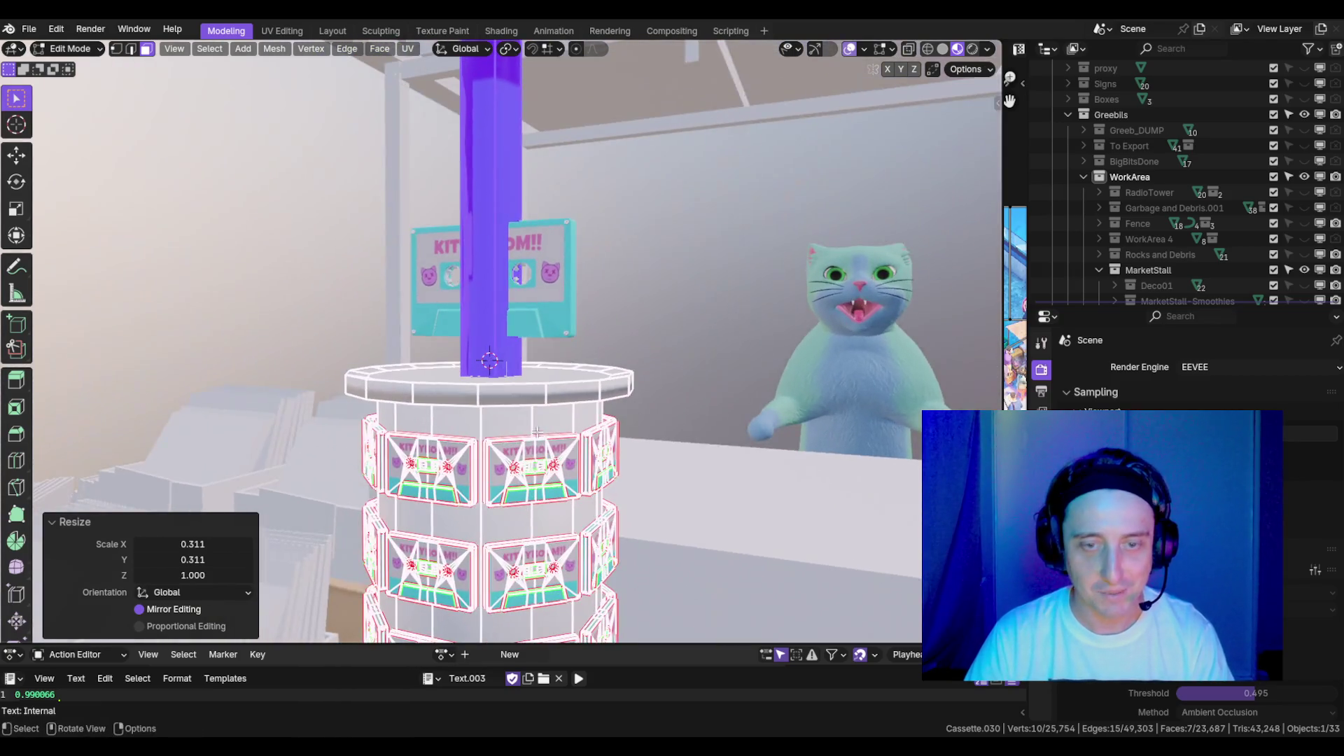
- Select the whole connected pole and narrow its width further, ending at 0.875
left_click(543, 453)
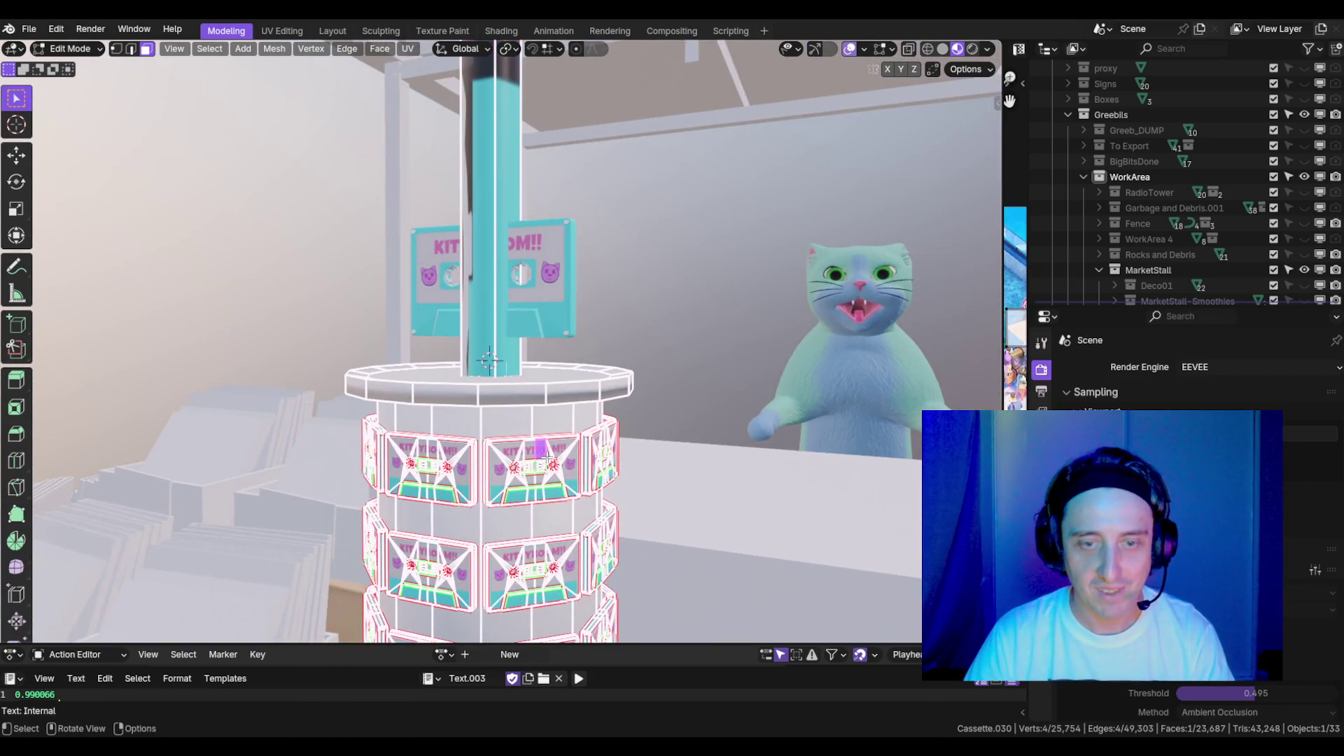
scroll(619, 265, "up", 3)
left_click(491, 248)
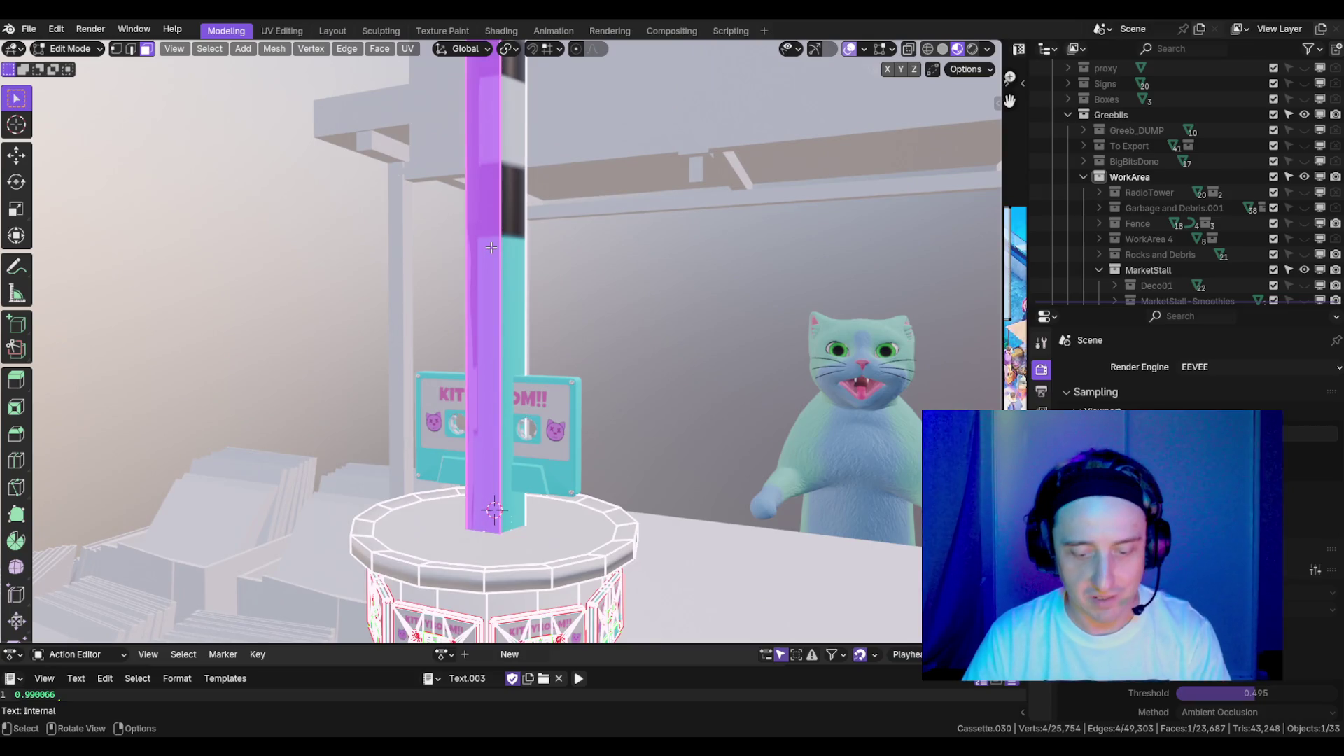
key("ctrl+l")
scroll(767, 306, "down", 4)
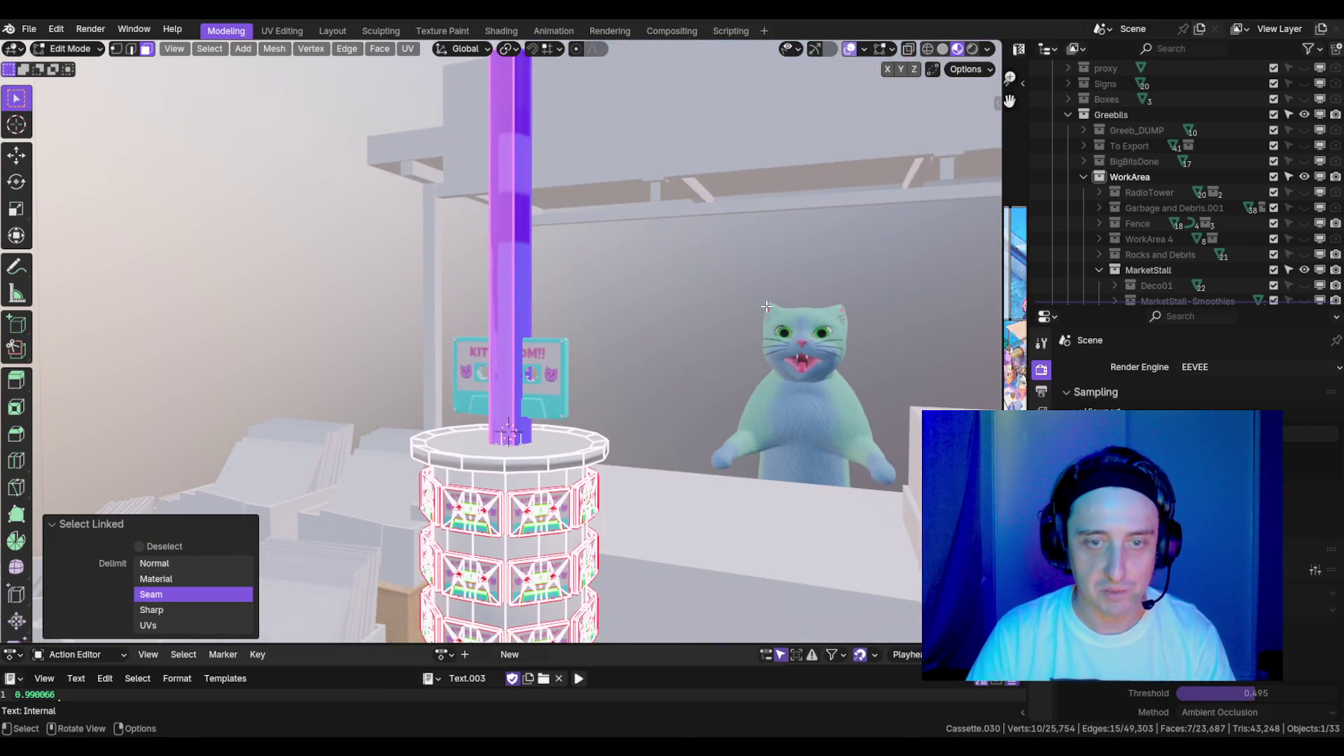
key("s")
key("shift+z")
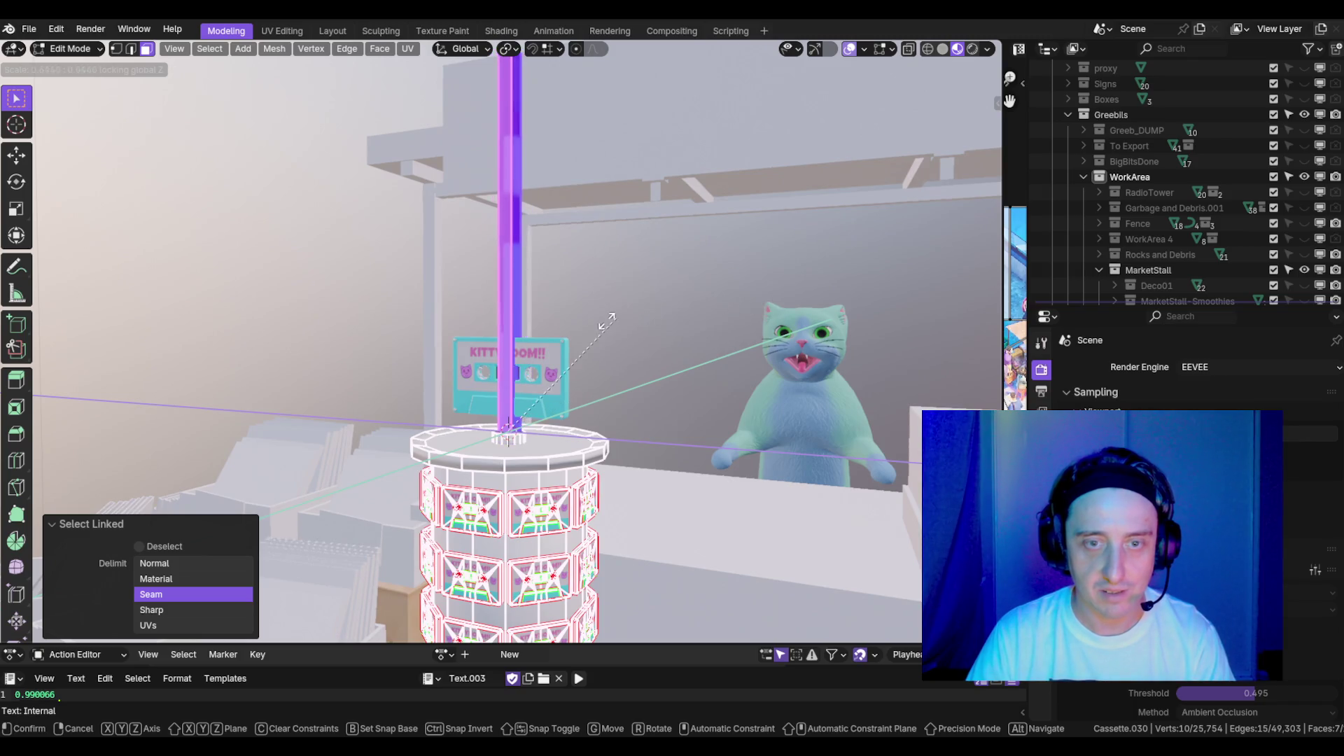
left_click(574, 346)
key("s")
key("shift+z")
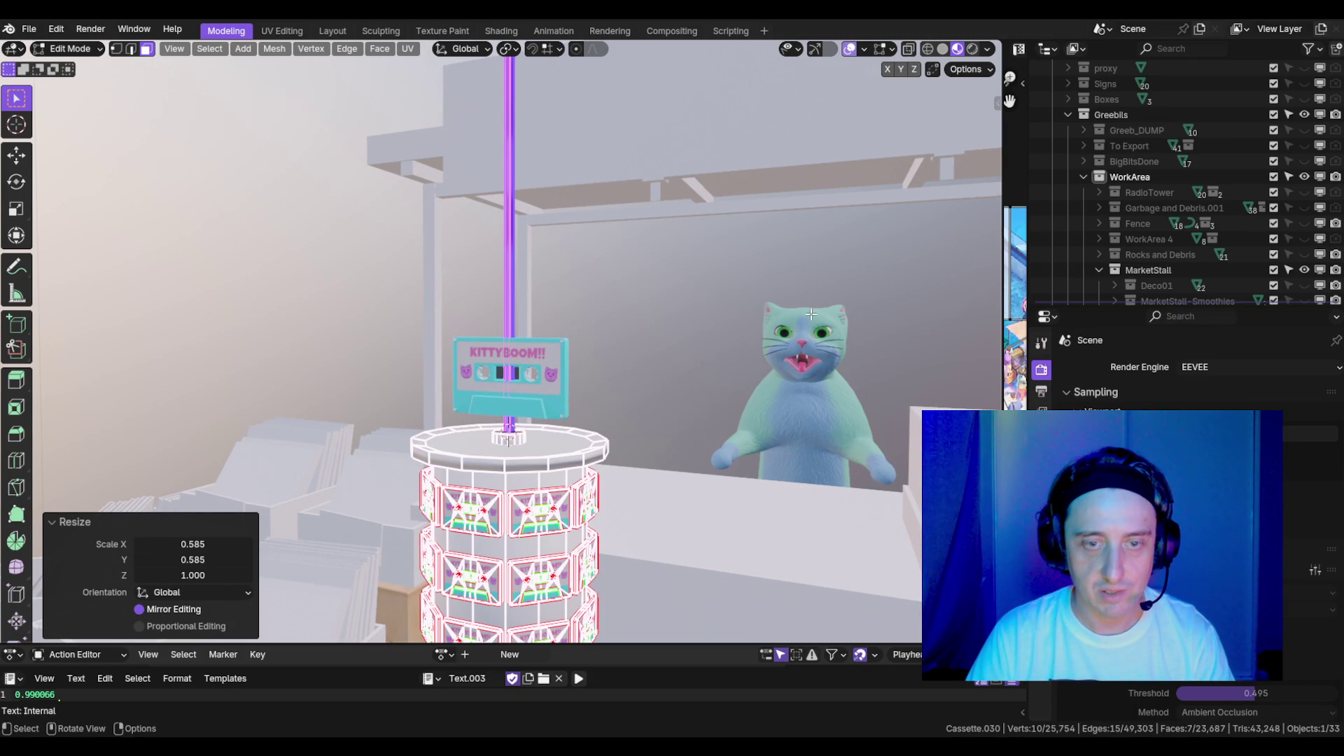
left_click(812, 316)
scroll(751, 313, "down", 3)
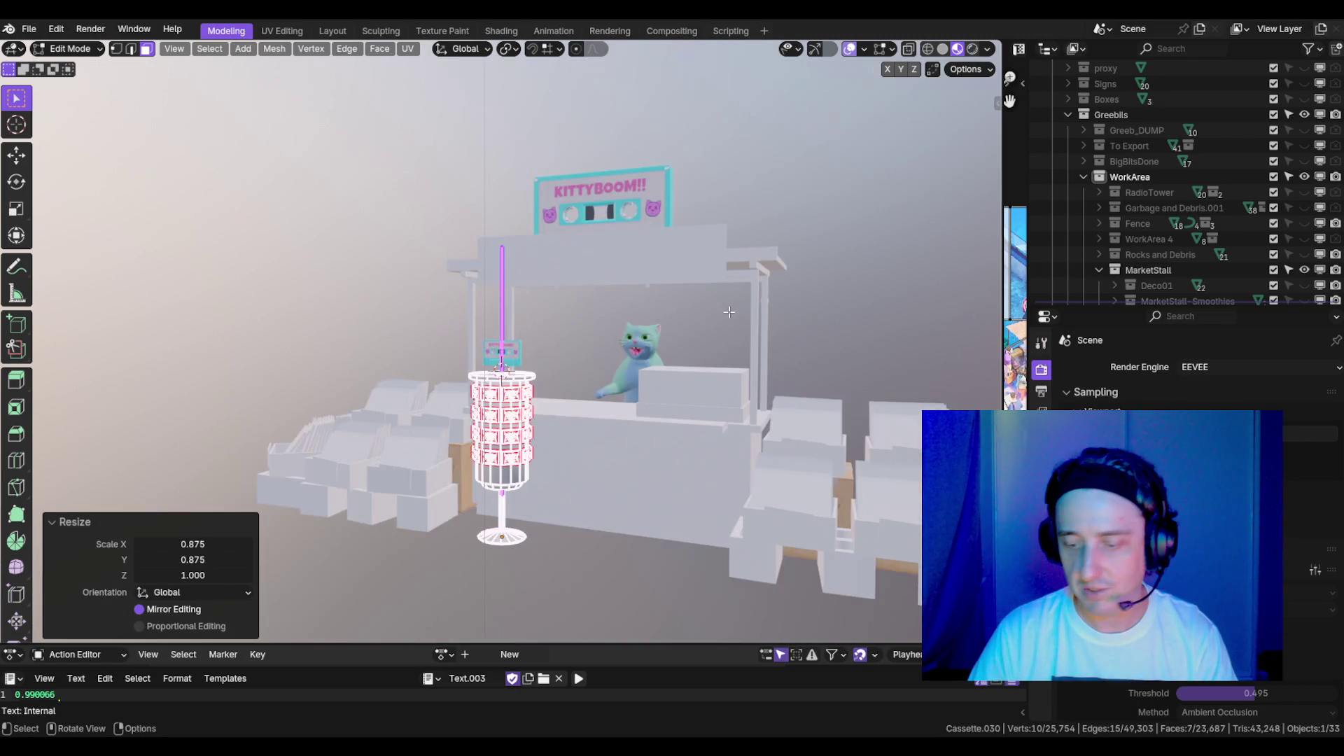
- In front view, stretch the pole vertically and raise it 1.9417 m along Z
key("KP_1")
scroll(701, 308, "down", 3)
key("g")
key("z")
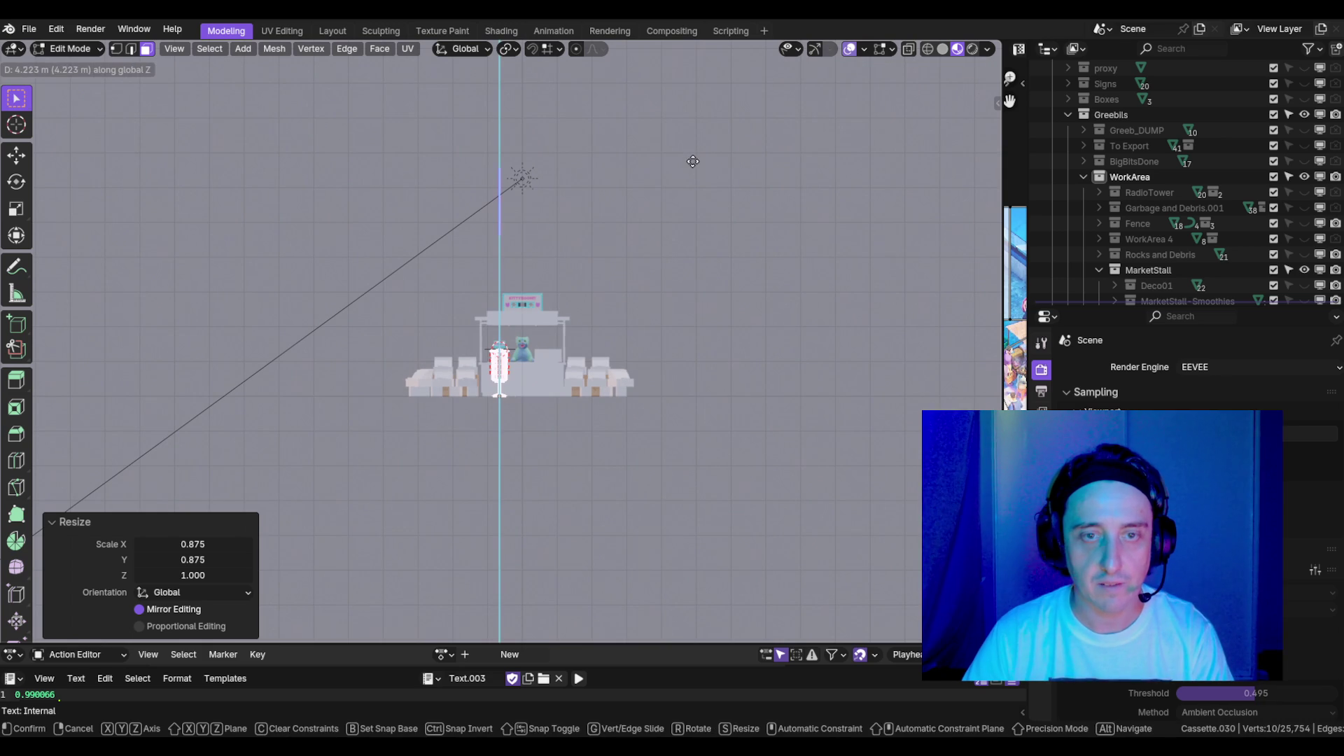
key("s")
scroll(624, 270, "up", 5)
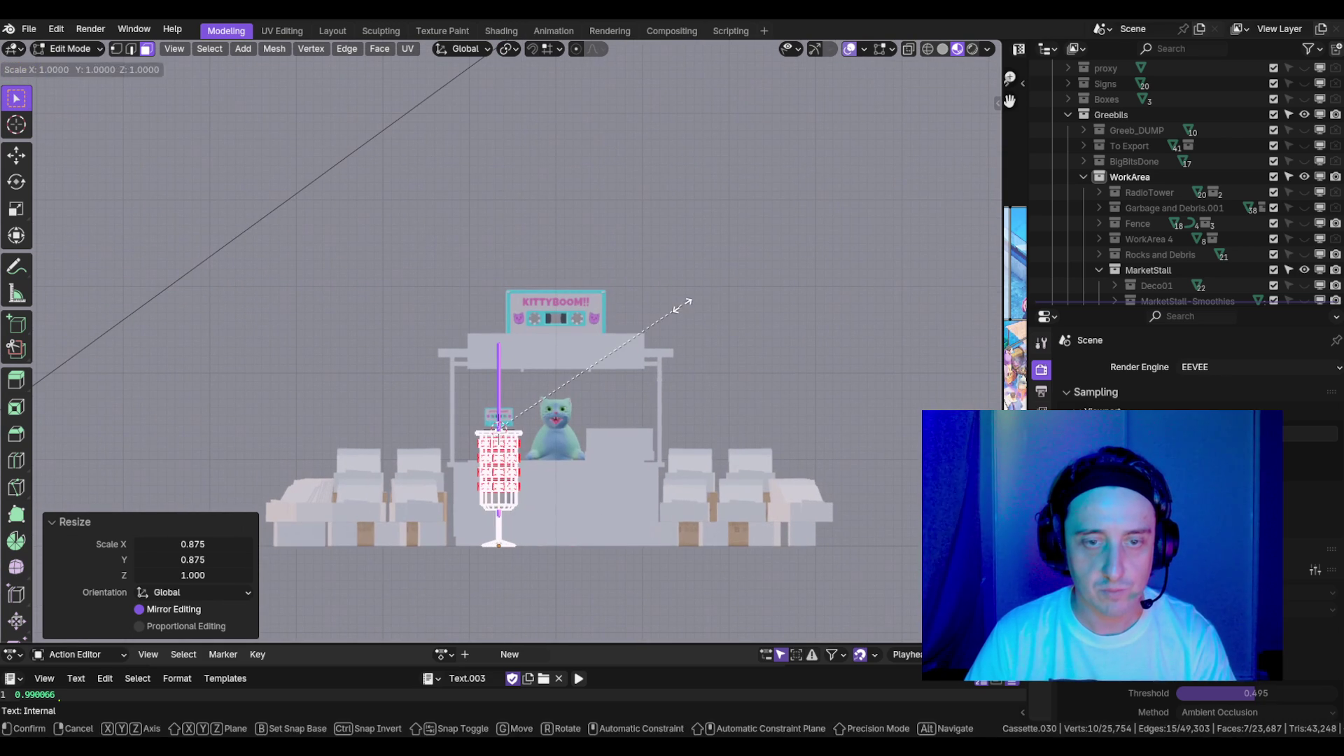
left_click(554, 341)
key("s")
key("z")
left_click(672, 350)
key("g")
key("z")
left_click(639, 192)
key("KP_Decimal")
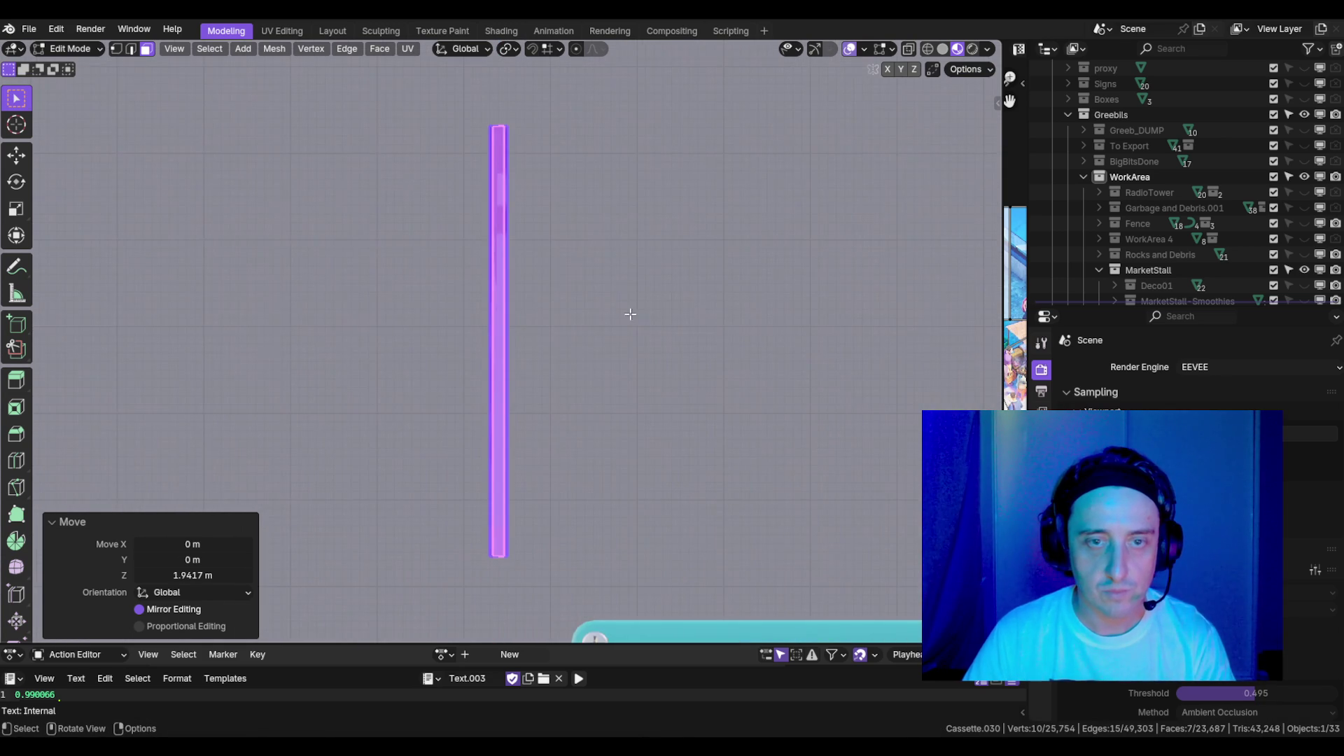
scroll(722, 270, "down", 5)
- Shrink the bar's height to 0.243 and pick the display's empty third material slot
key("s")
key("z")
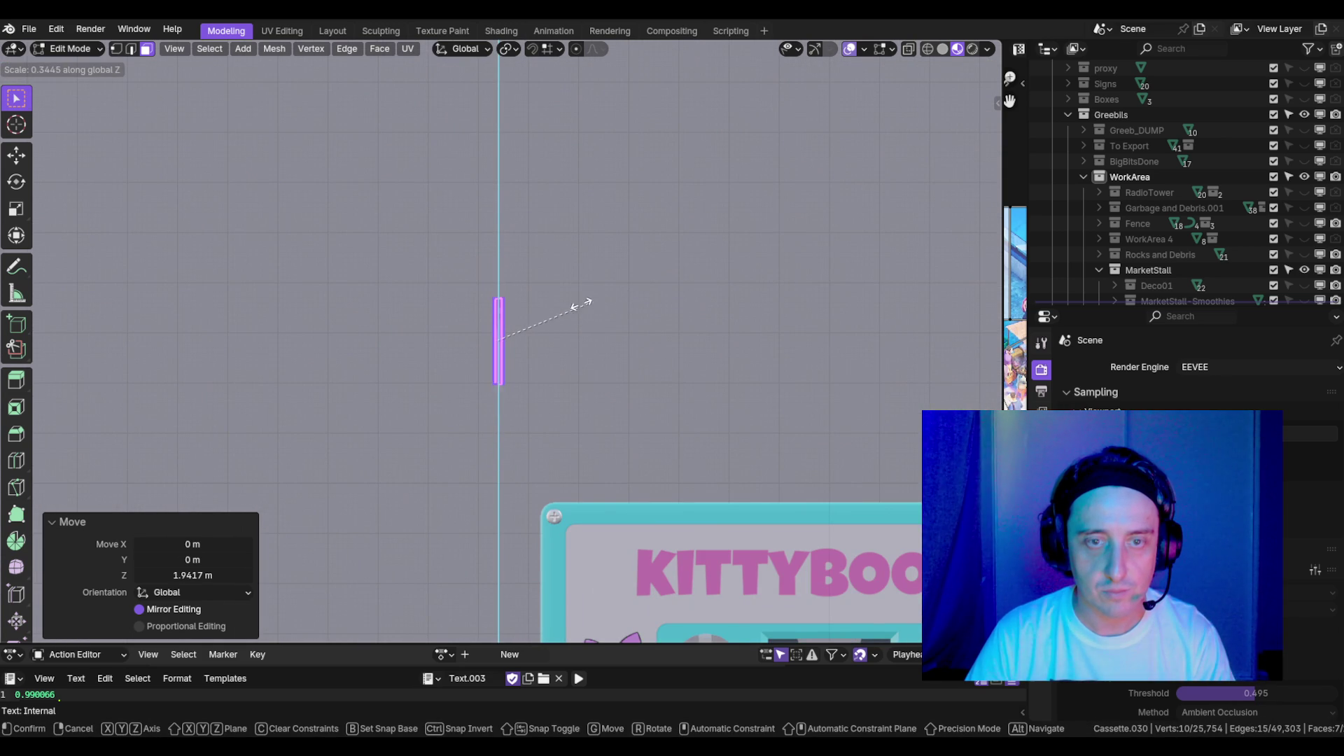
left_click(563, 311)
left_click(1041, 633)
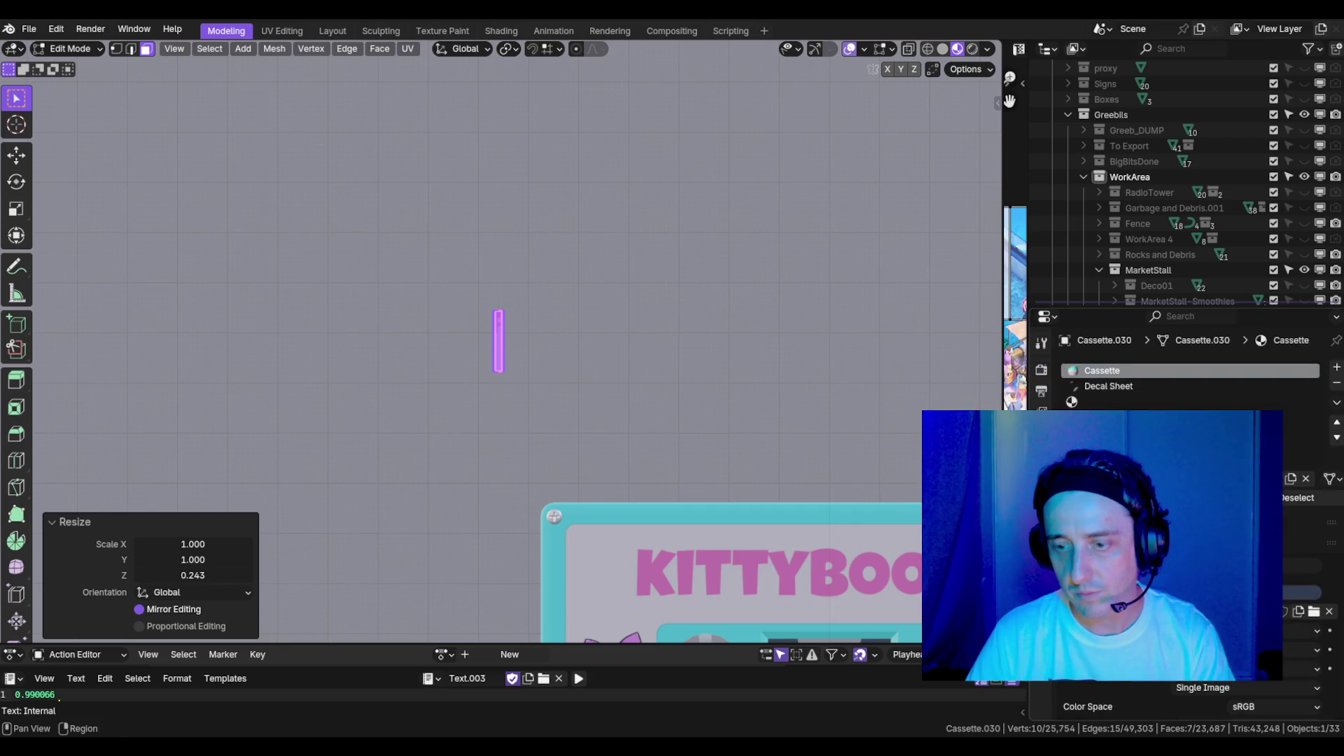
left_click(1073, 401)
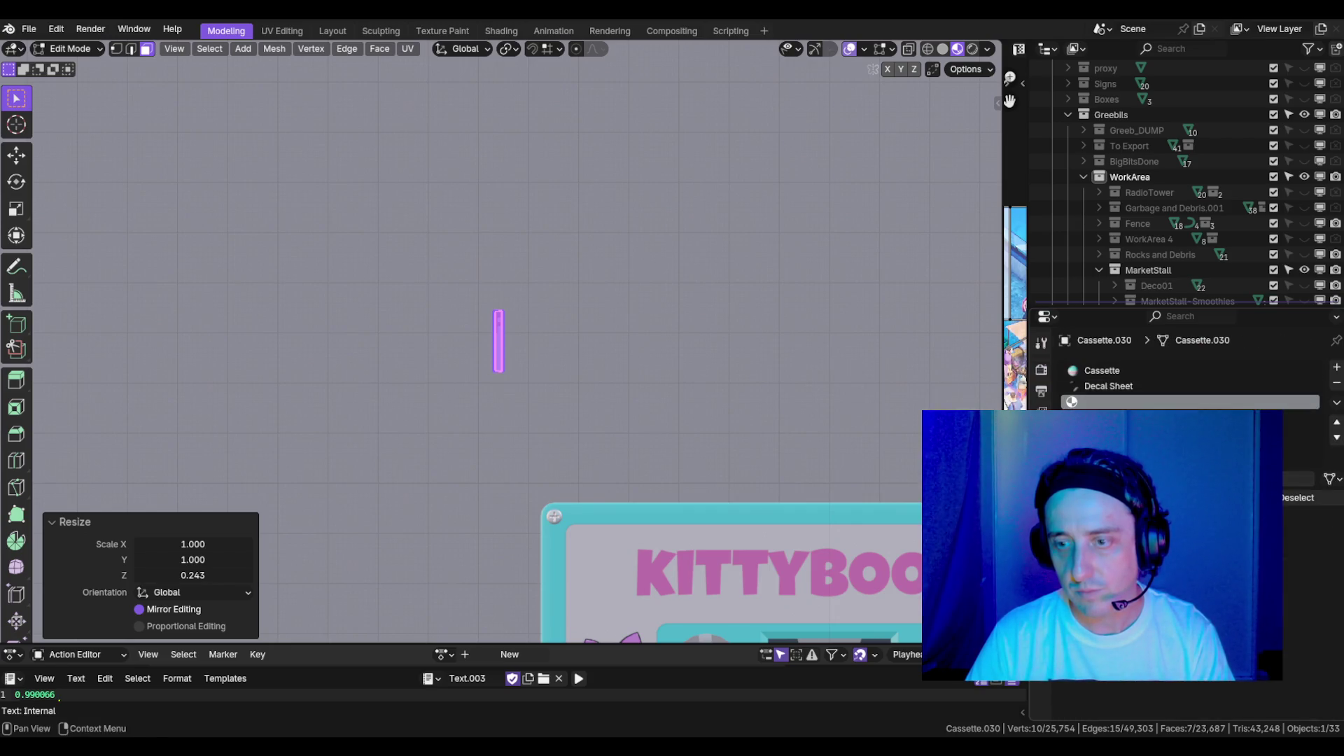
scroll(667, 390, "down", 5)
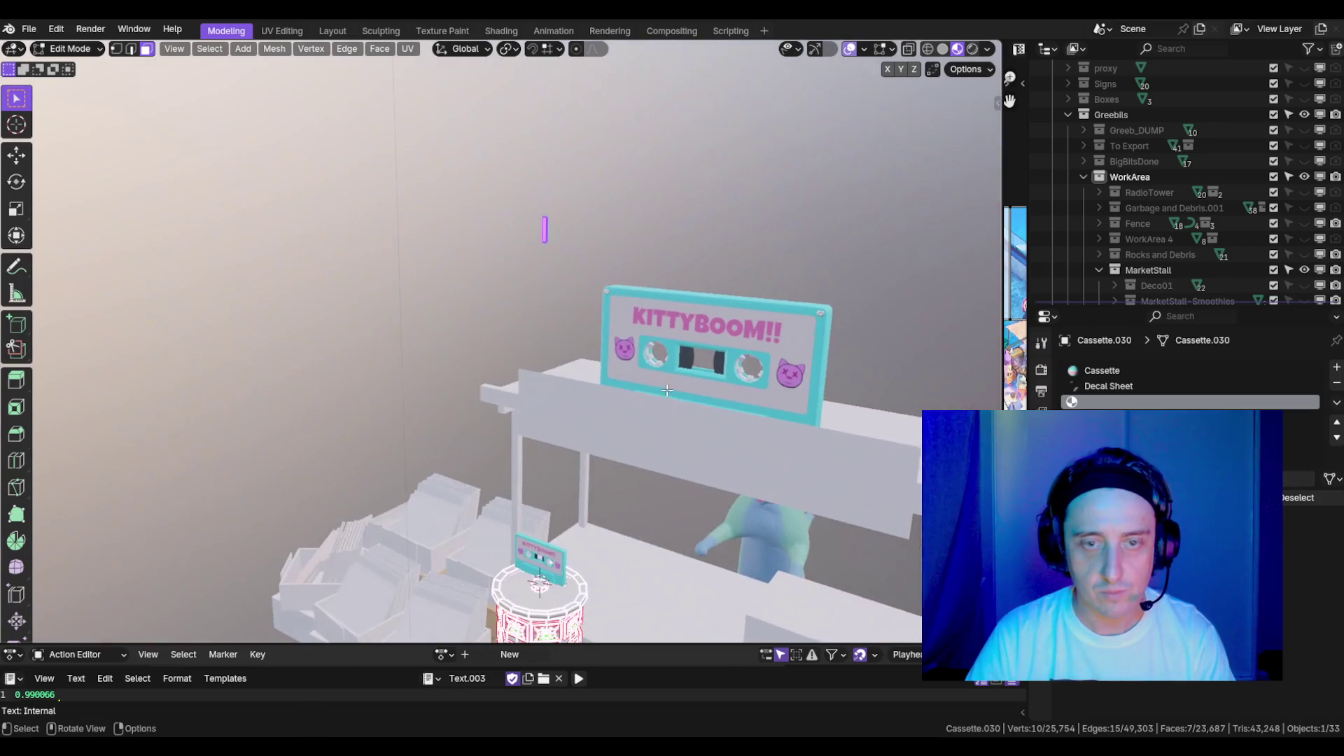
- Using a median-point pivot, seat the purple stem on the display top and view it in wireframe
key("g")
key("z")
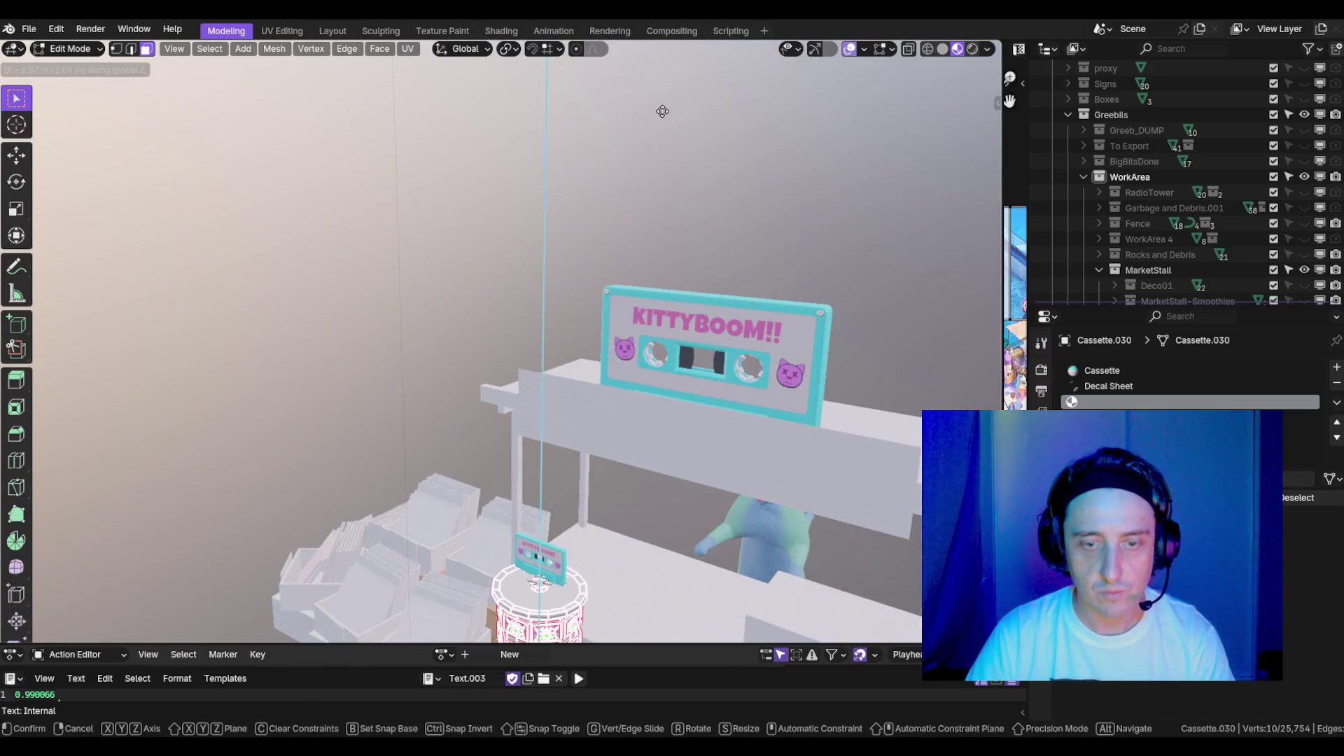
left_click(667, 95)
key("KP_Decimal")
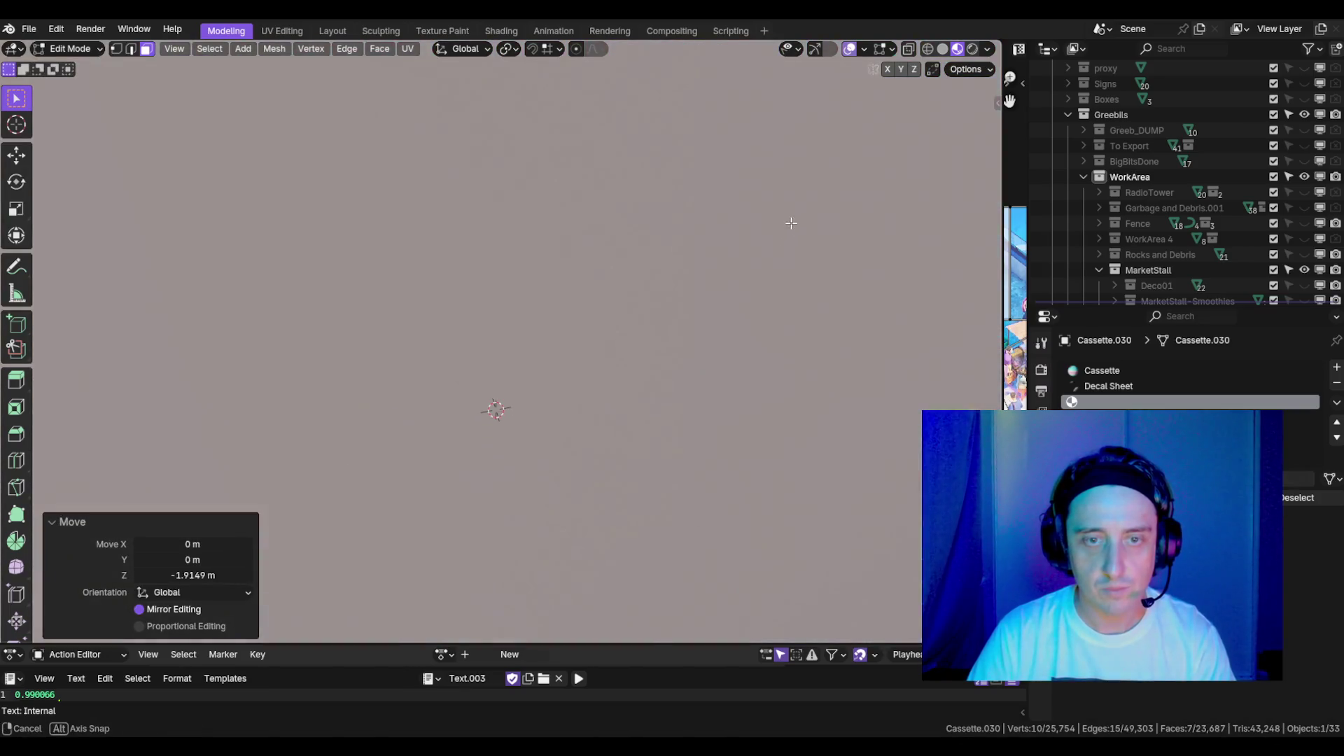
scroll(753, 210, "down", 8)
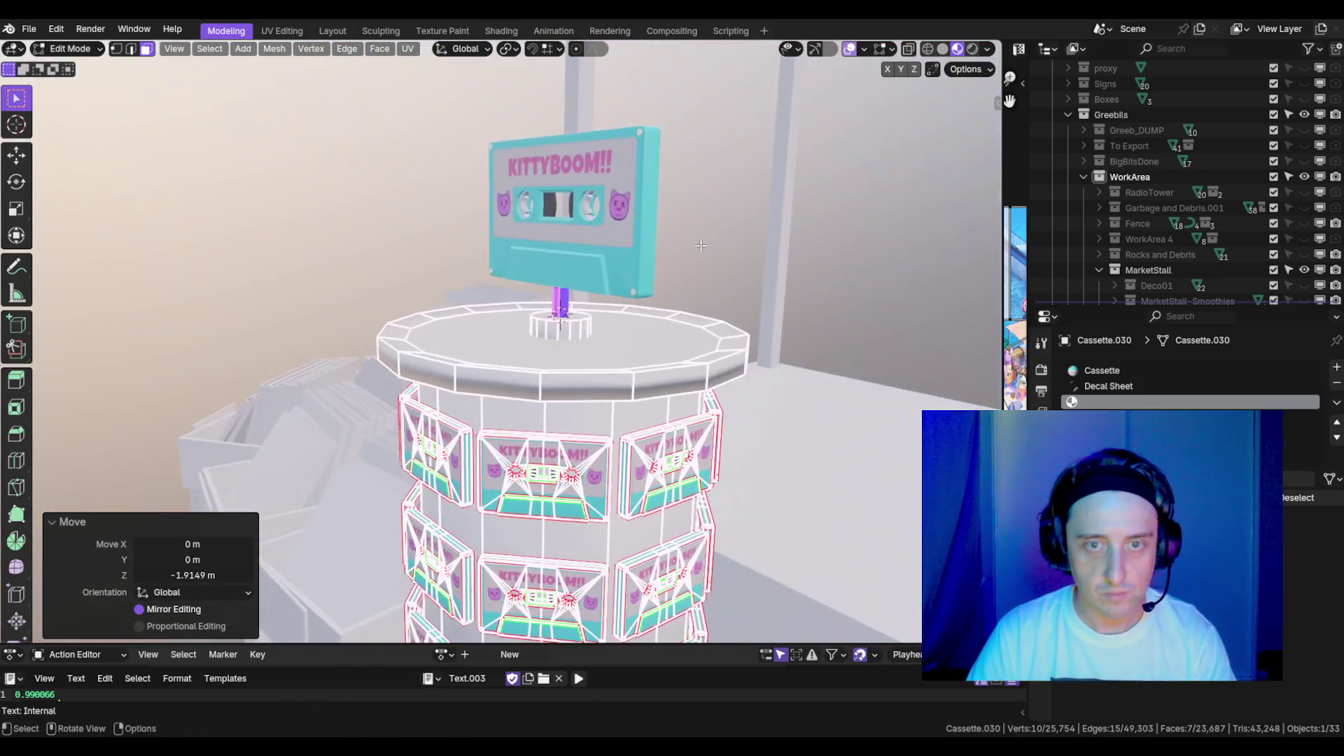
key("period")
left_click(706, 142)
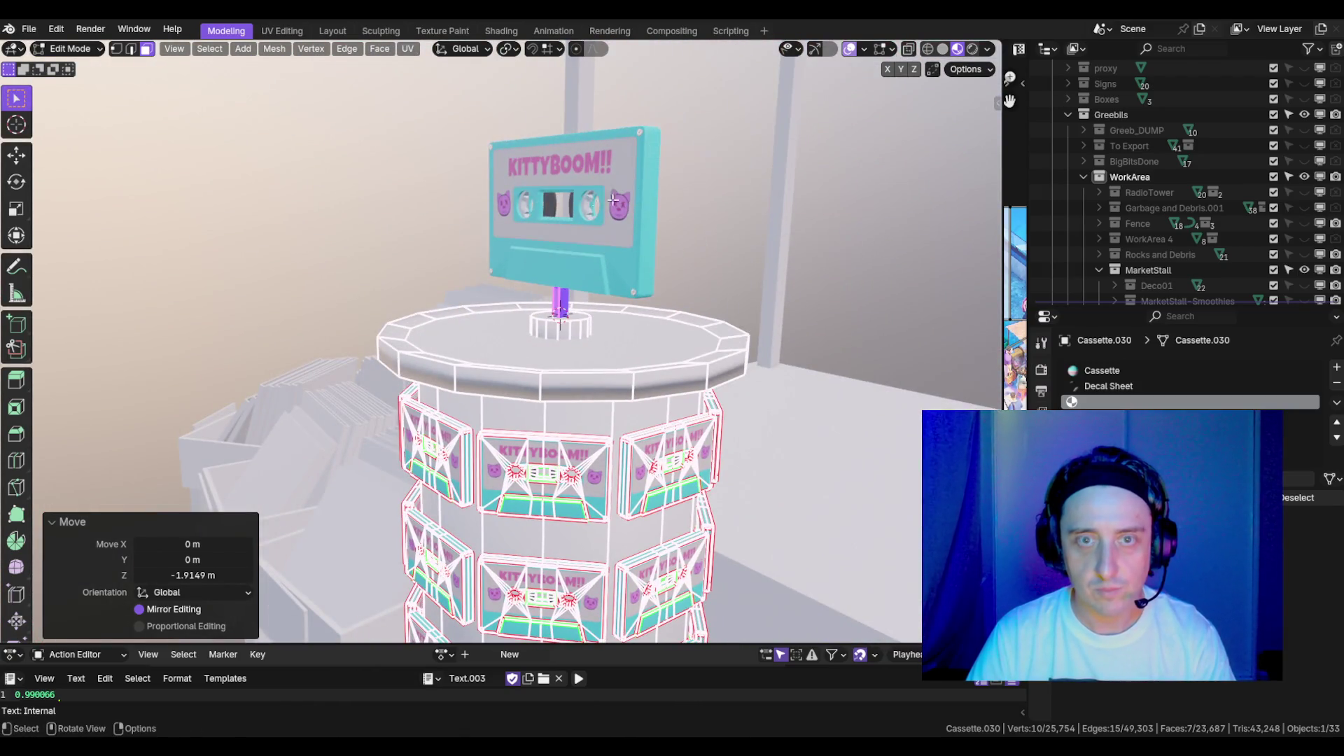
key("KP_Decimal")
key("g")
key("z")
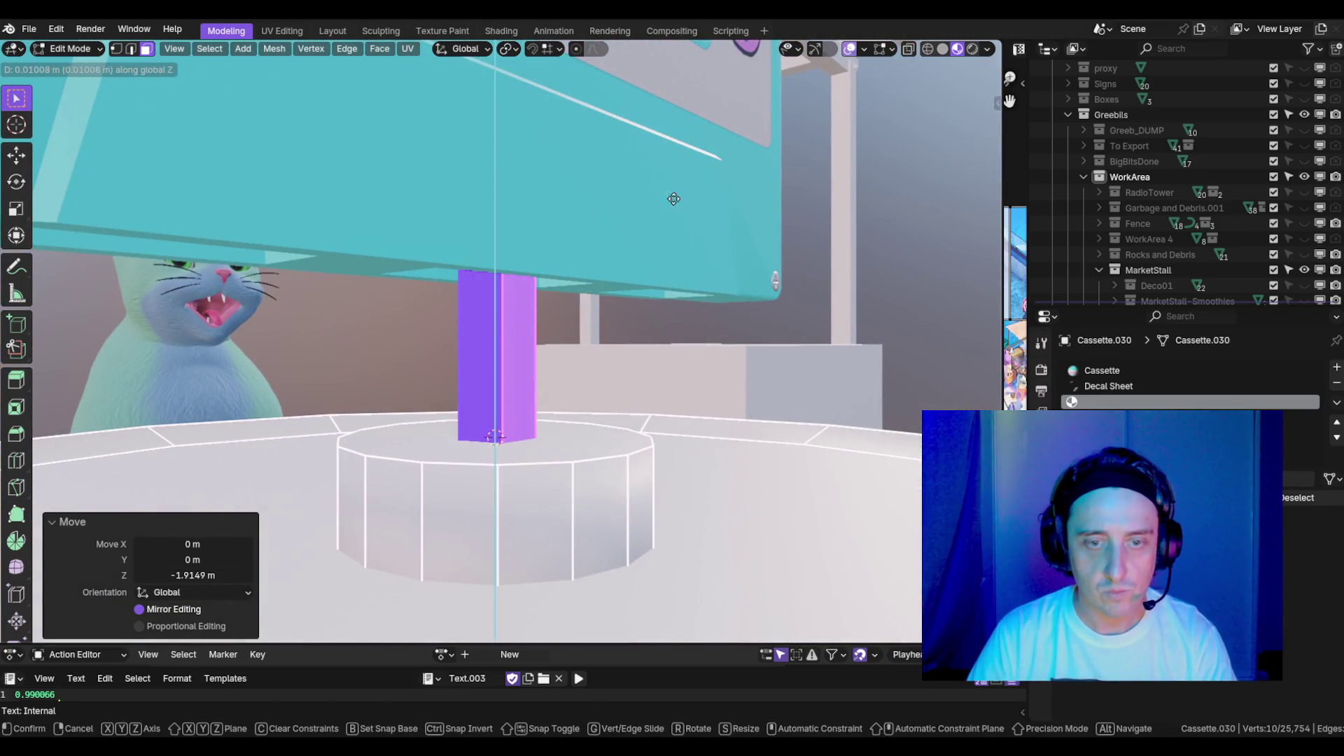
left_click(676, 161)
scroll(676, 162, "down", 3)
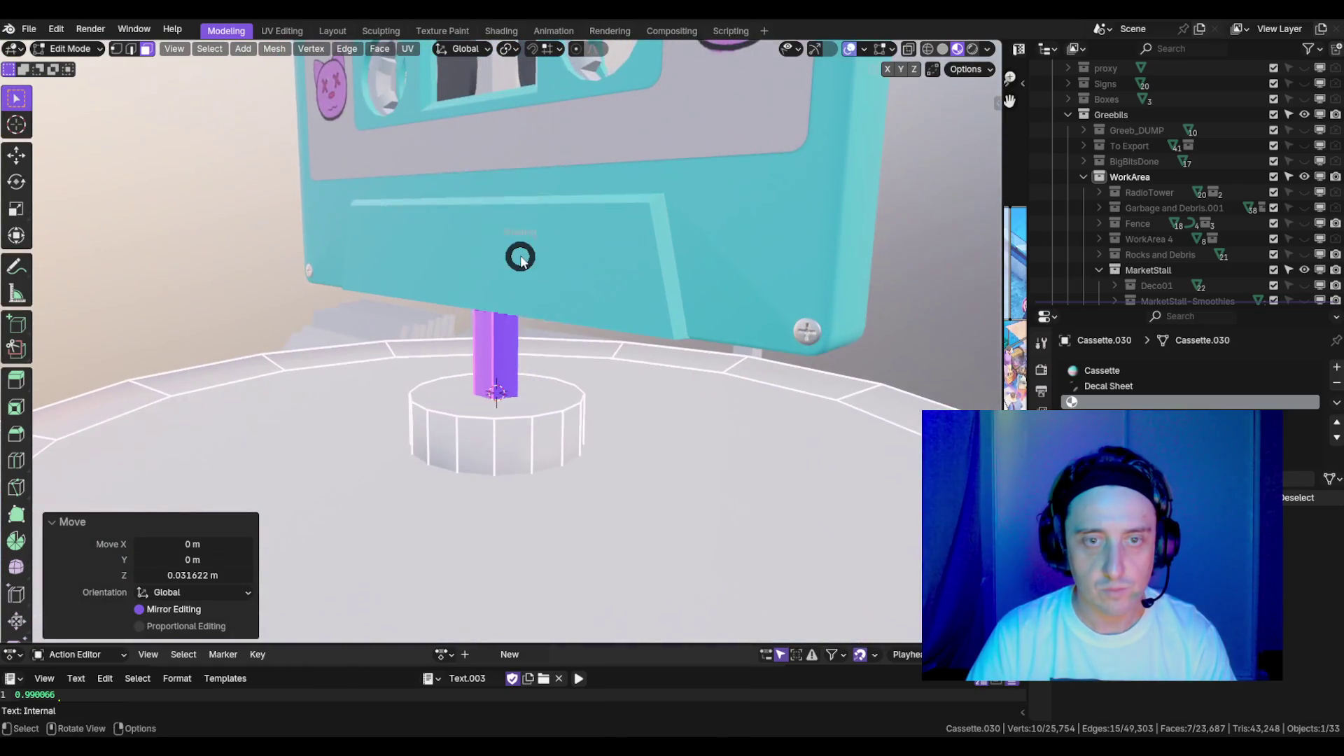
key("z")
left_click(392, 249)
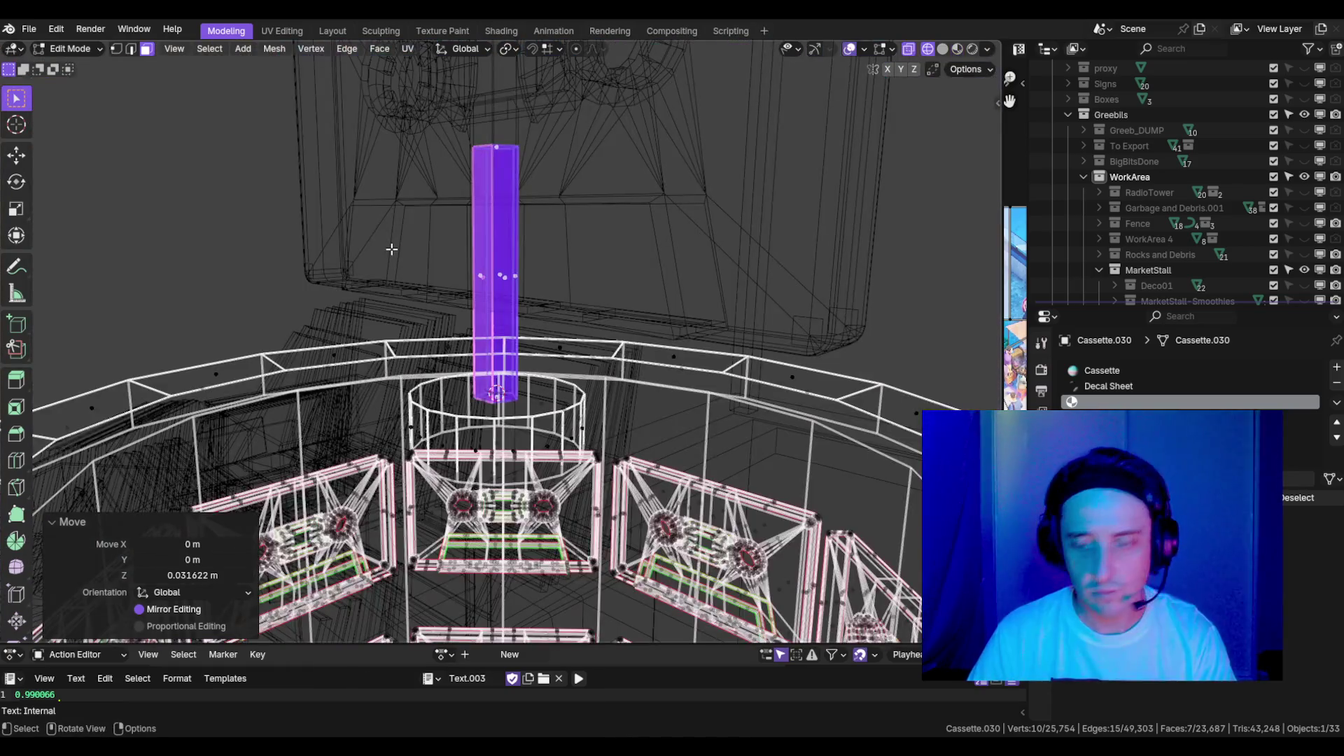
- In front view, lower the stem's top face down to the sign's bottom edge
key("KP_1")
left_click_drag(526, 140, 423, 165)
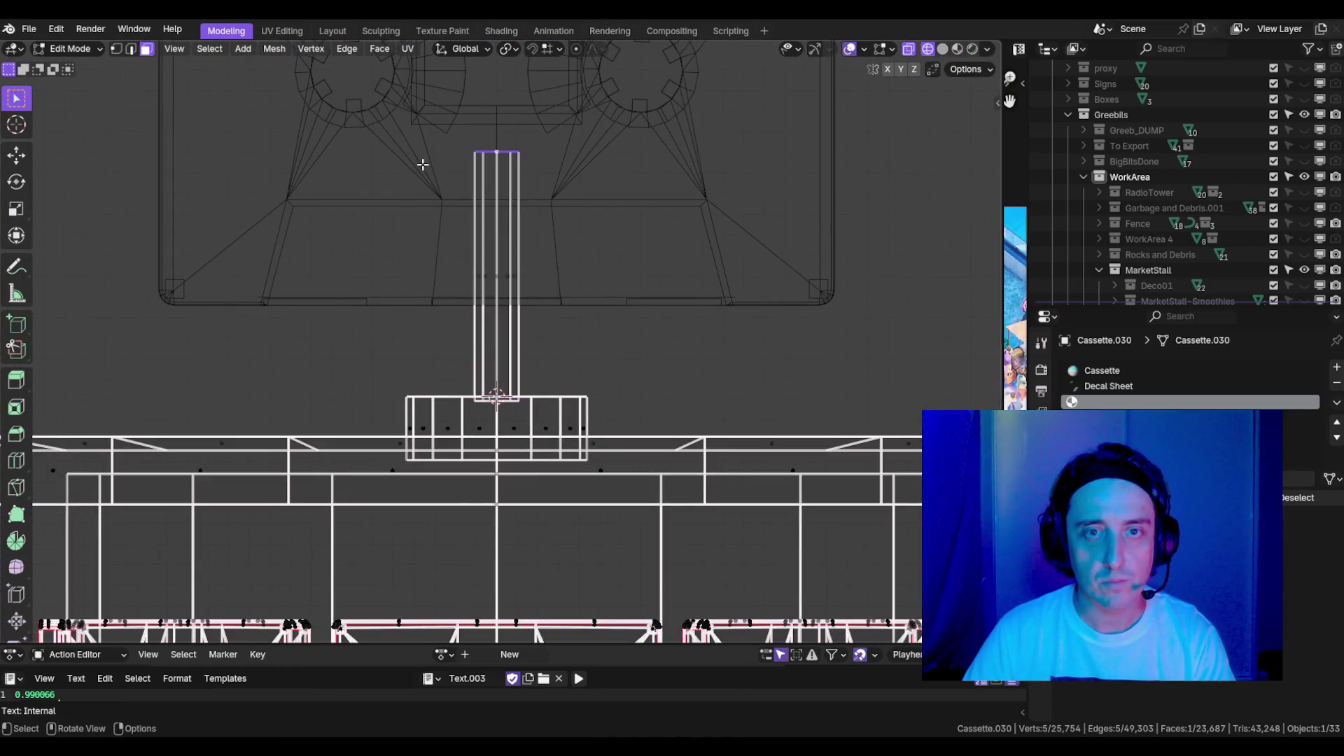
key("g")
key("z")
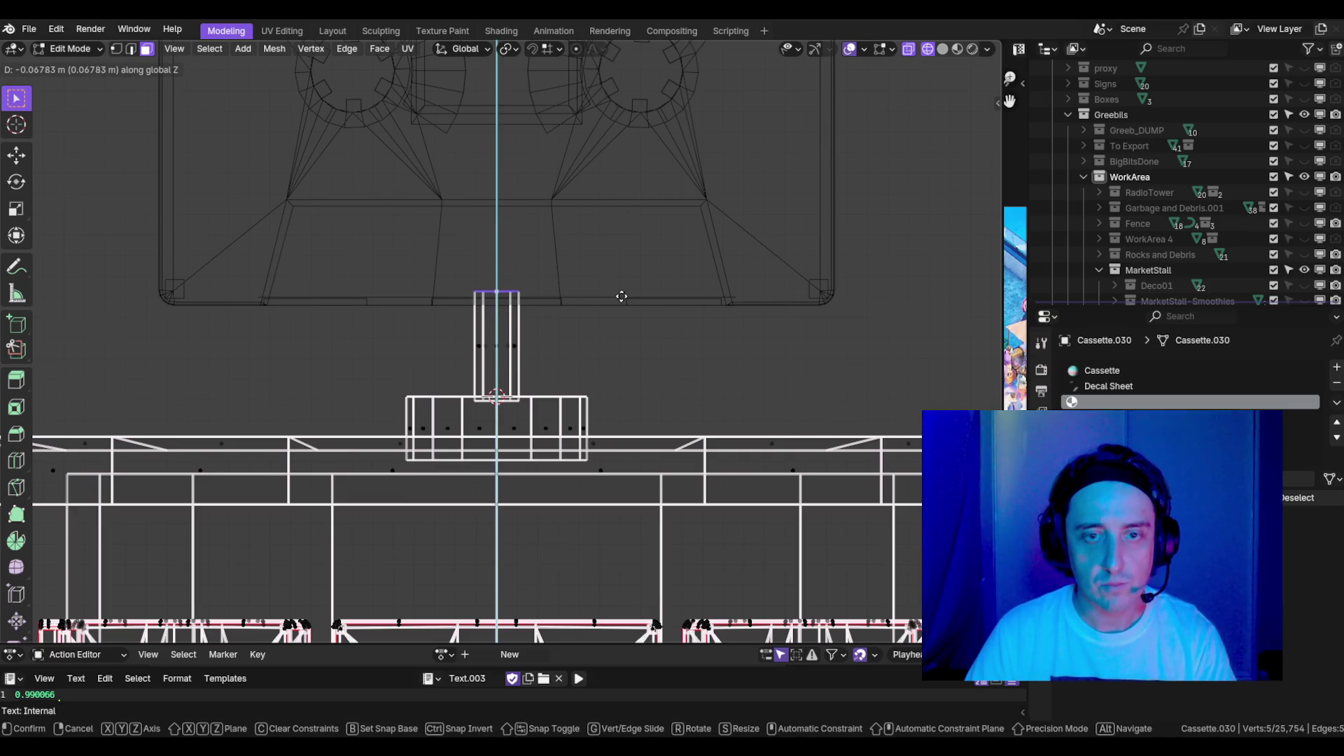
left_click(621, 296)
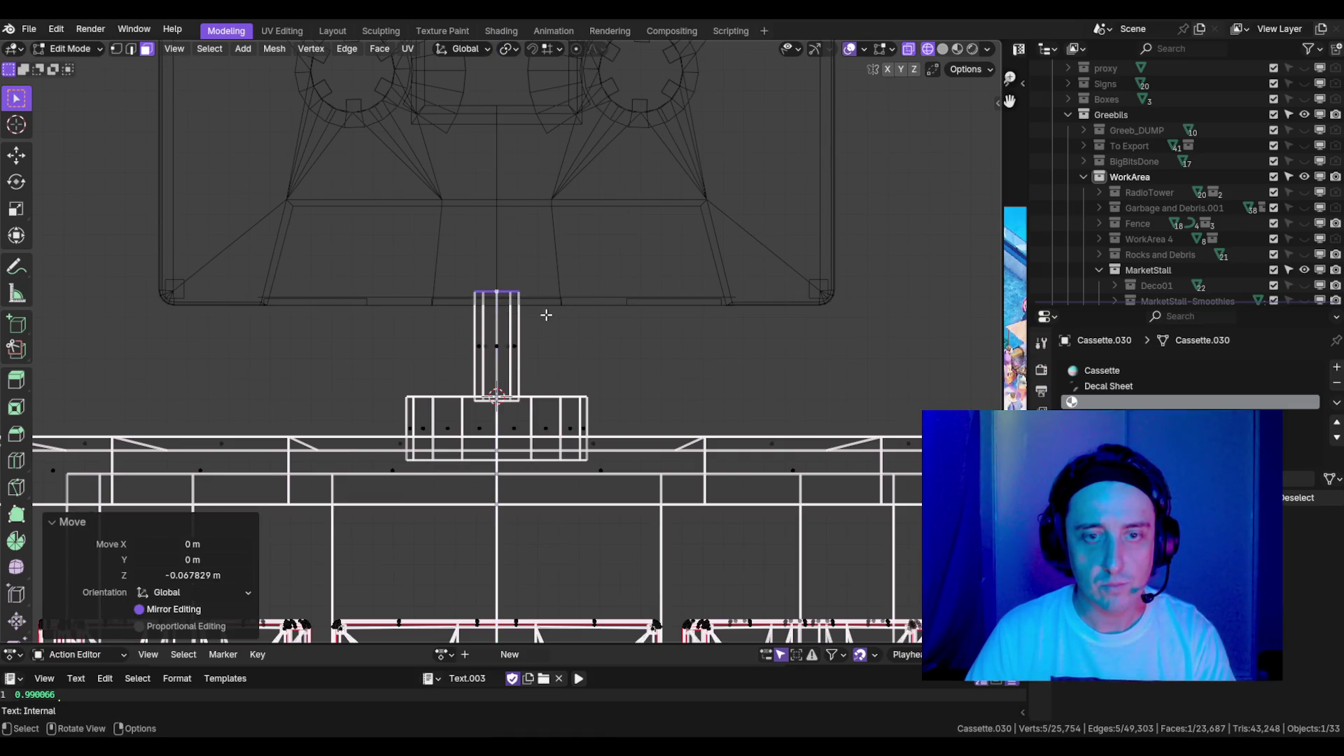
- Separate the linked stem from the display mesh into its own object and return to Object Mode
left_click(503, 343)
key("l")
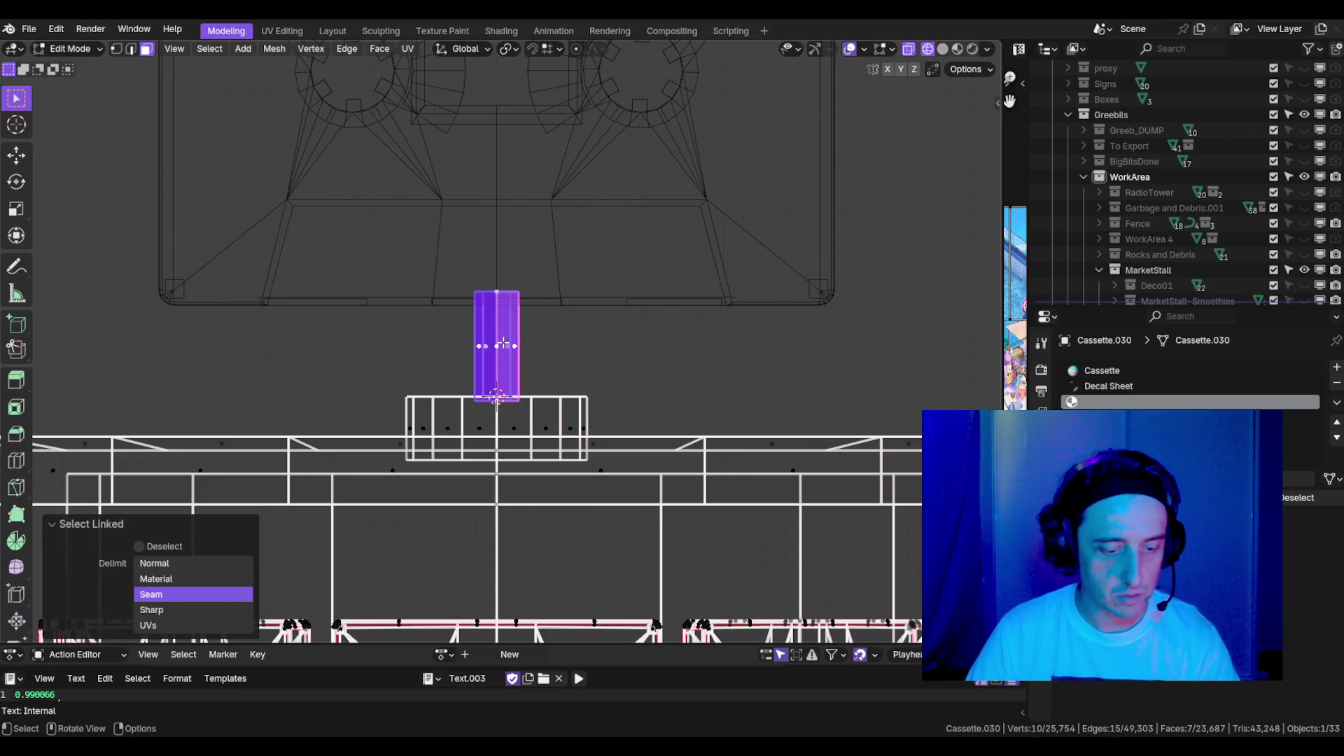
key("2")
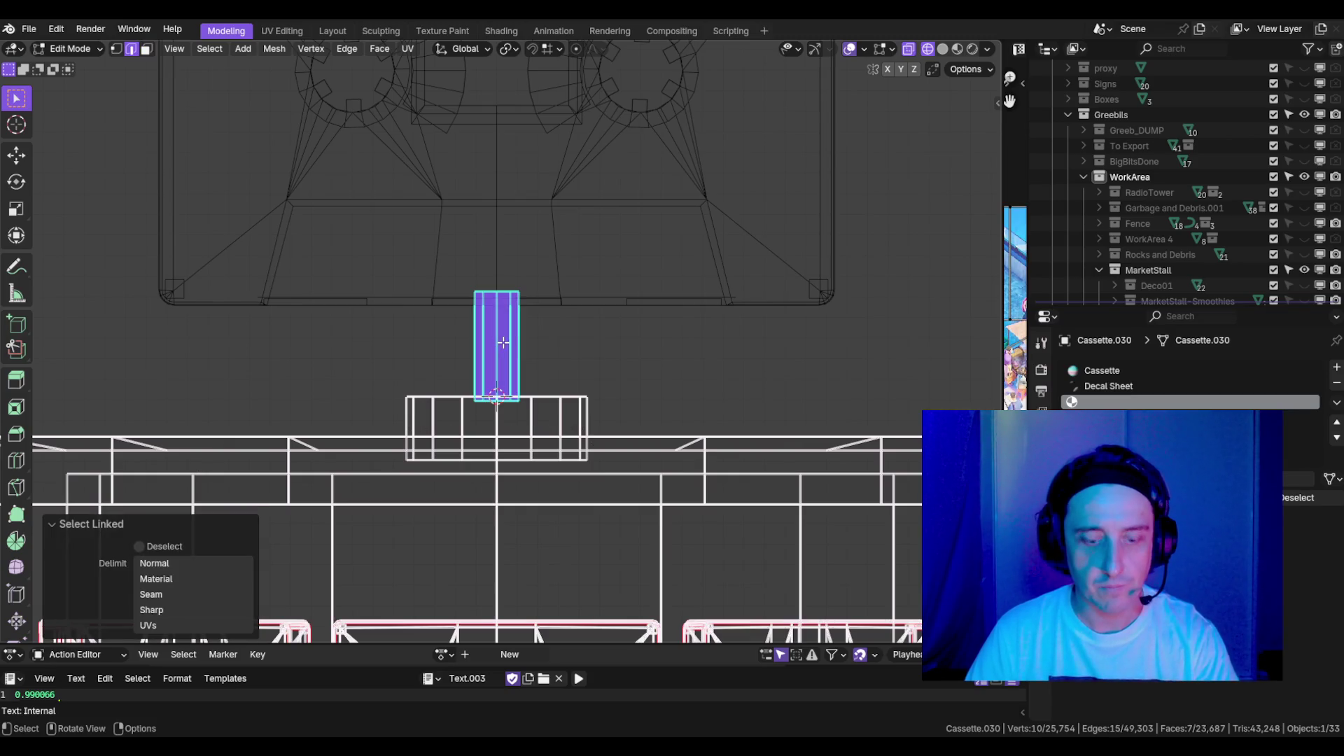
key("p")
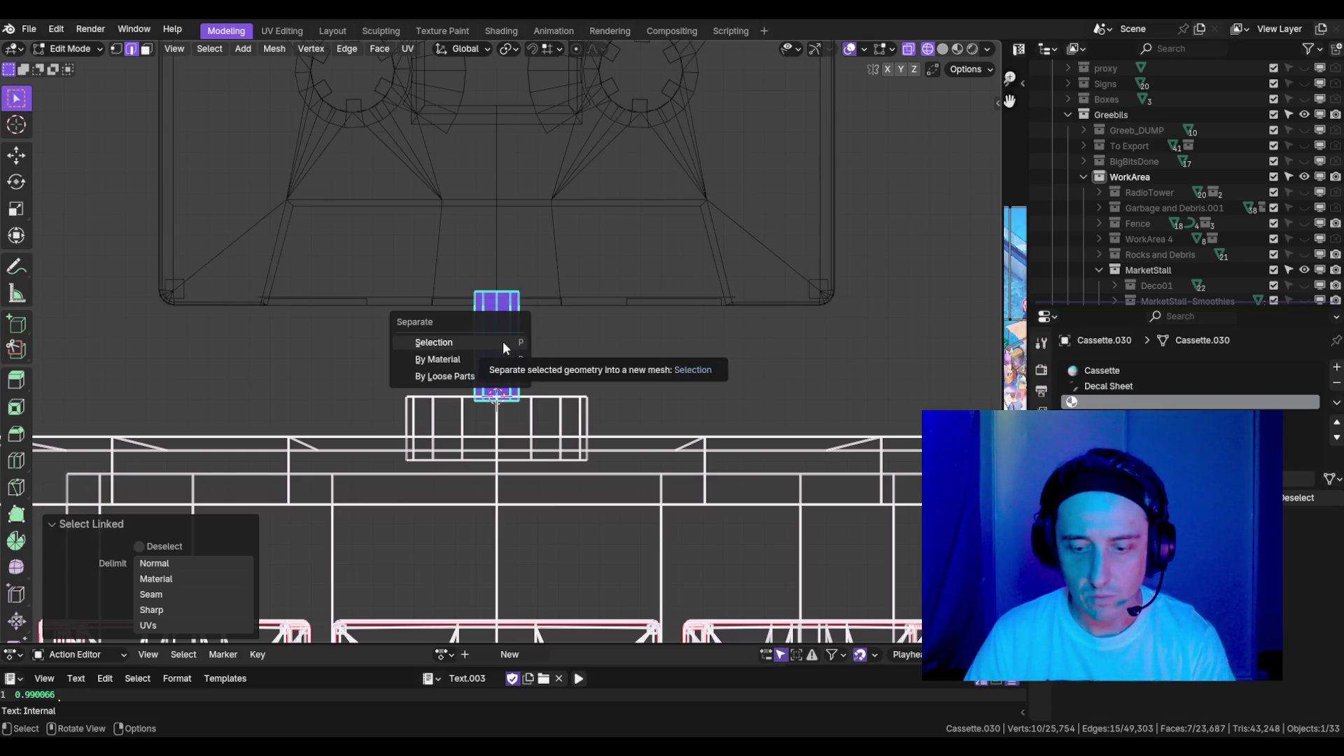
left_click(503, 342)
key("Tab")
scroll(501, 329, "down", 2)
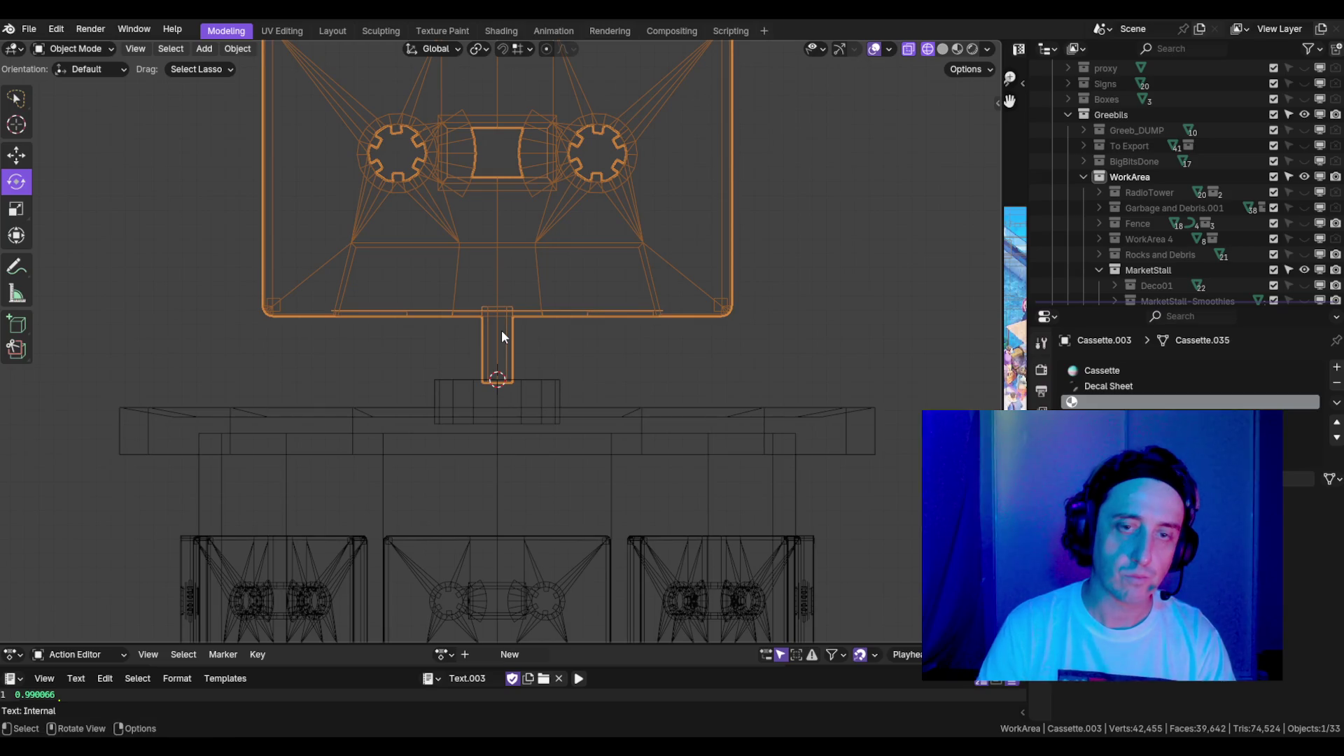
- Set the sign's origin to the 3D cursor at the stem base and test a rotation
key("ctrl+alt+shift+c")
left_click(501, 330)
scroll(541, 282, "down", 4)
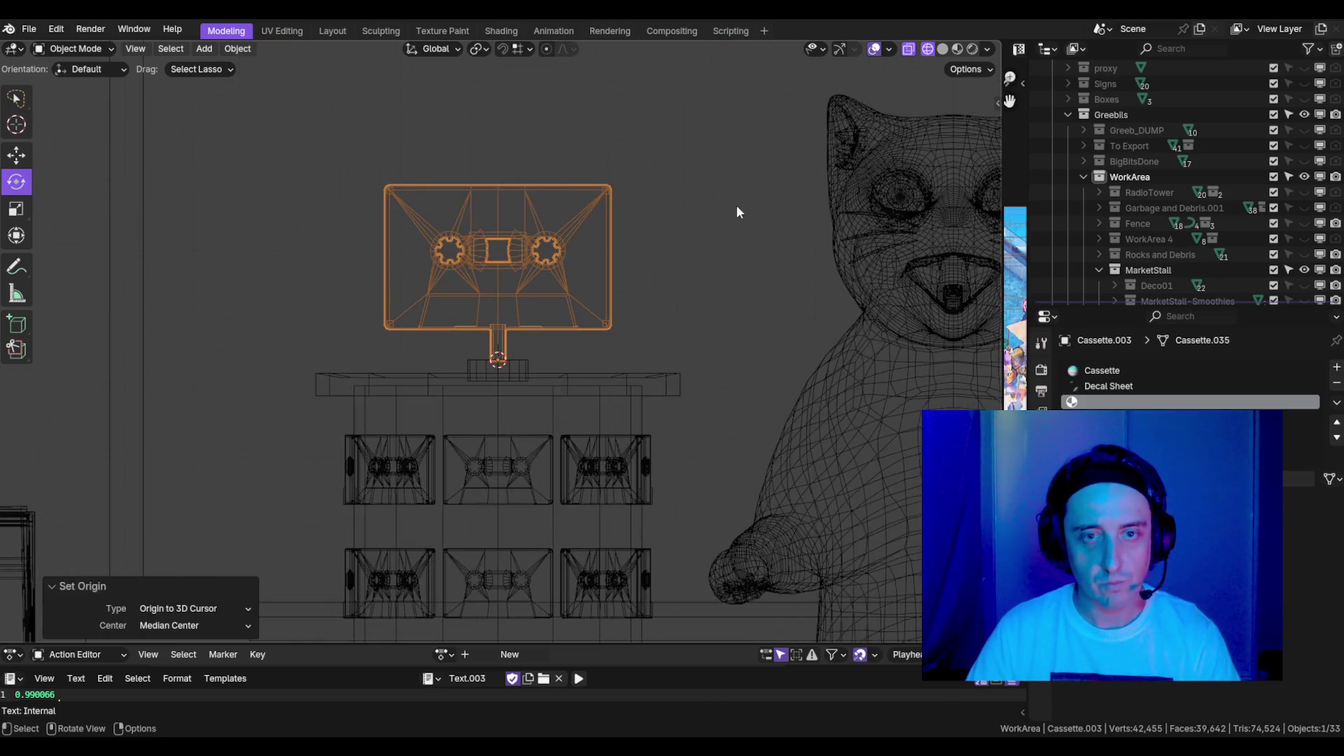
key("r")
key("Escape")
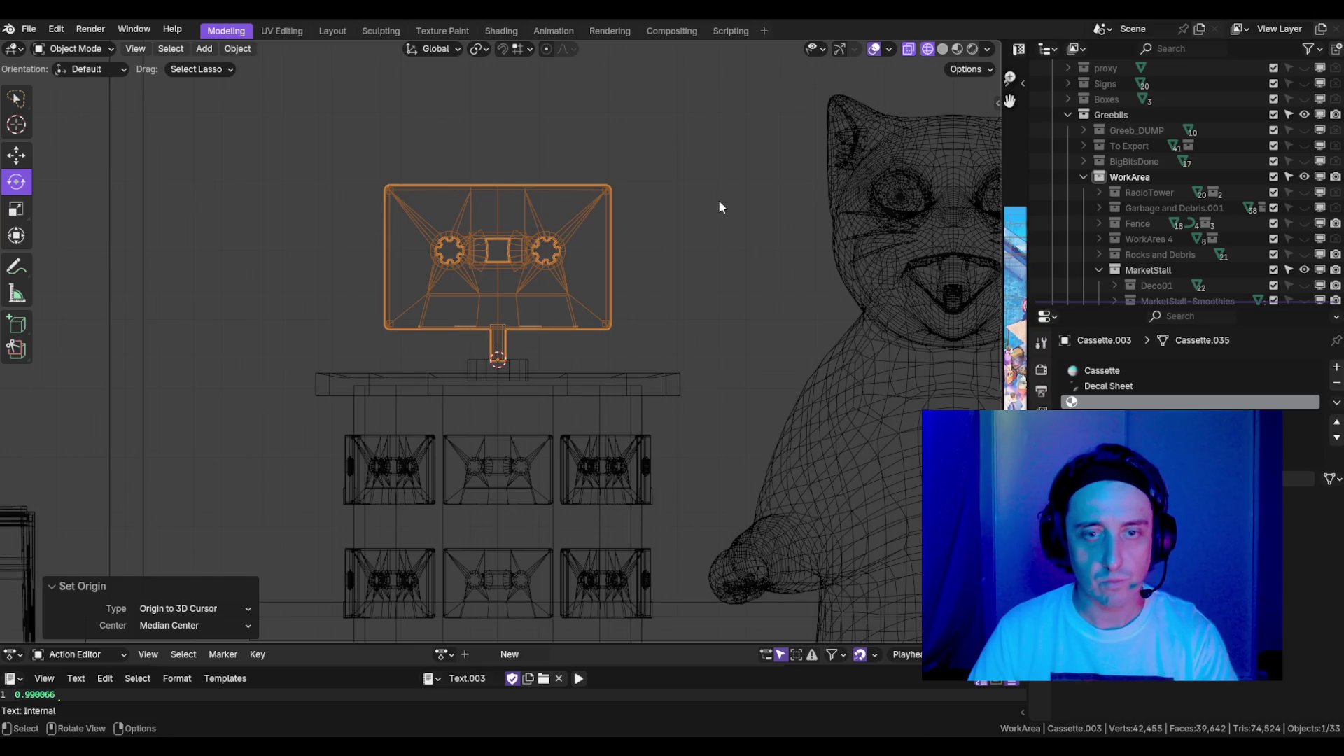
scroll(676, 210, "down", 5)
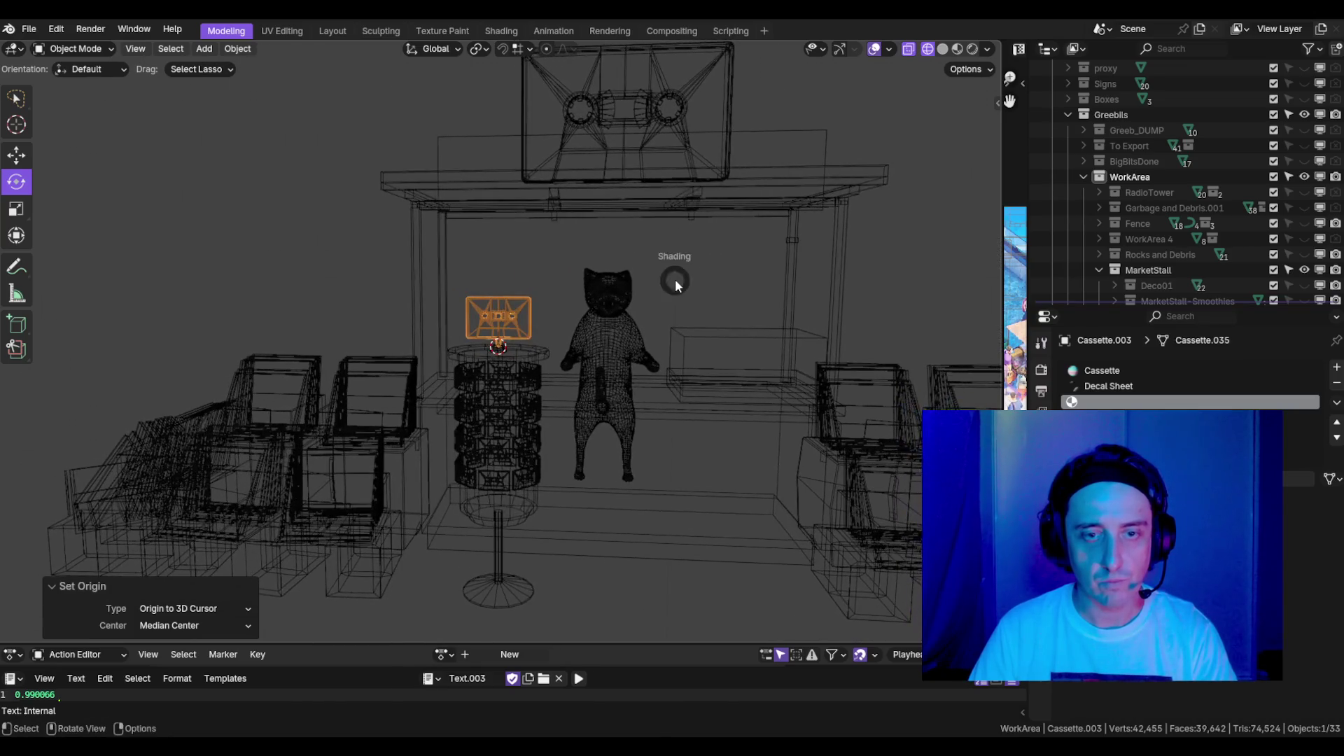
- Switch to Material Preview shading and trial-rotate the sign, cancelling each attempt
key("z")
left_click(561, 228)
scroll(665, 254, "down", 2)
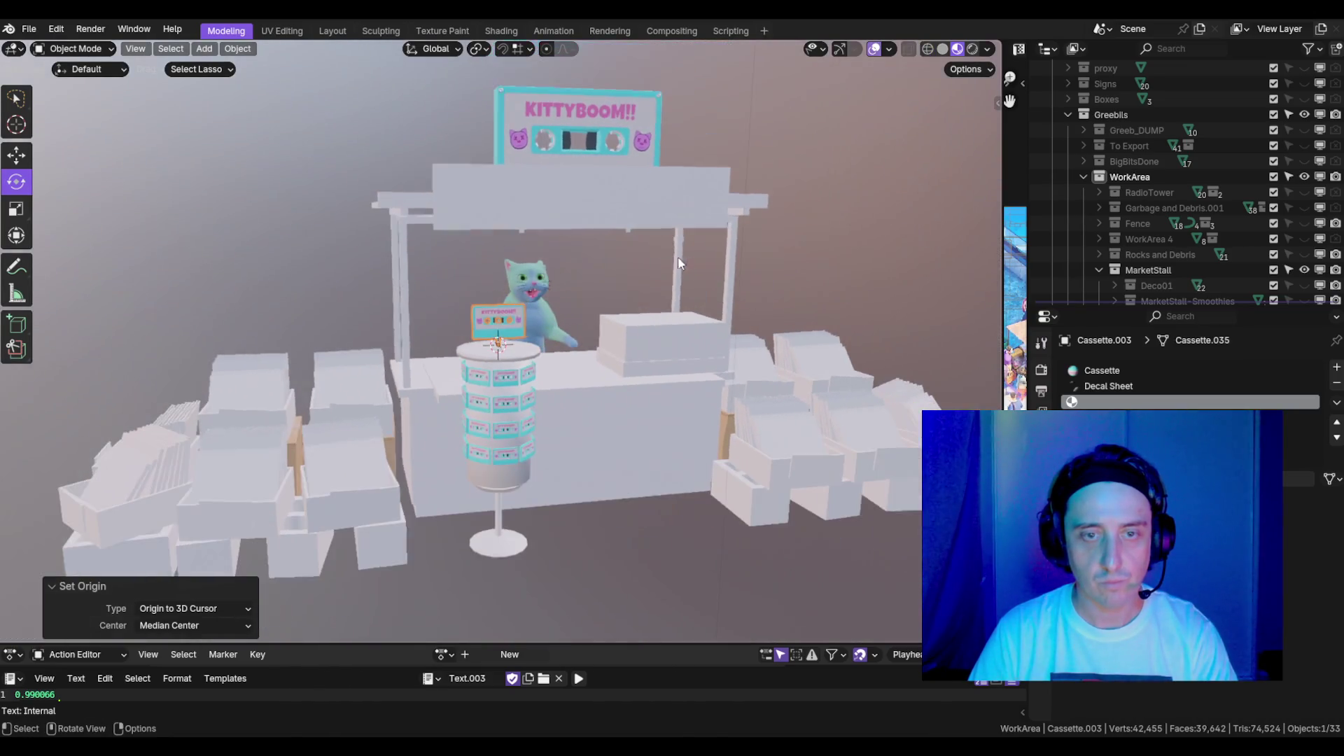
key("r")
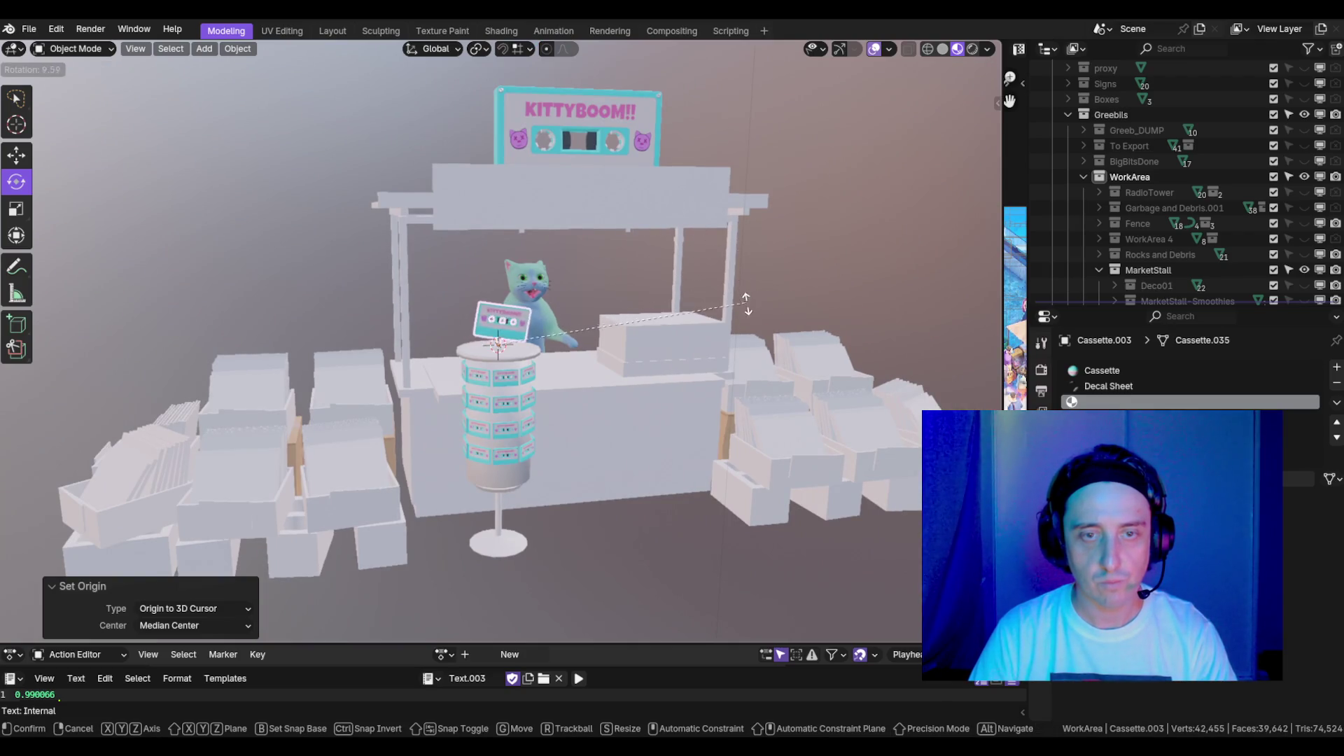
key("Escape")
scroll(738, 277, "down", 2)
scroll(741, 277, "up", 5)
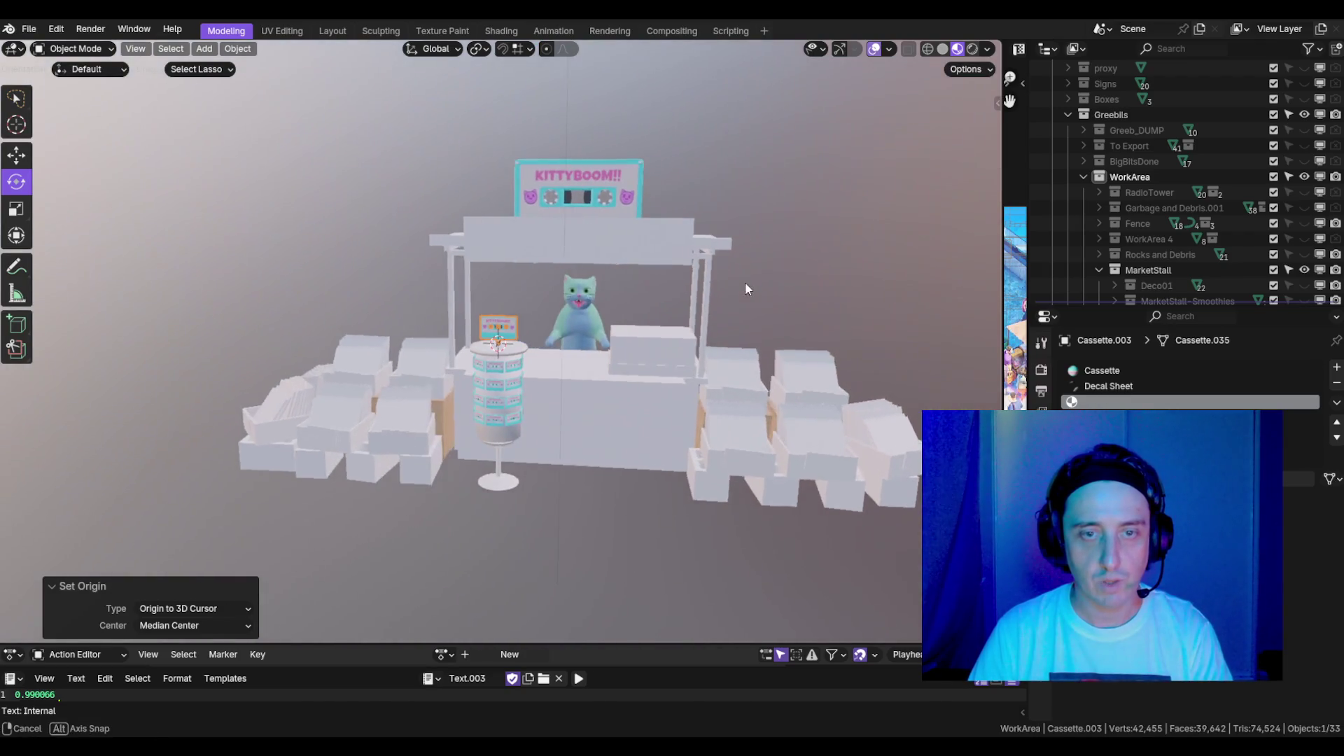
key("r")
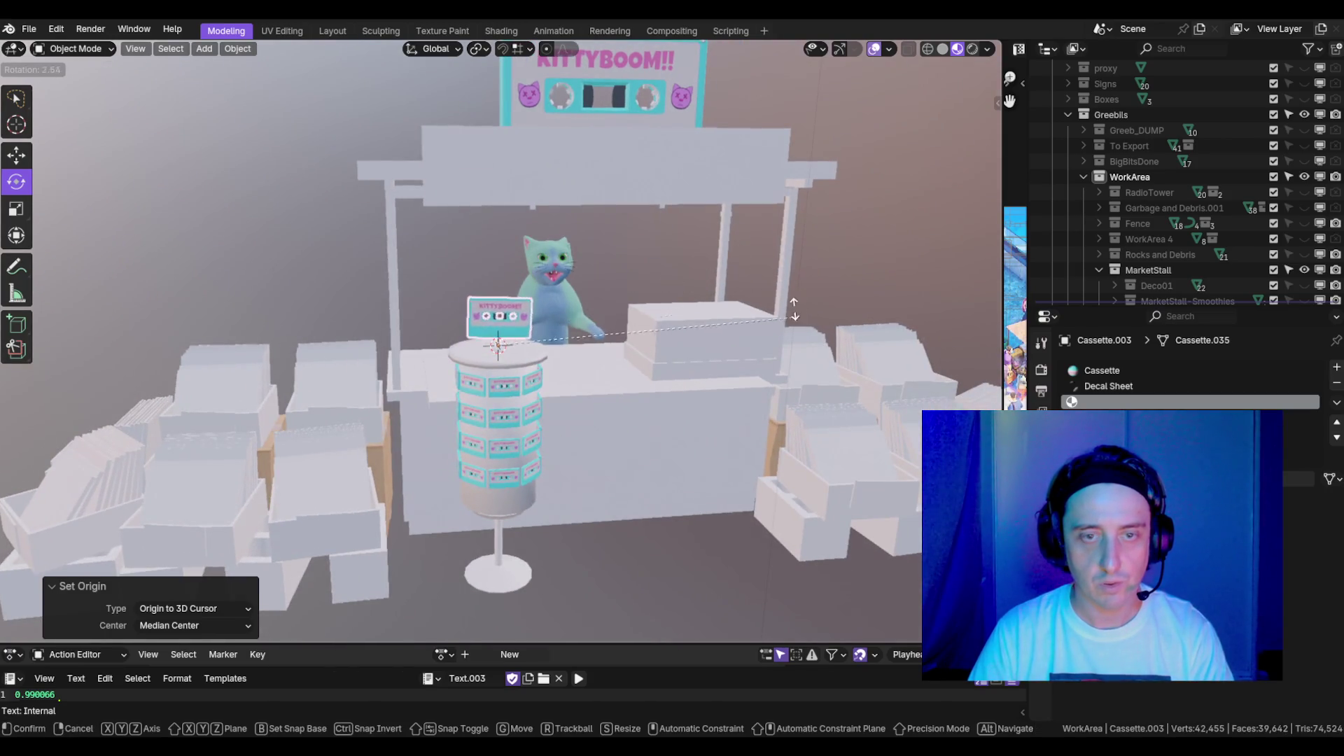
key("Escape")
scroll(703, 375, "up", 3)
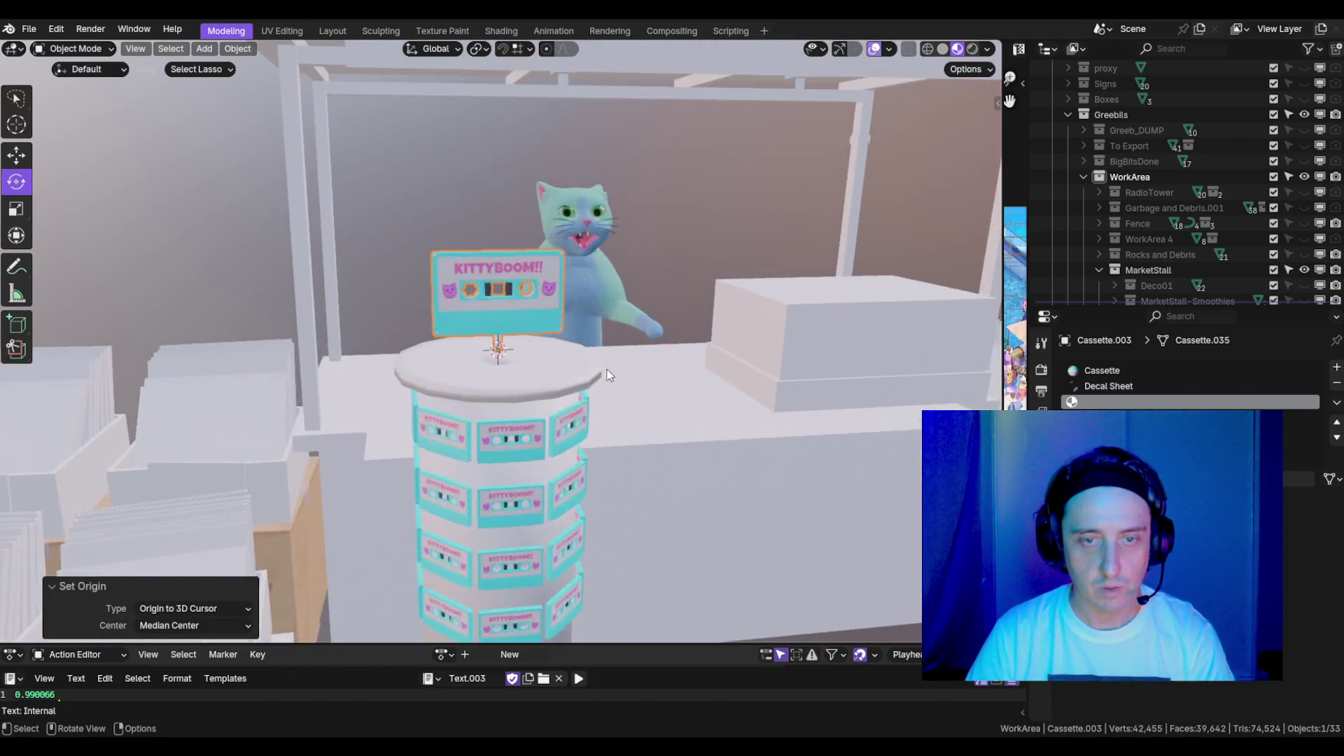
- Select the cassette display stand, enter Edit Mode, and select all its geometry
left_click(539, 343)
key("KP_Decimal")
mouse_move(582, 274)
left_mouse_down()
mouse_move(606, 380)
mouse_move(679, 400)
mouse_move(661, 358)
mouse_move(591, 313)
mouse_move(620, 358)
mouse_move(683, 360)
mouse_move(576, 362)
left_mouse_up()
key("Tab")
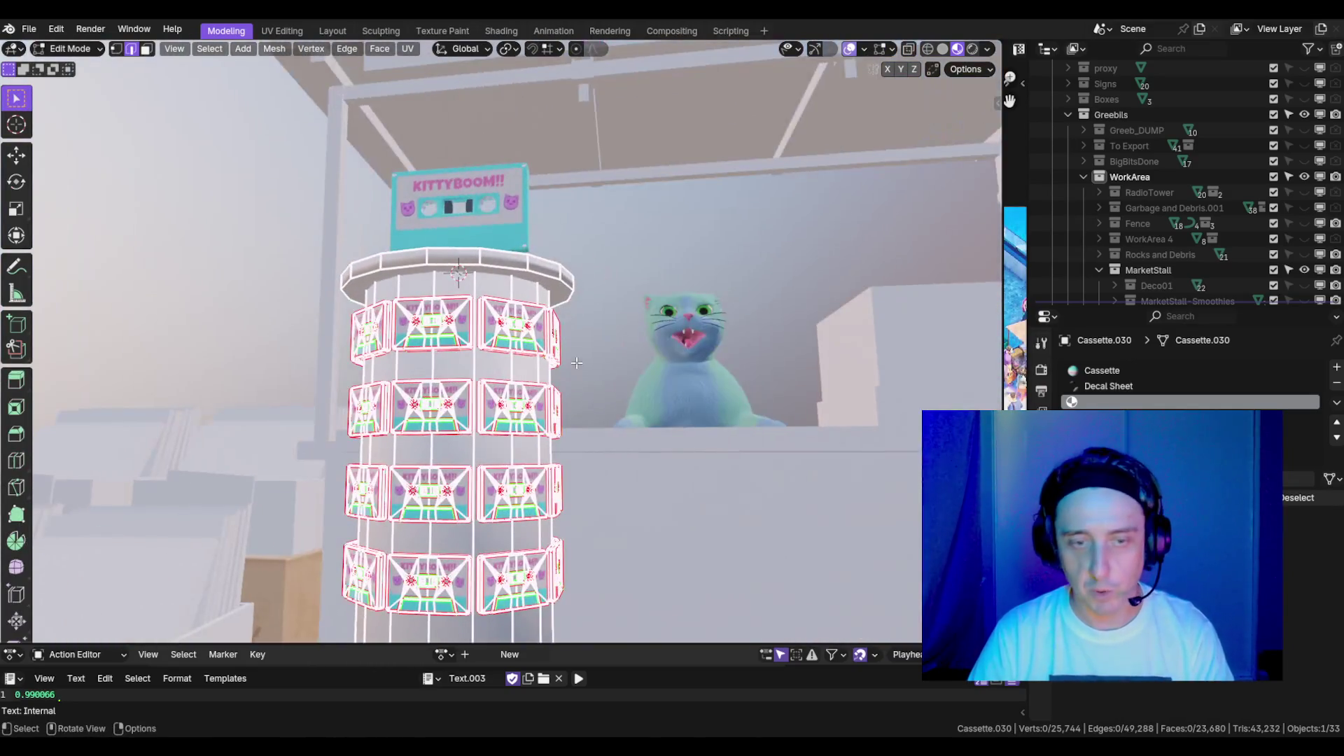
key("a")
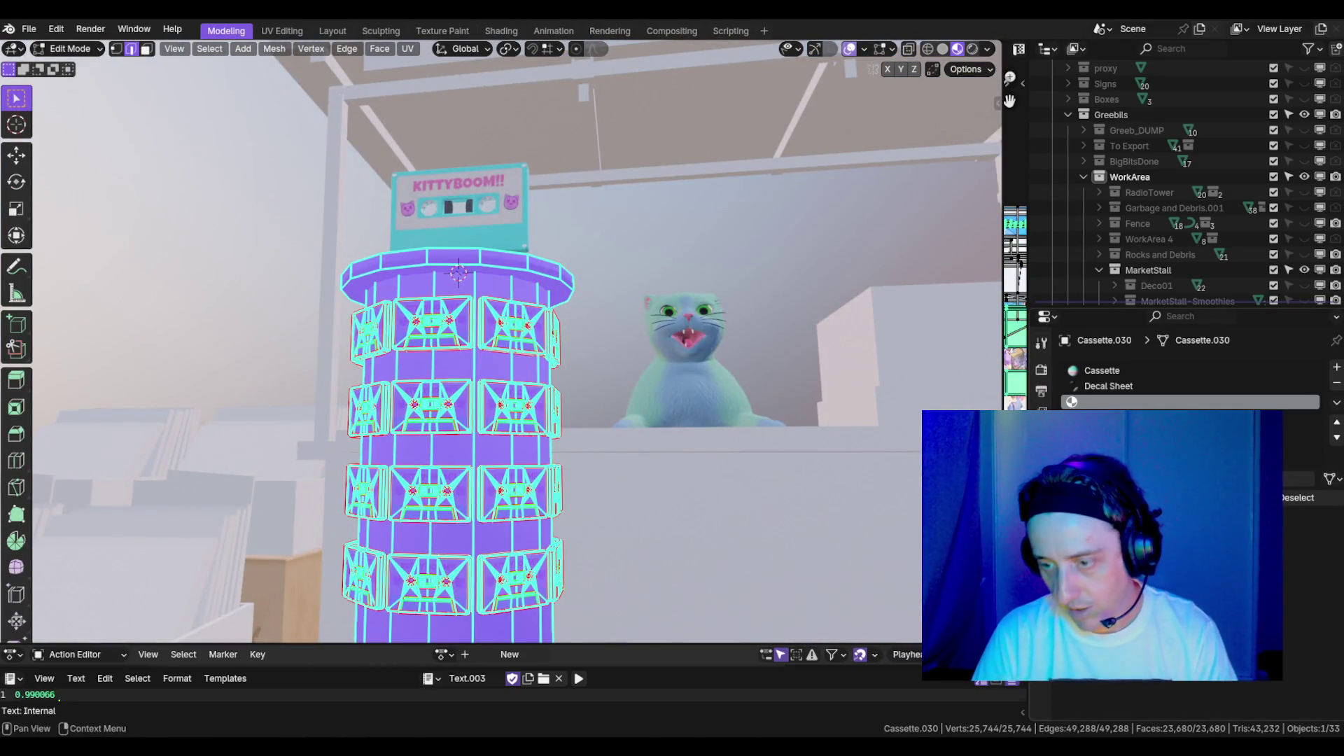
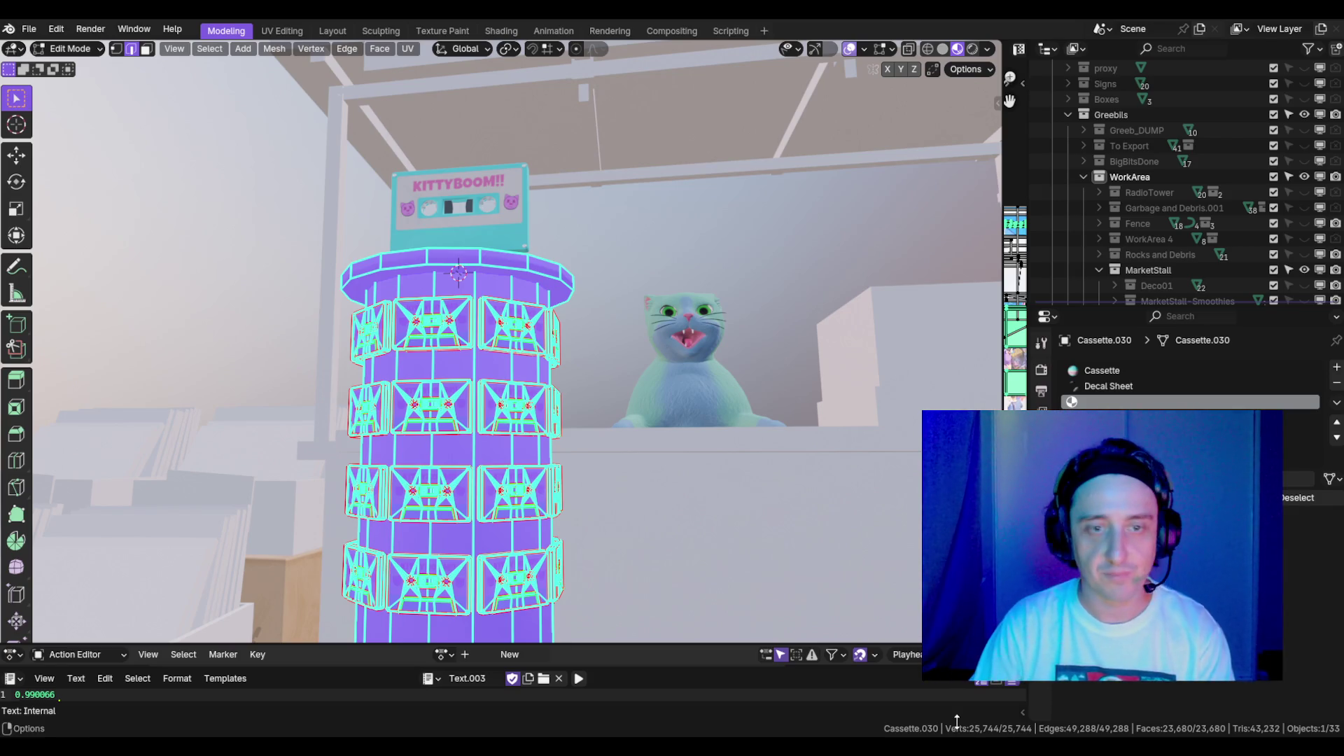
- Leave mesh editing of the tower and tilt the KITTYBOOM!! sign from the front view
mouse_move(630, 315)
left_mouse_down()
mouse_move(661, 322)
mouse_move(506, 348)
mouse_move(607, 308)
mouse_move(553, 313)
left_mouse_up()
key("Tab")
key("KP_1")
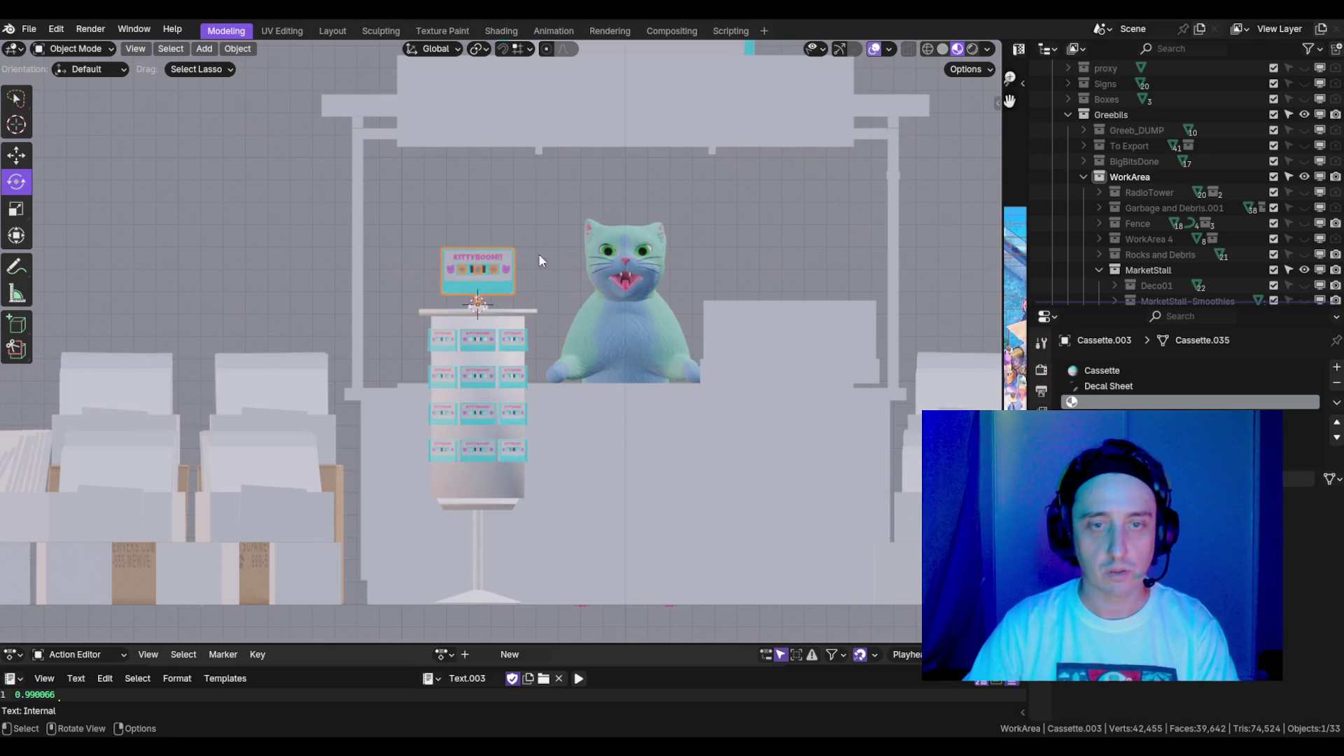
key("r")
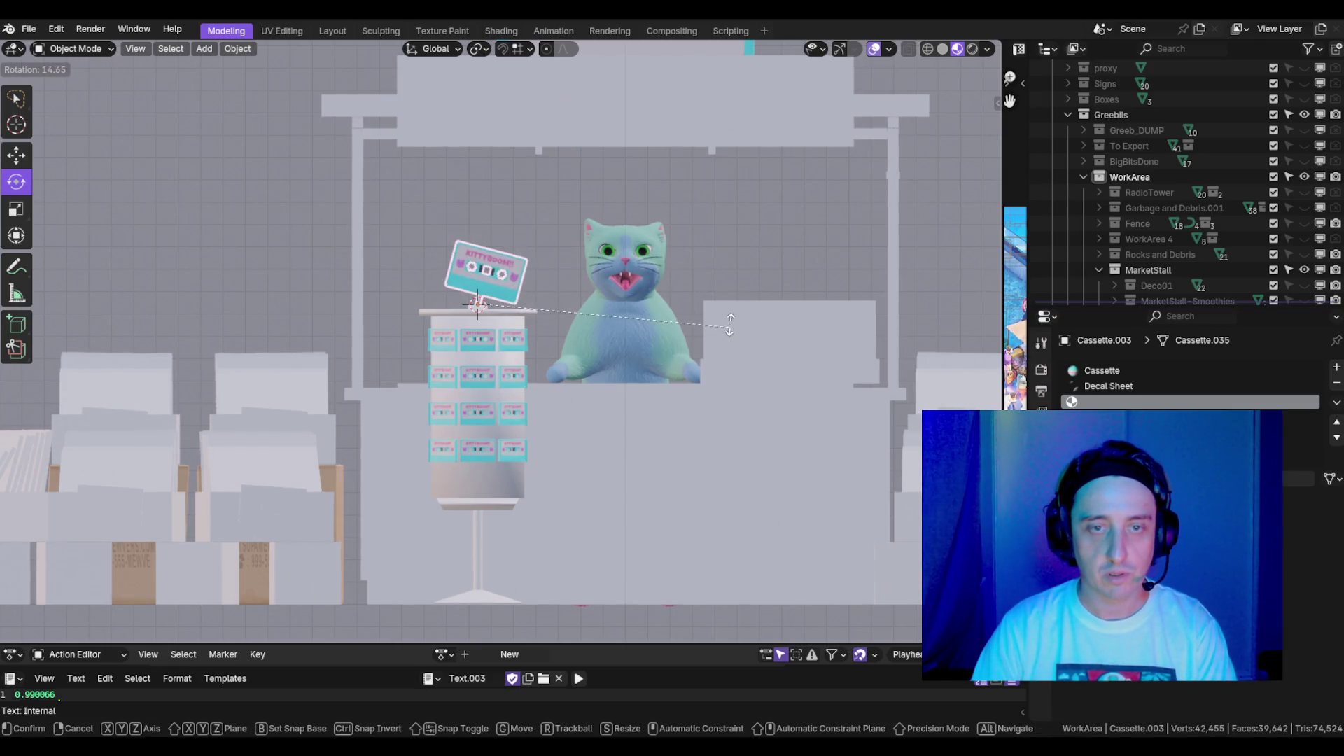
left_click(797, 341)
scroll(797, 341, "down", 3)
- Re-rotate the sign until upright, zoom toward the cat's stand, and open the Add menu
mouse_move(797, 341)
left_mouse_down()
mouse_move(729, 373)
mouse_move(625, 319)
mouse_move(653, 379)
left_mouse_up()
key("KP_1")
key("r")
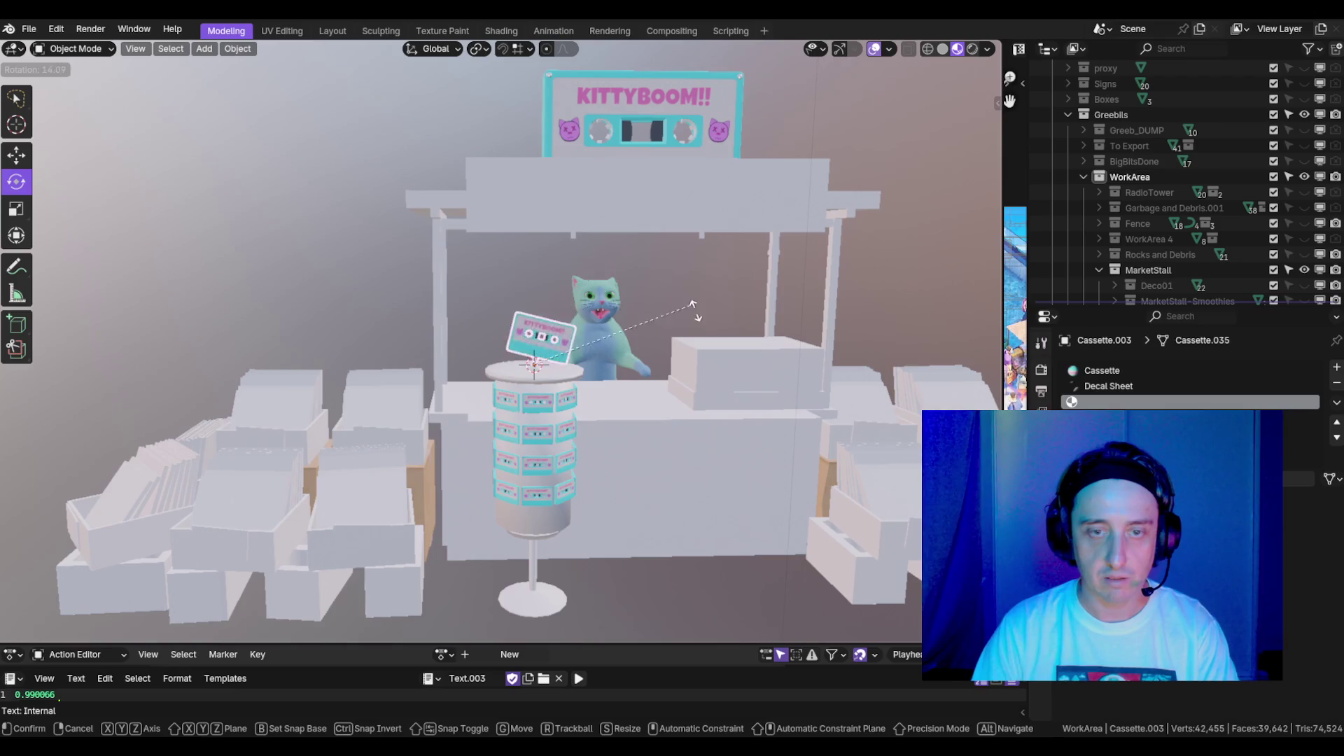
left_click(682, 322)
scroll(682, 322, "up", 3)
mouse_move(681, 322)
left_mouse_down()
mouse_move(704, 402)
mouse_move(620, 408)
mouse_move(655, 428)
left_mouse_up()
key("shift+a")
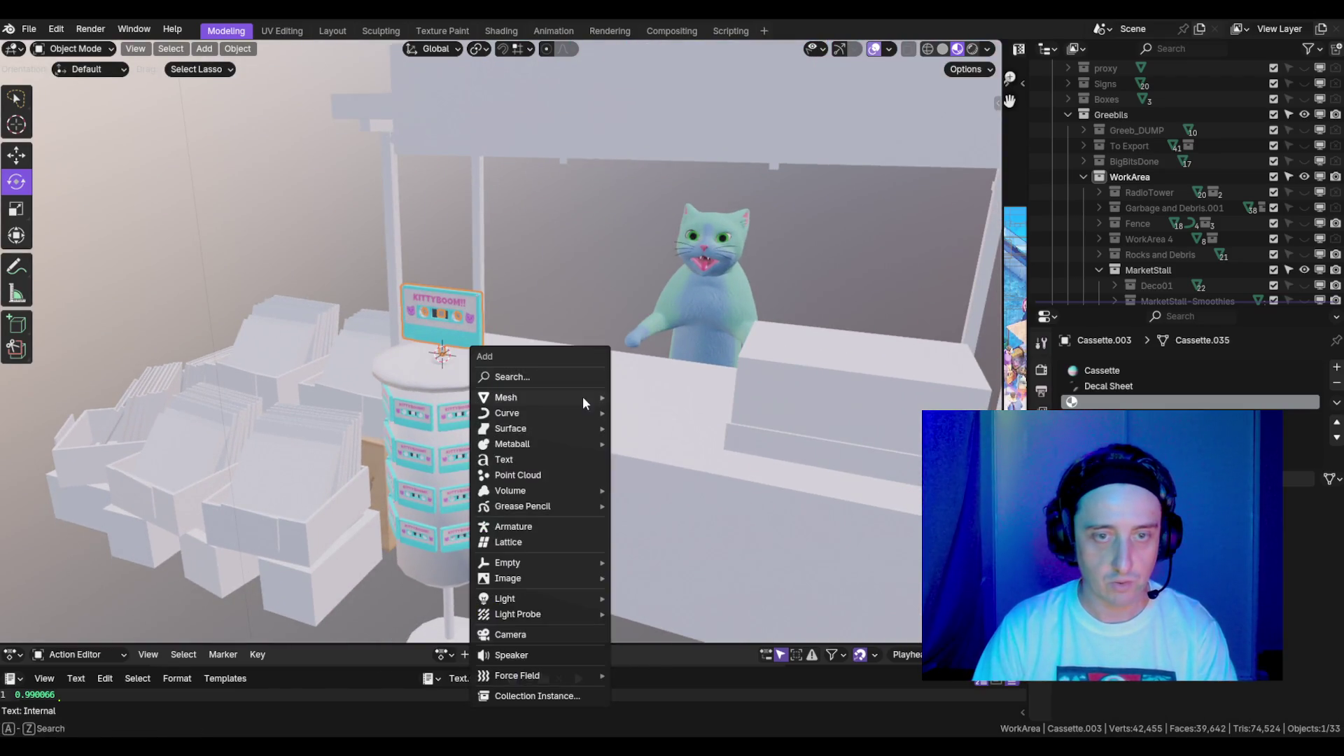
- Add a plane and stand it upright by rotating it 90° on X
mouse_move(532, 397)
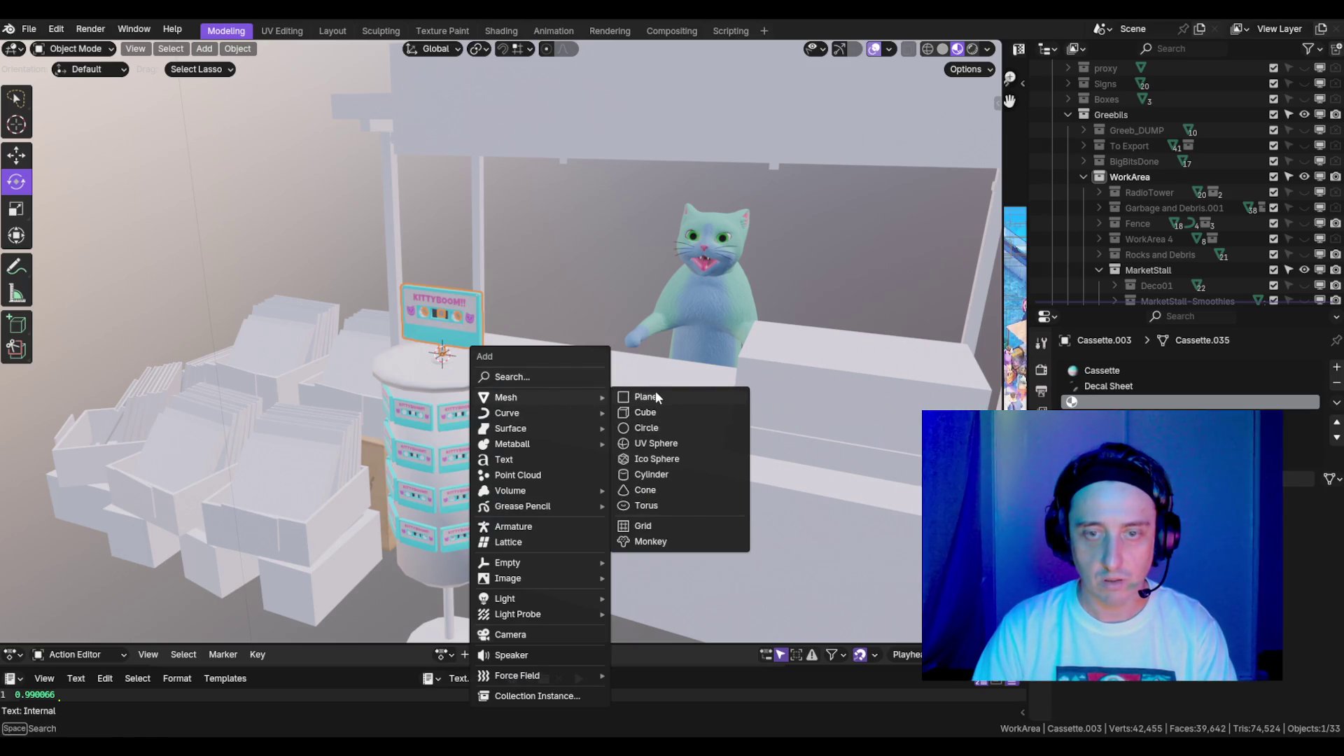
left_click(644, 397)
key("Tab")
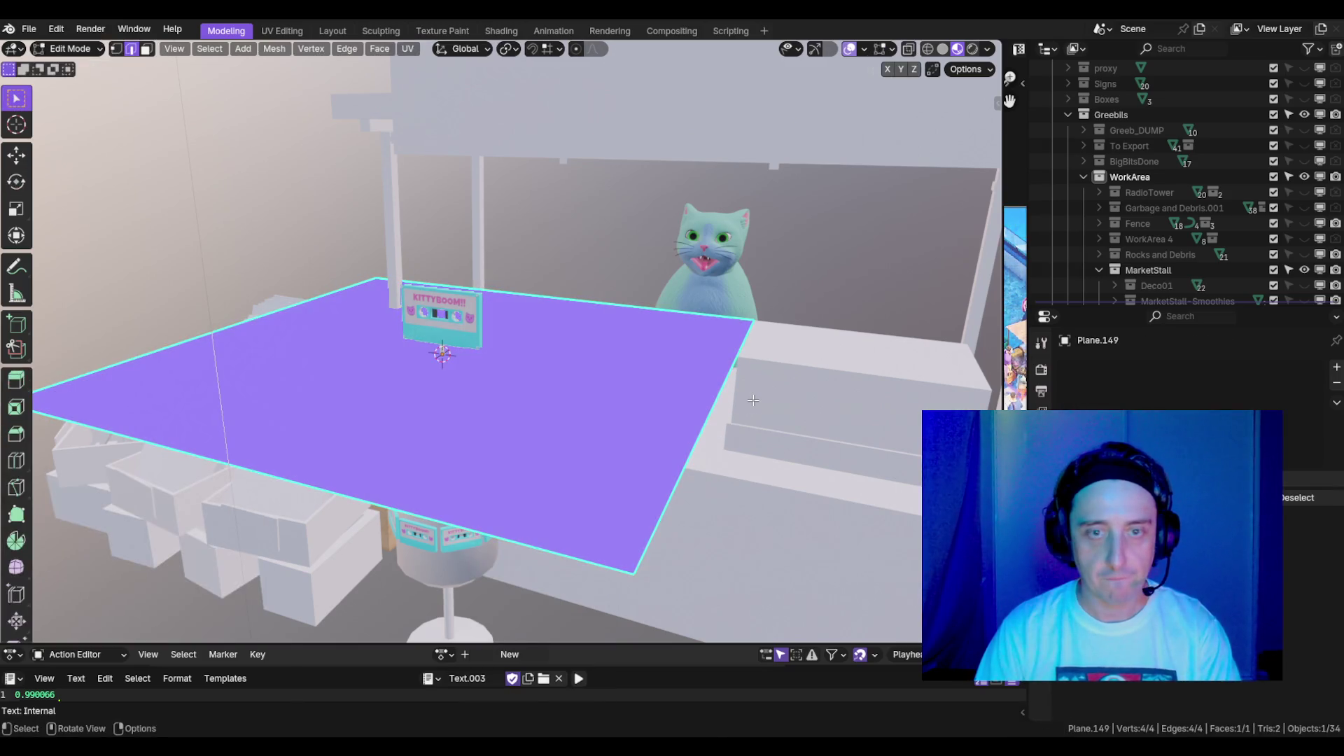
type("rx")
type("90")
key("Return")
scroll(665, 301, "down", 5)
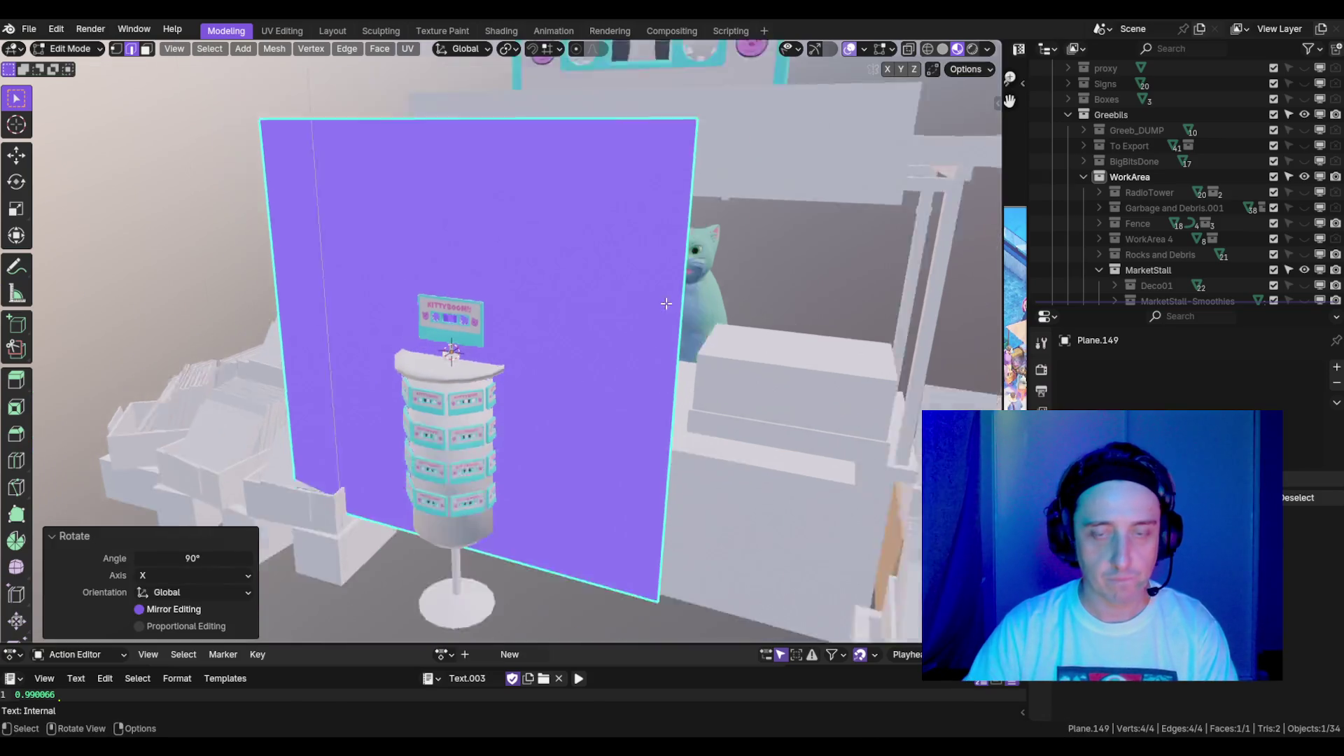
- Flatten the plane's height on Z and extrude it to give the panel thickness
key("s")
key("z")
left_click(585, 301)
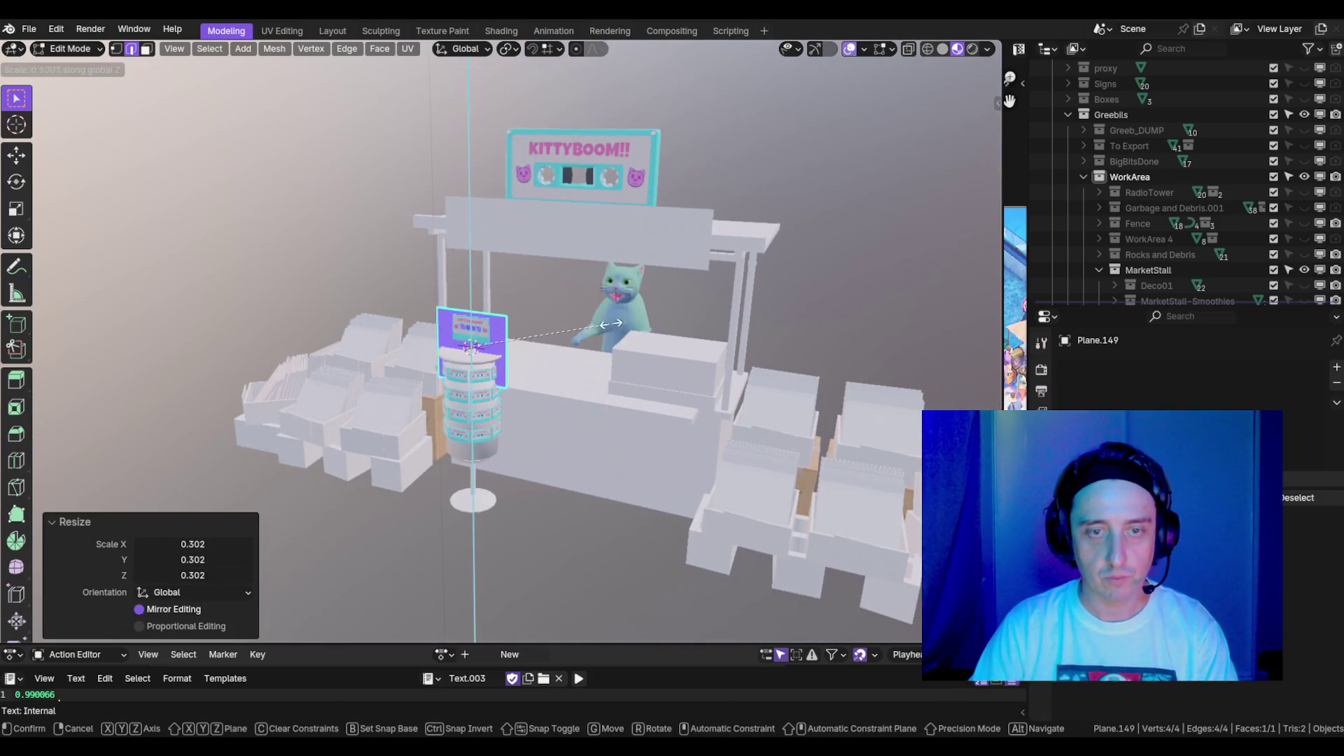
key("KP_Decimal")
key("e")
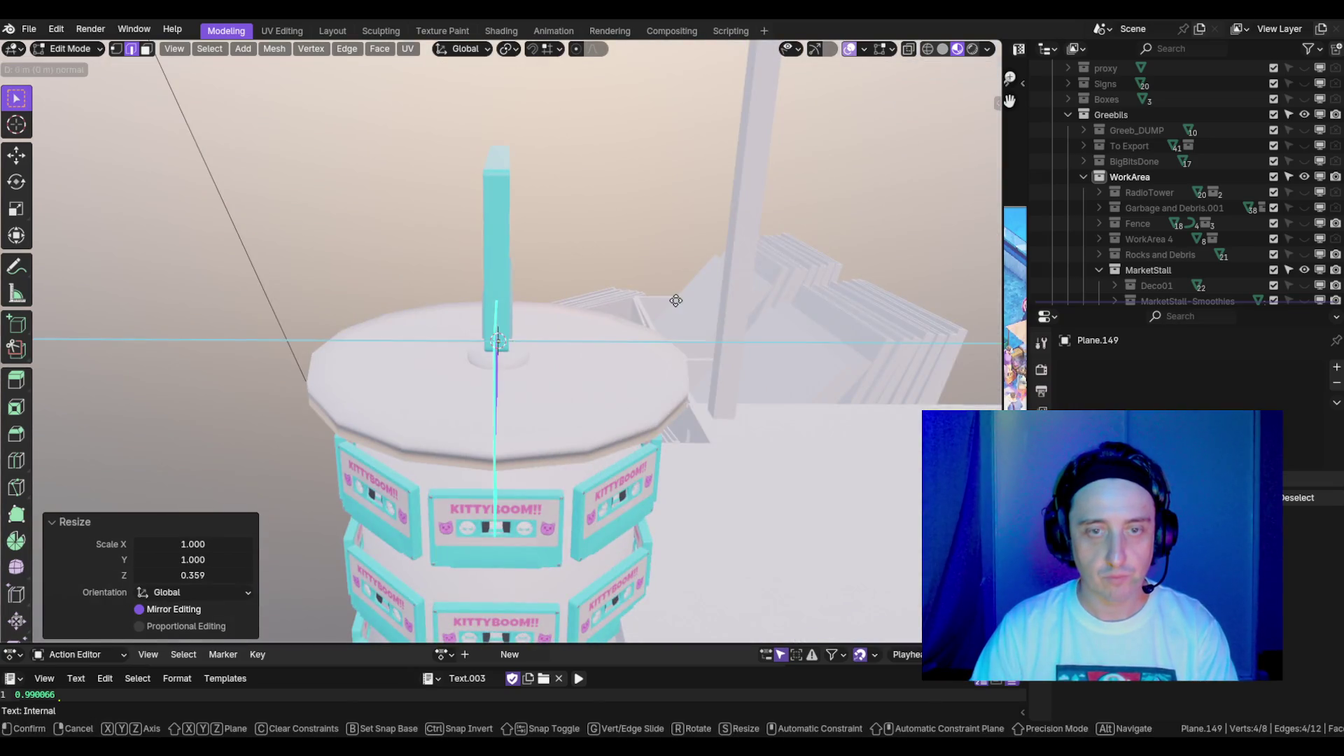
left_click(480, 349)
key("a")
scroll(480, 350, "down", 5)
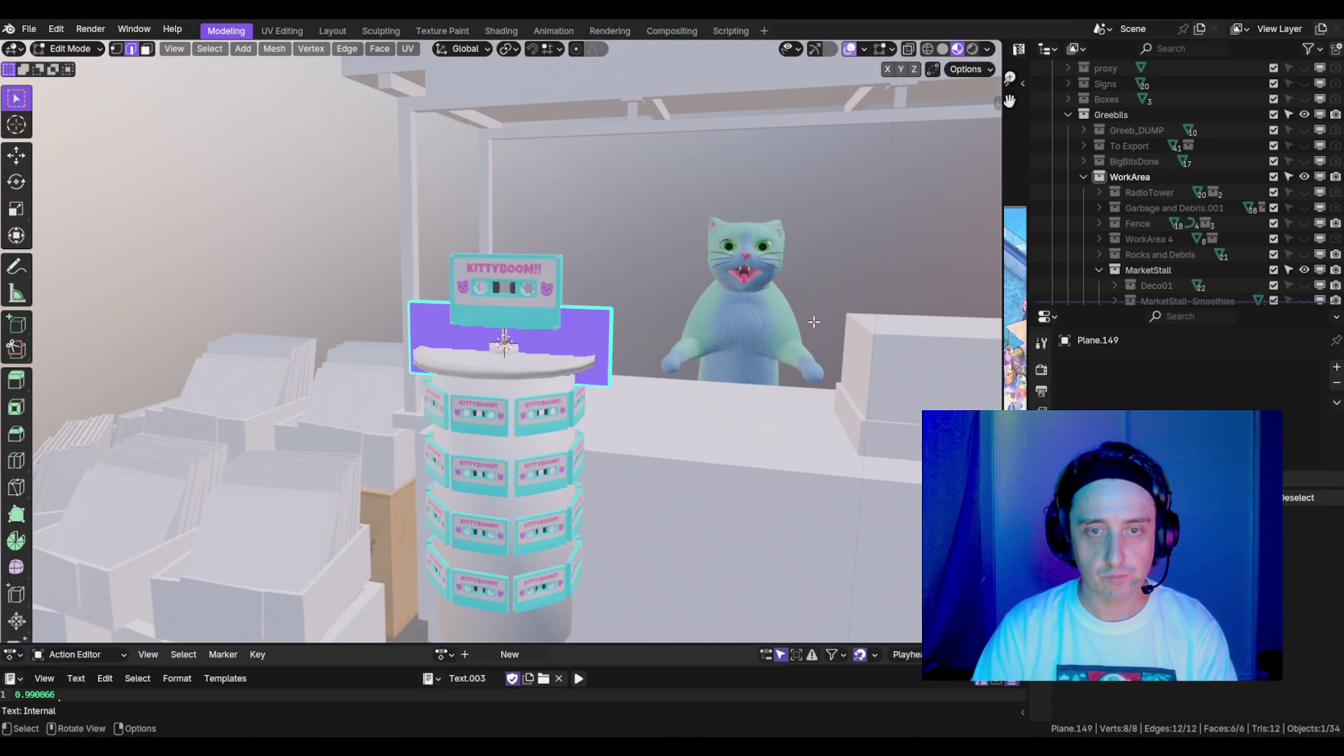
- Scale the whole panel down to about half size on the tower top
key("s")
left_click(672, 322)
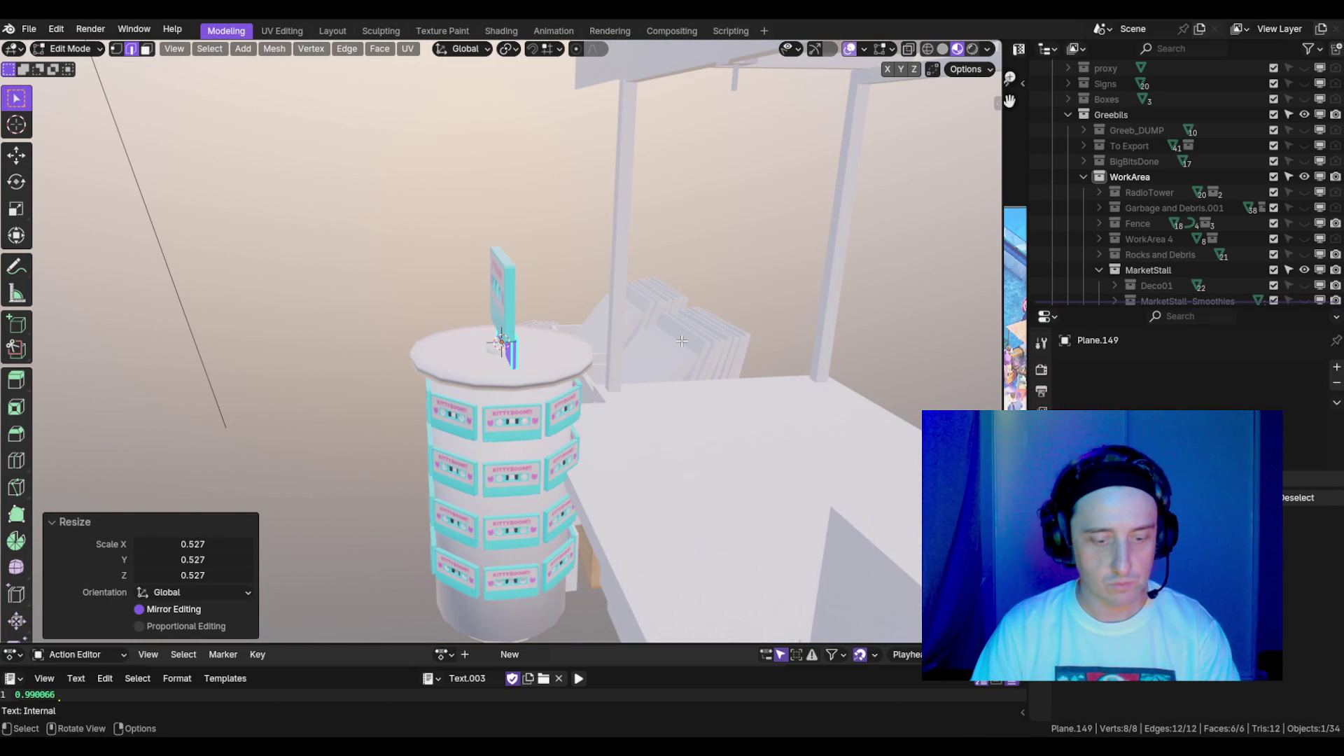
key("g")
key("y")
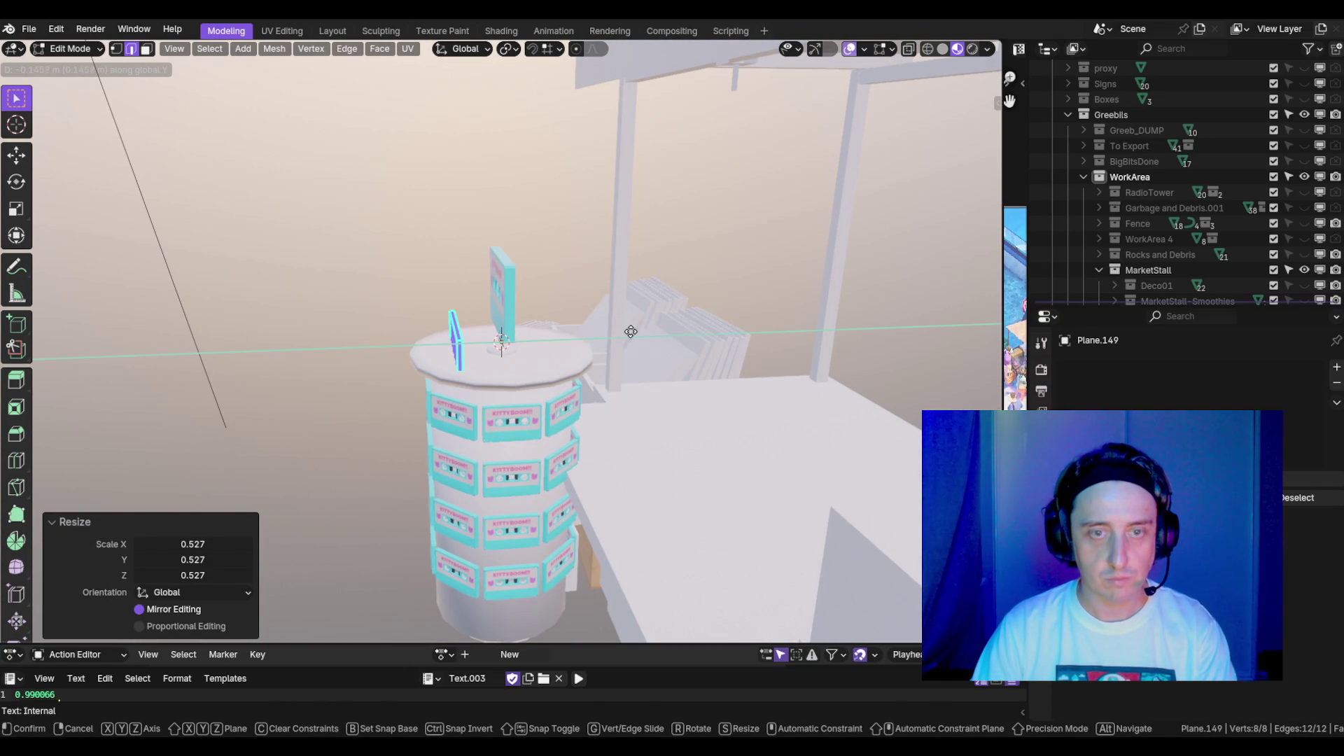
key("Escape")
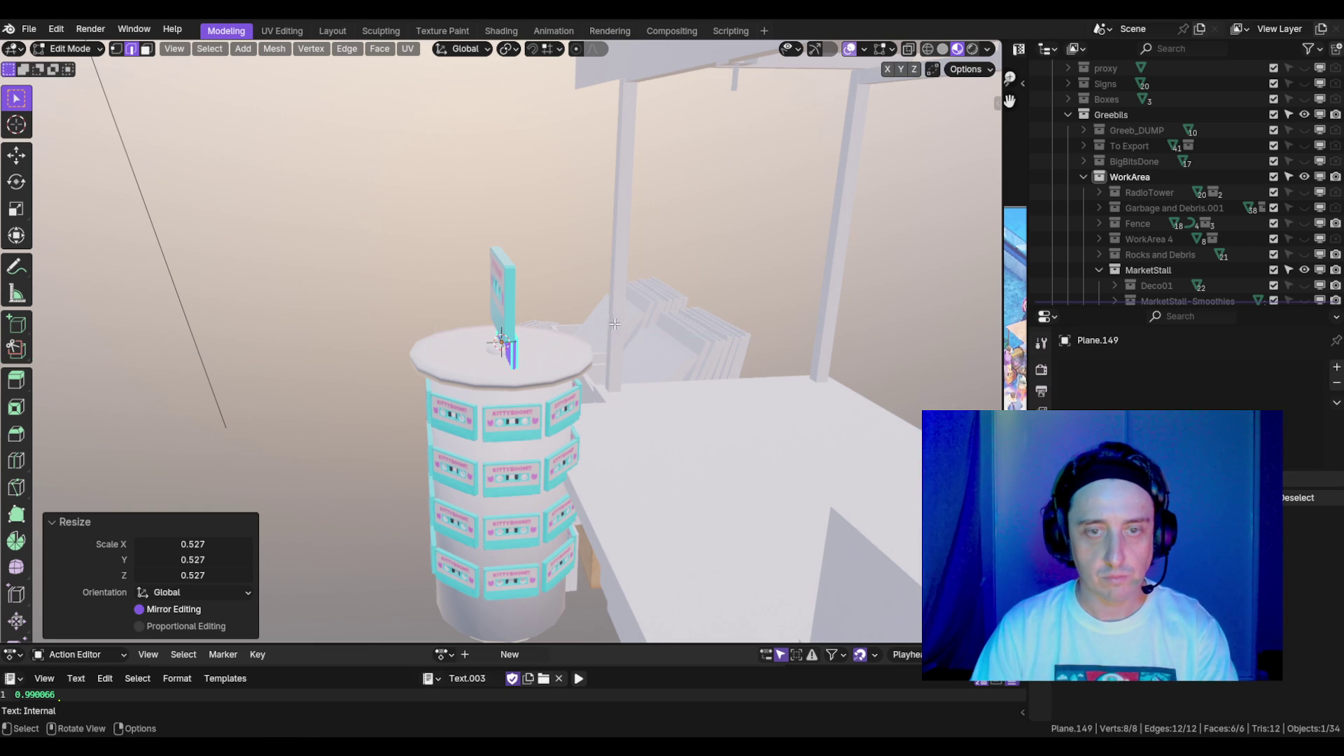
scroll(577, 310, "up", 3)
key("Tab")
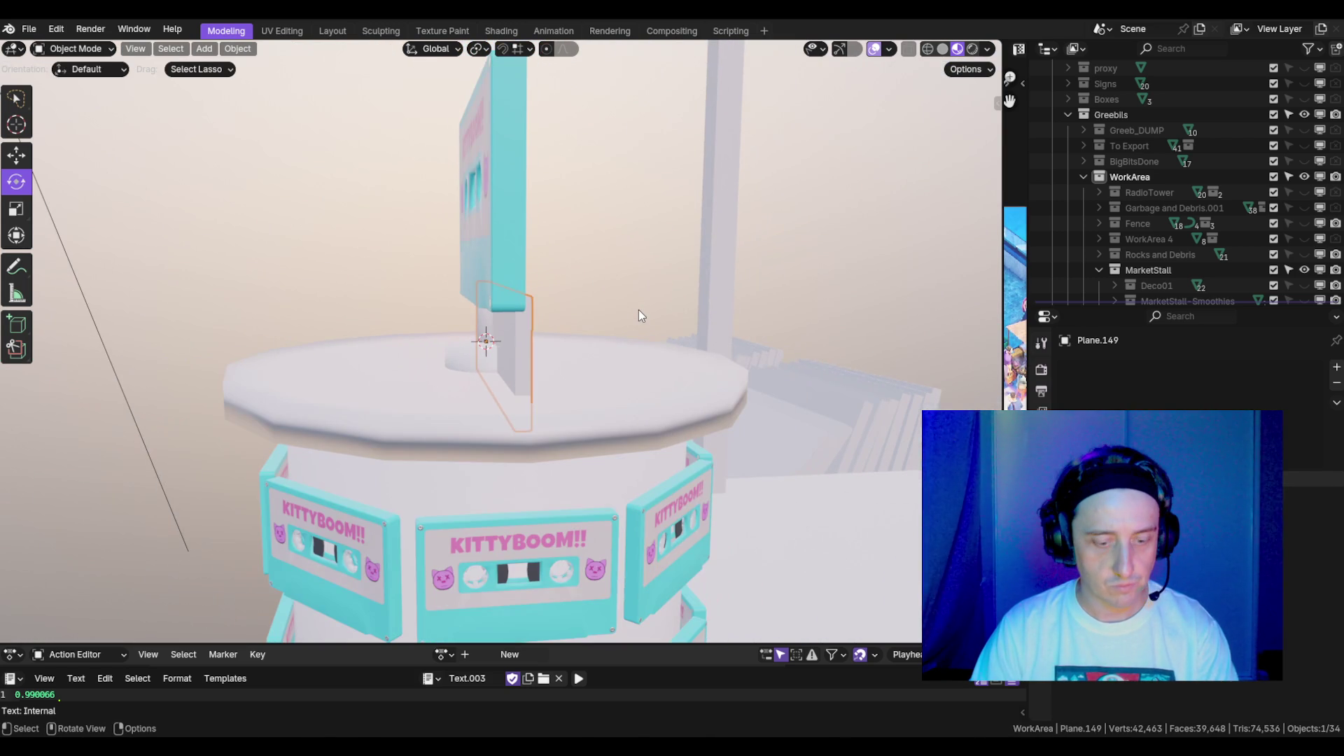
- Move the panel along X to sit in front of the KITTYBOOM!! sign
key("g")
key("x")
left_click(448, 285)
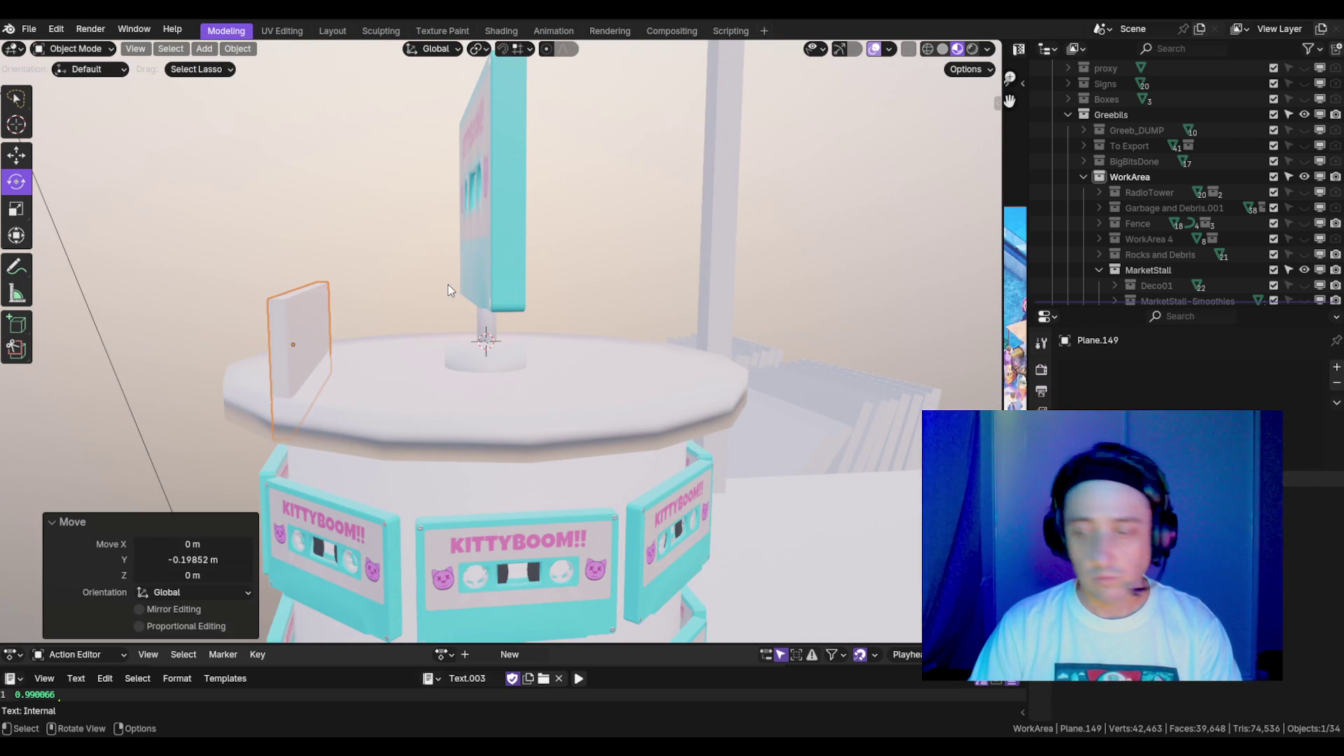
key("KP_Decimal")
key("KP_1")
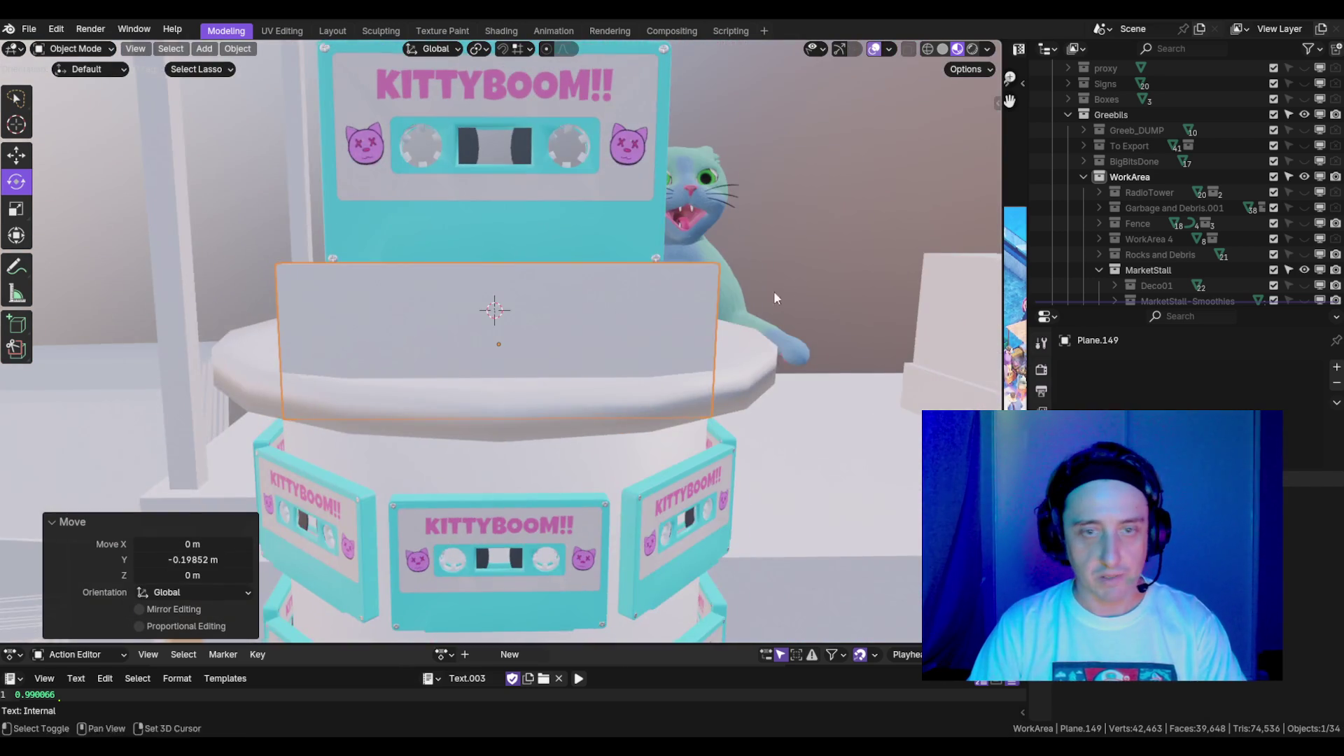
scroll(774, 291, "down", 5)
scroll(697, 276, "up", 3)
- Resize the panel's mesh to 1.083 width on X and 0.783 height on Z
key("Tab")
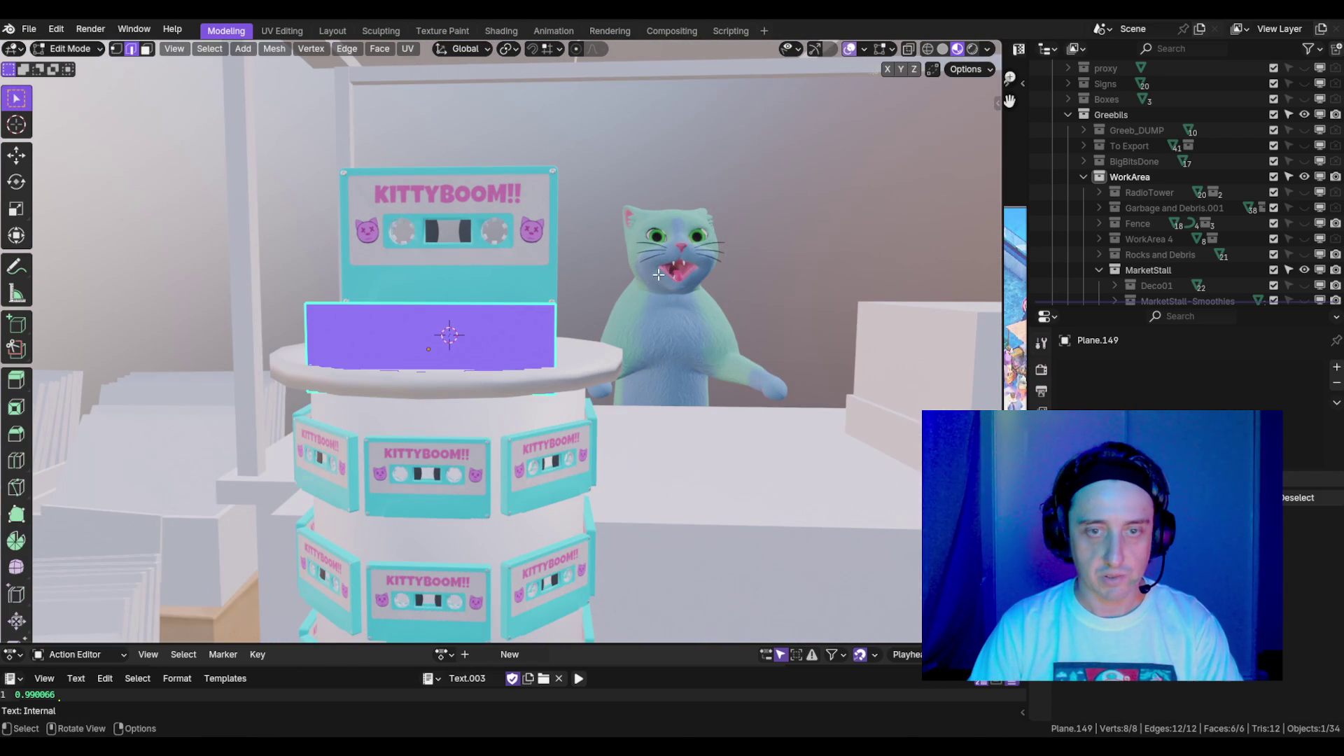
key("s")
key("x")
left_click(666, 271)
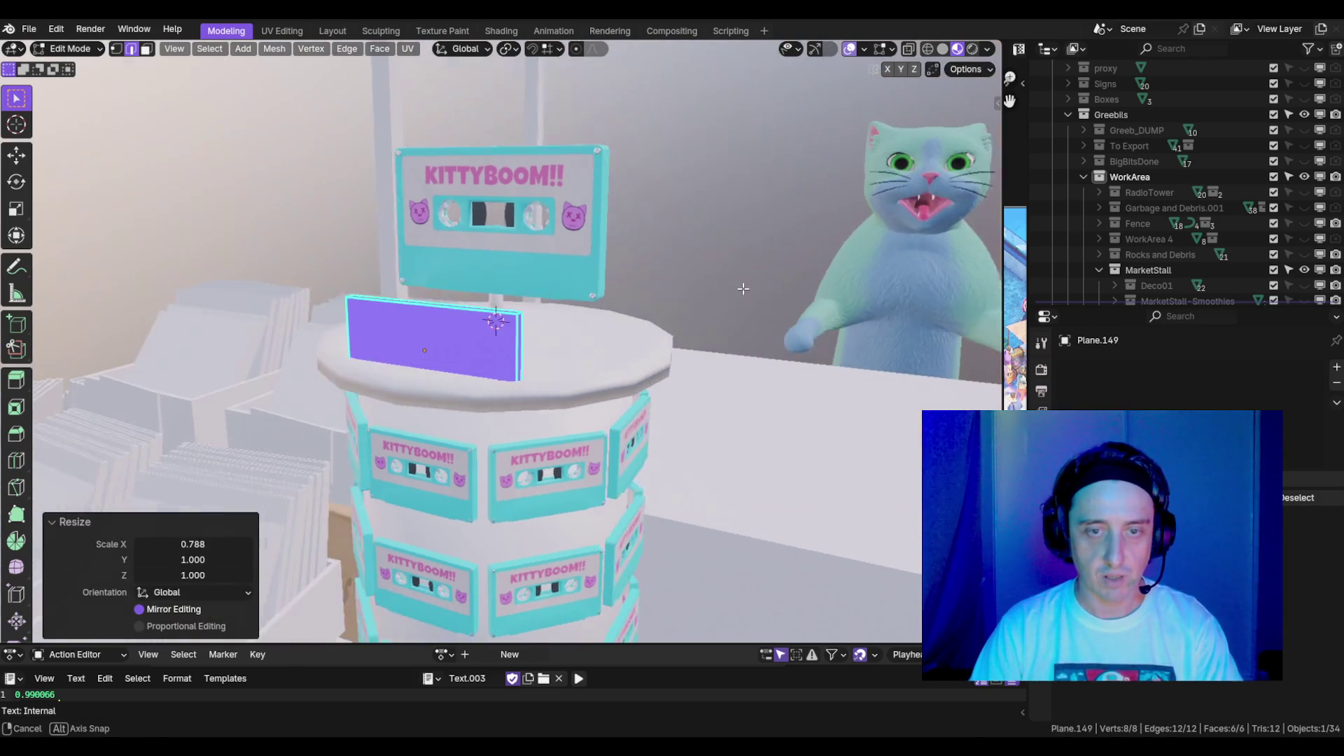
key("s")
key("x")
left_click(698, 281)
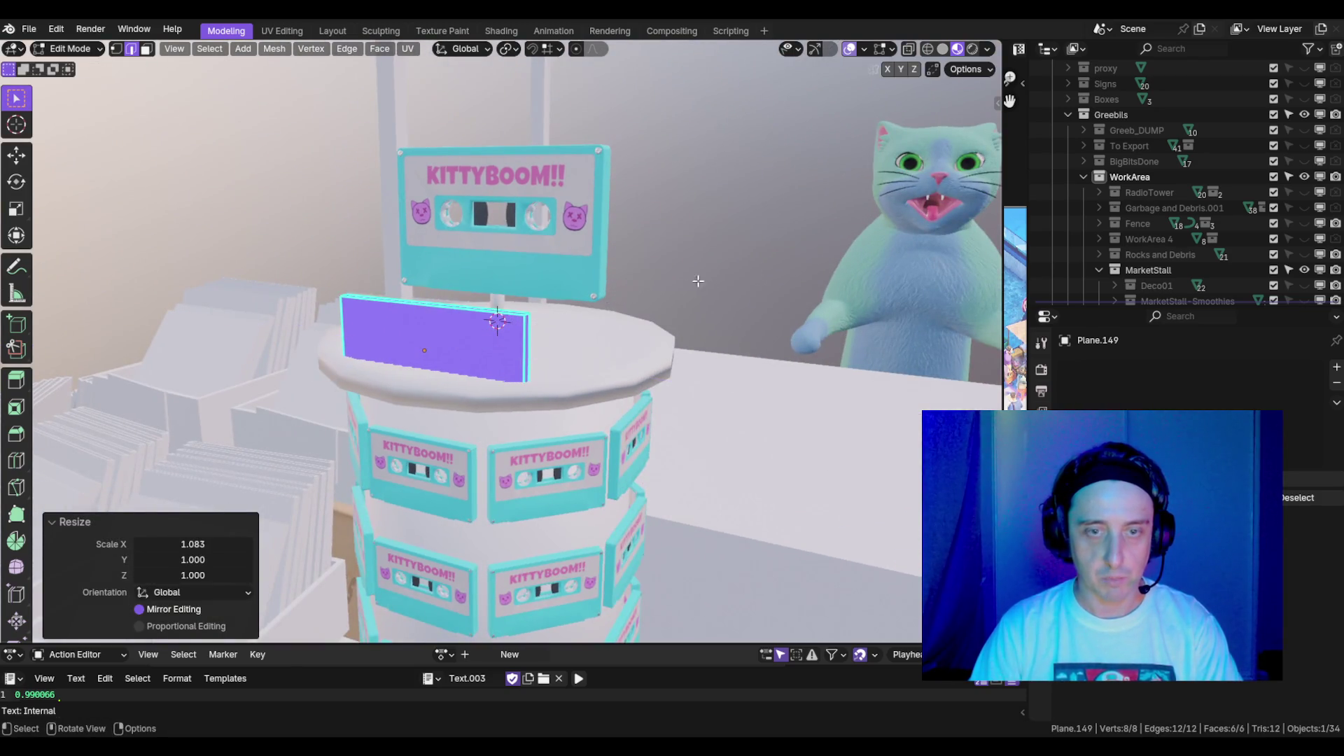
left_click_drag(698, 280, 782, 285)
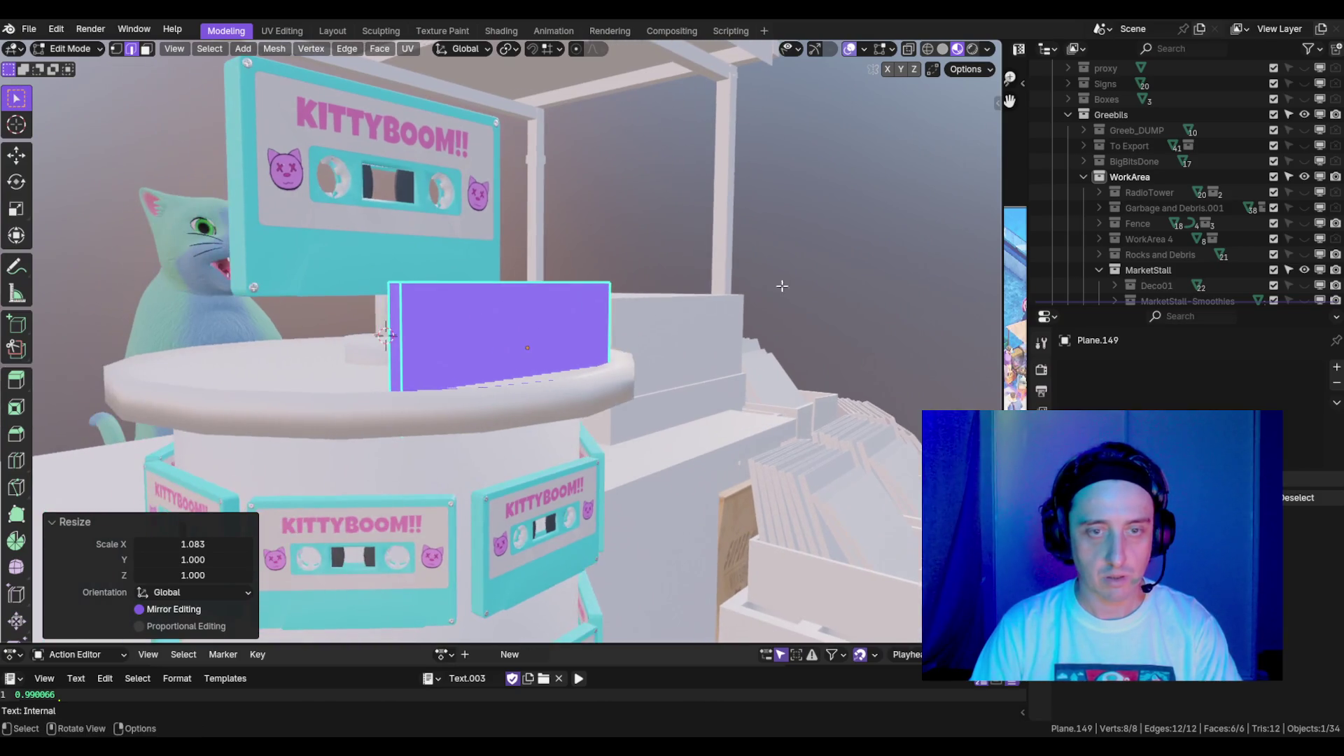
key("s")
key("z")
left_click(768, 275)
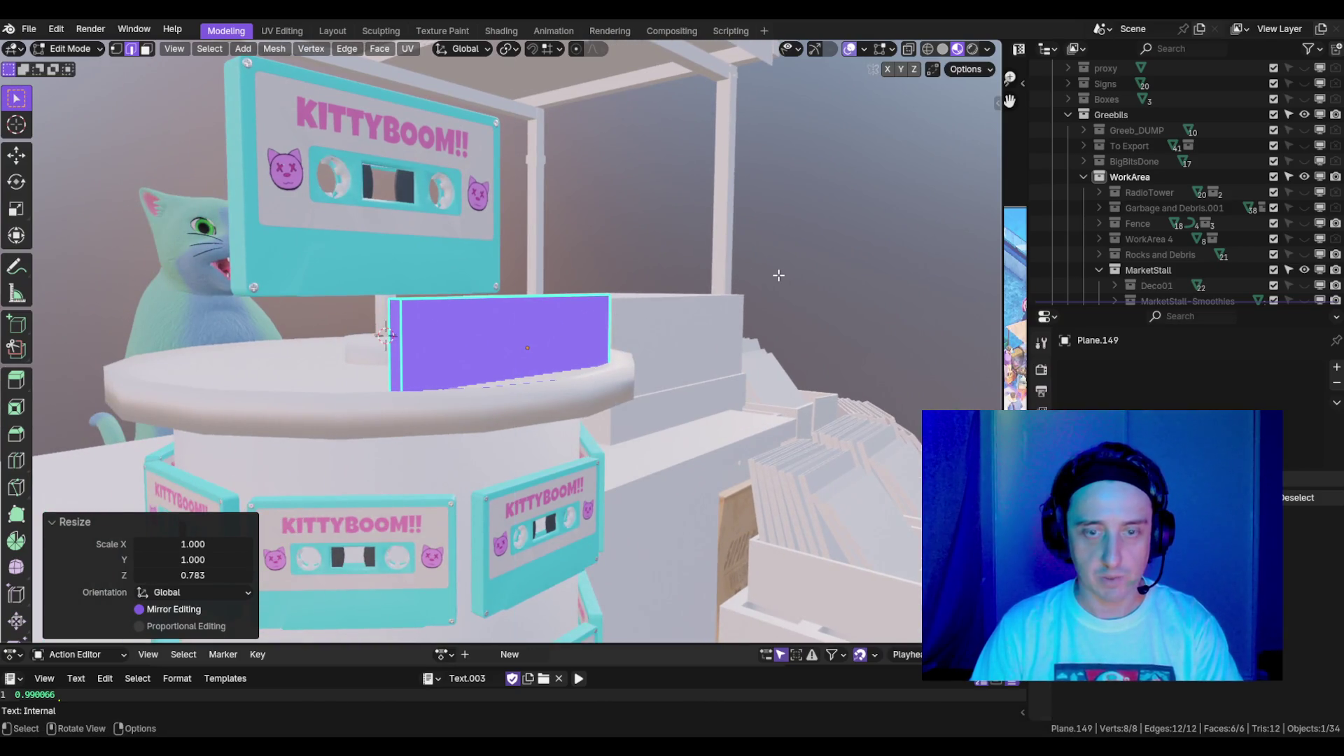
key("Tab")
- Raise the panel slightly on Z and narrow its width in Edit Mode
key("g")
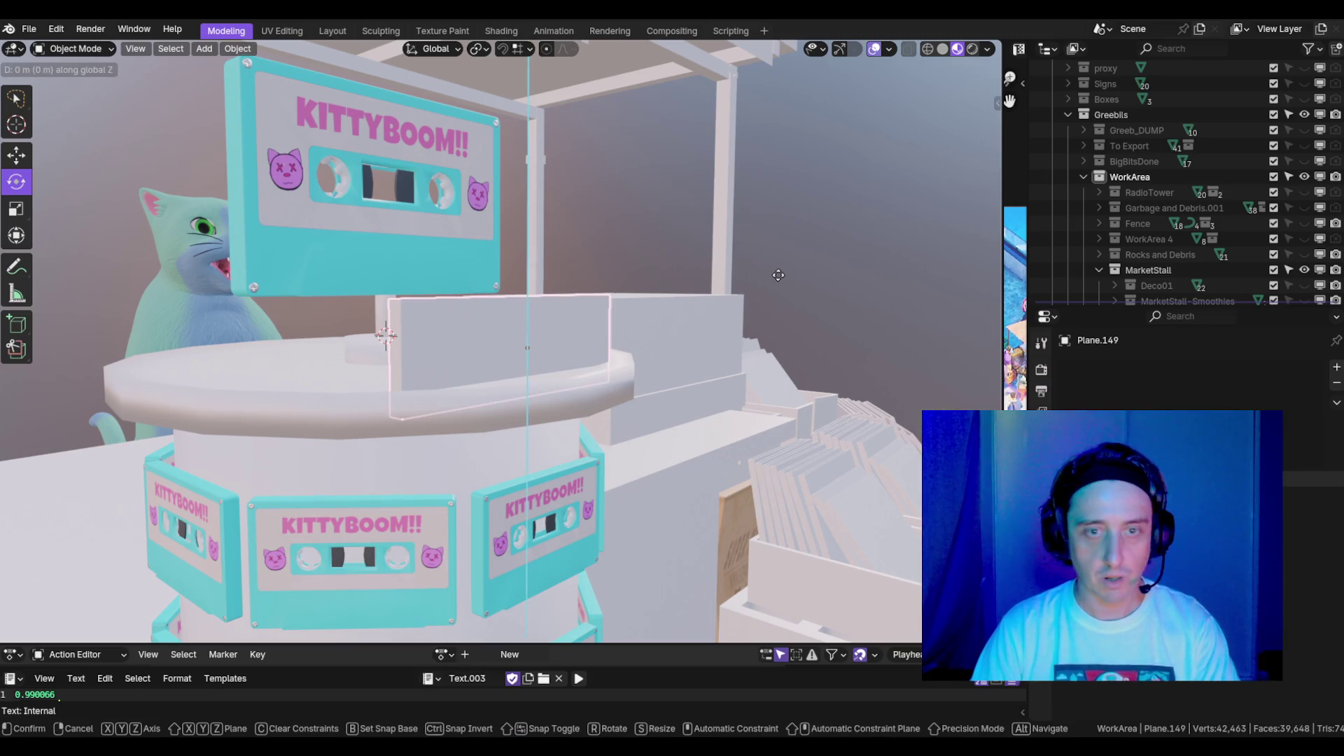
key("z")
left_click(775, 242)
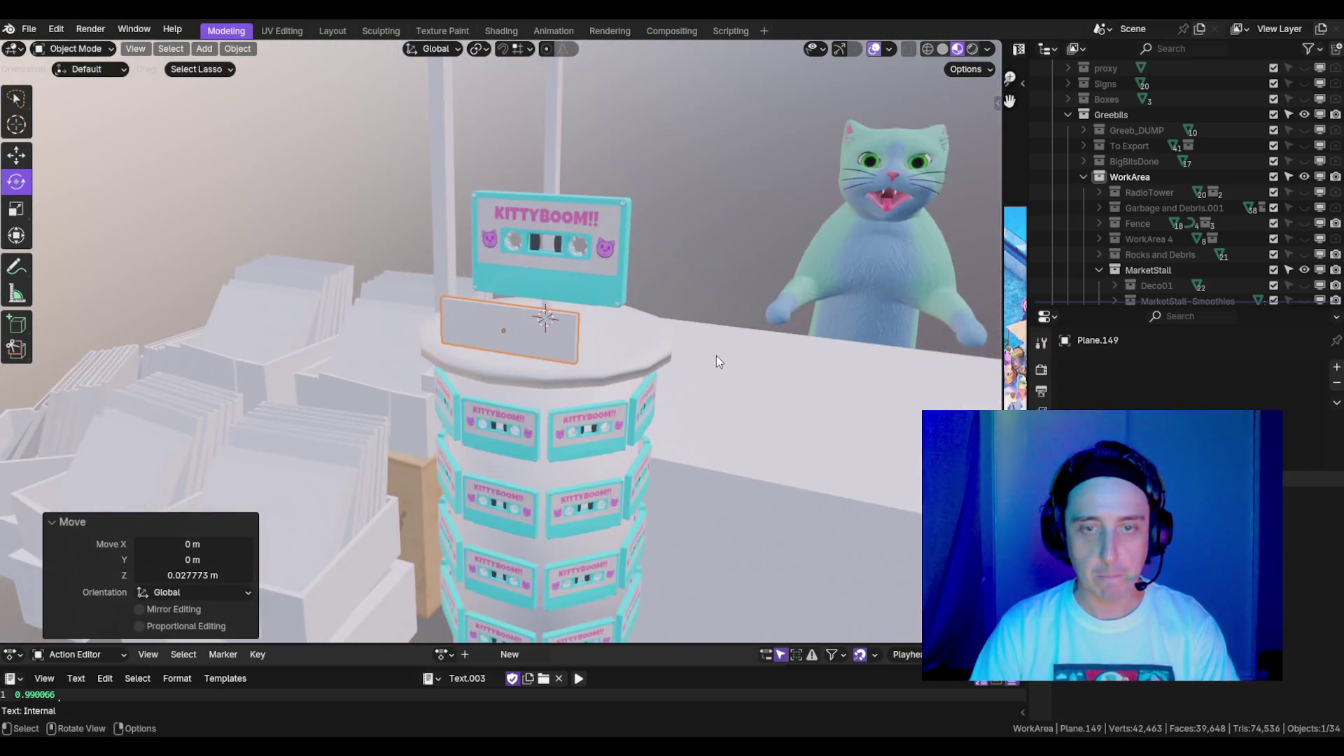
key("Tab")
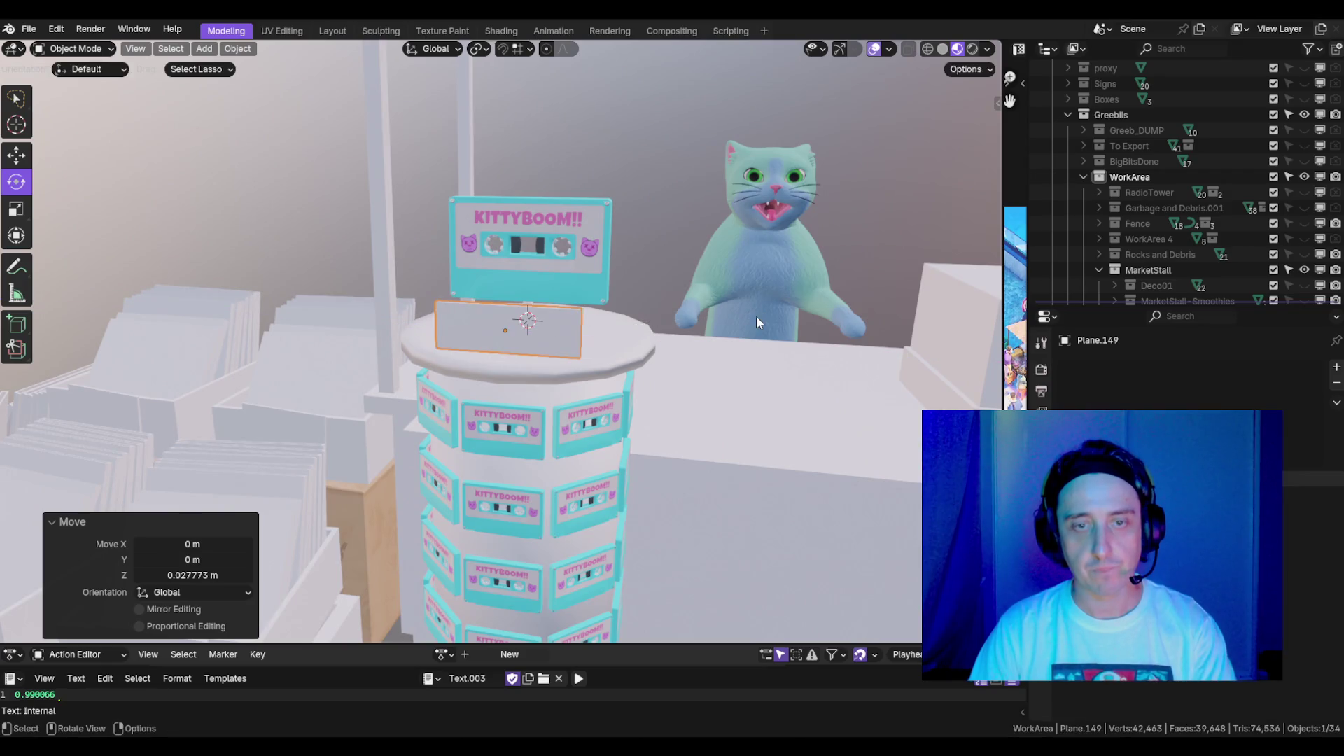
key("s")
key("z")
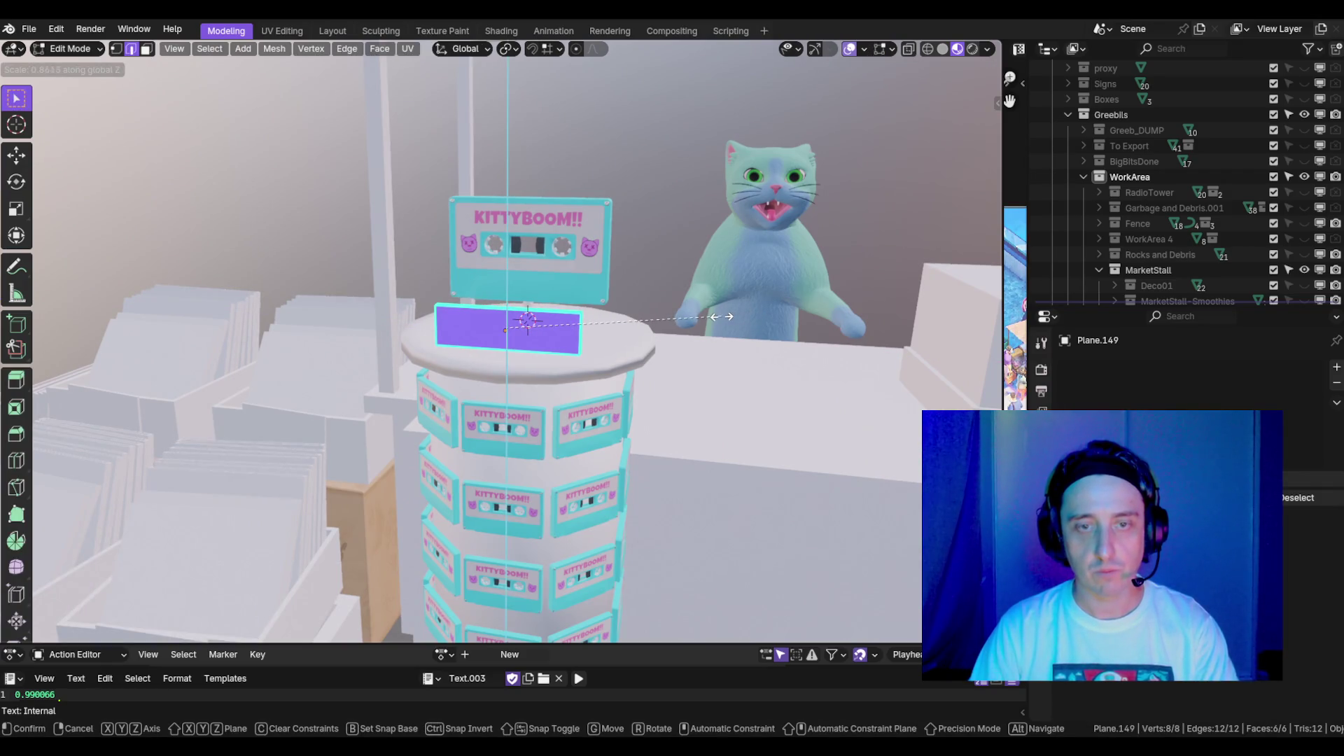
key("x")
left_click(712, 309)
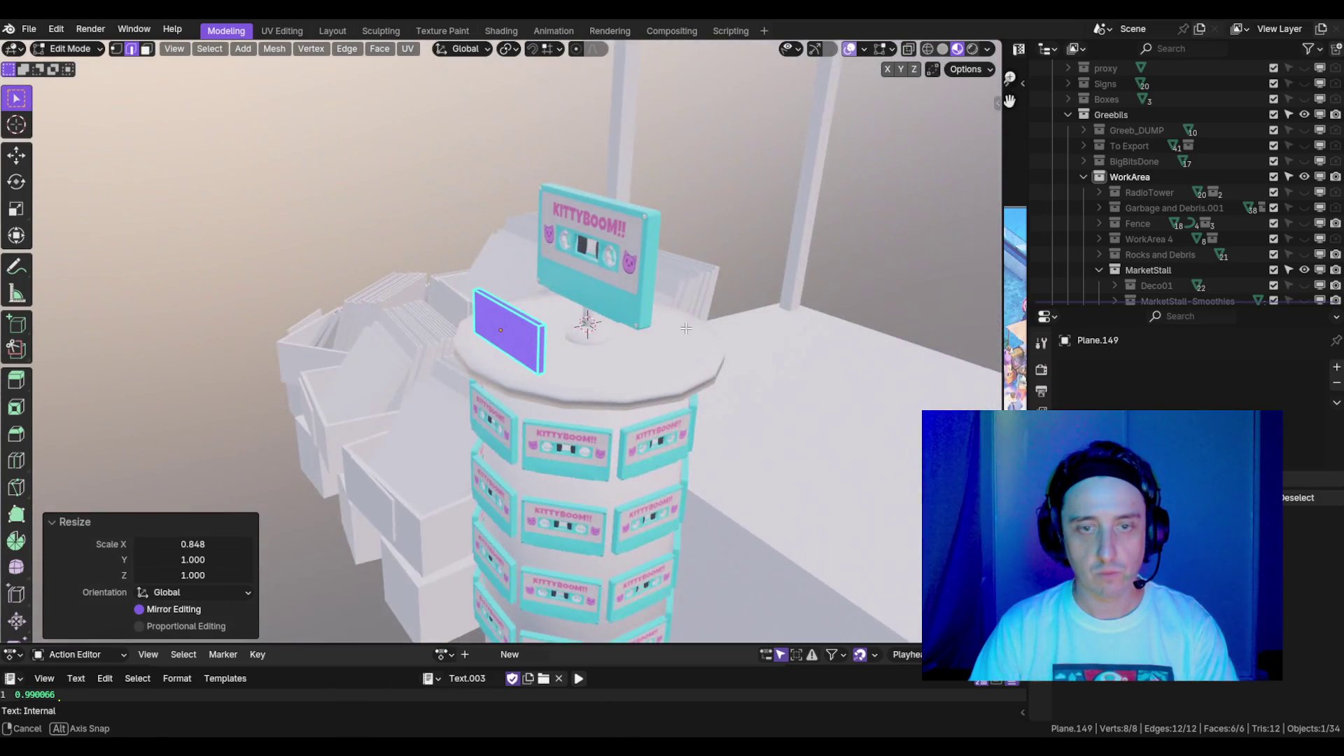
key("Tab")
- Reposition the panel by shifting it along Y and lowering it on Z
key("g")
key("y")
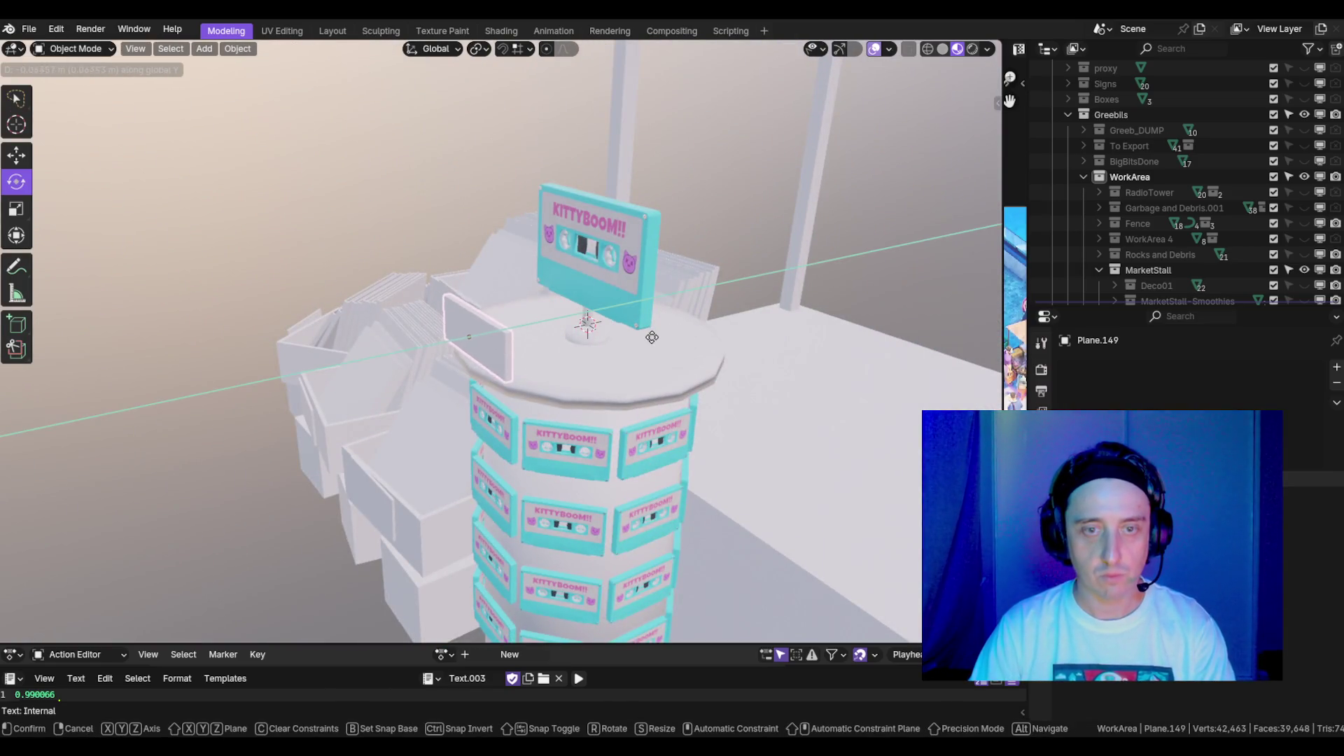
left_click(642, 343)
key("KP_1")
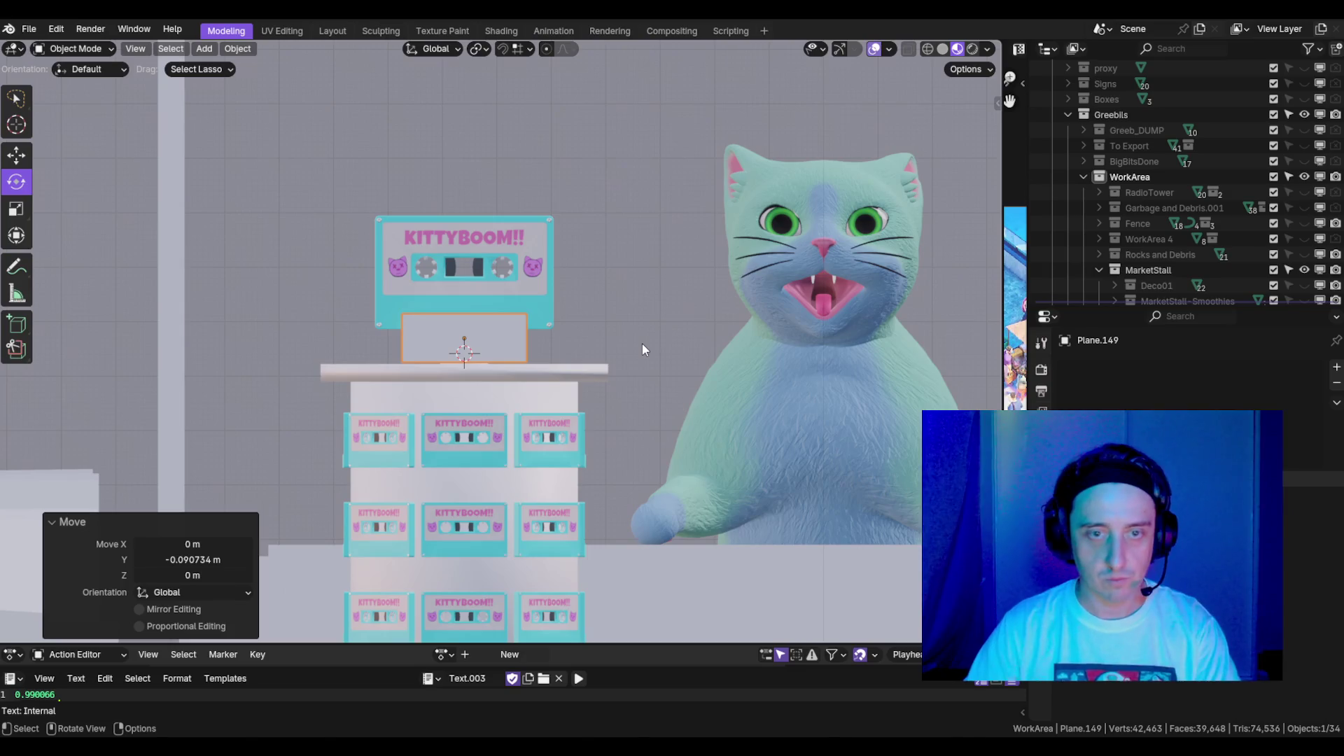
key("g")
key("z")
left_click(634, 380)
scroll(646, 359, "down", 3)
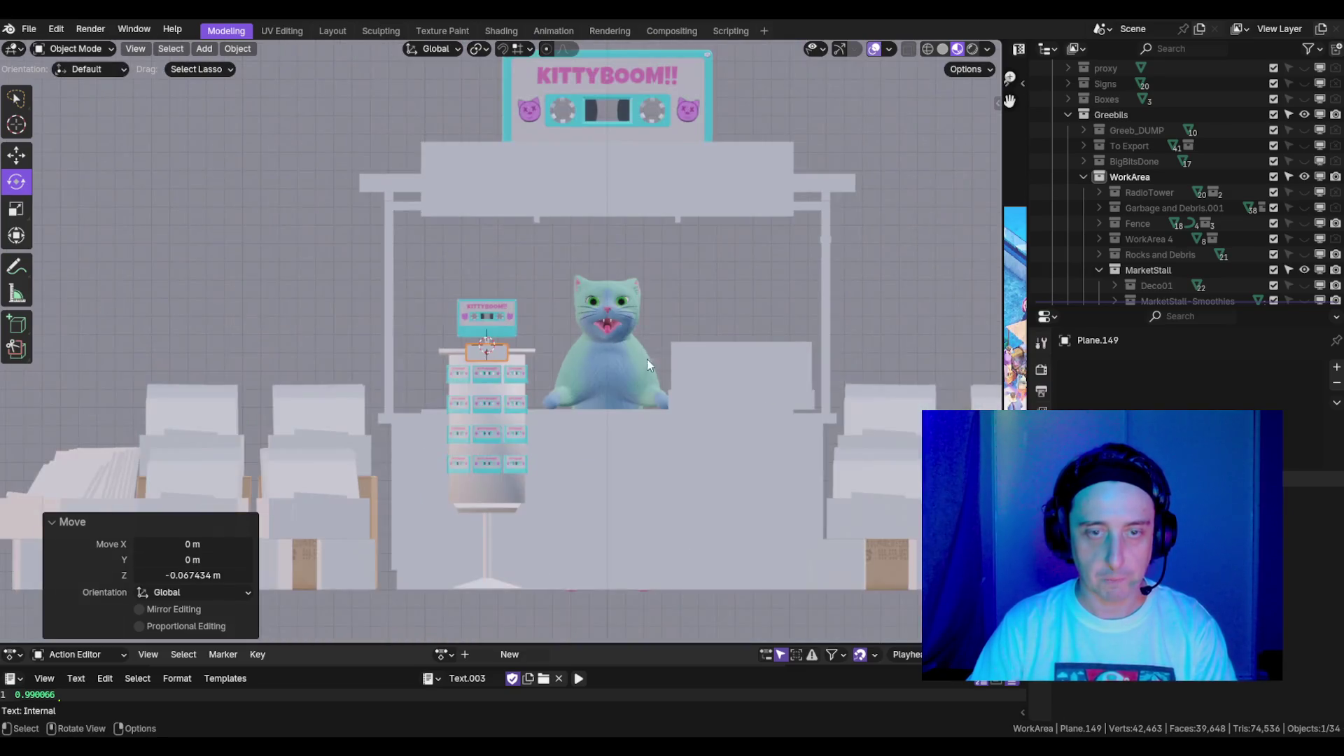
scroll(574, 359, "up", 5)
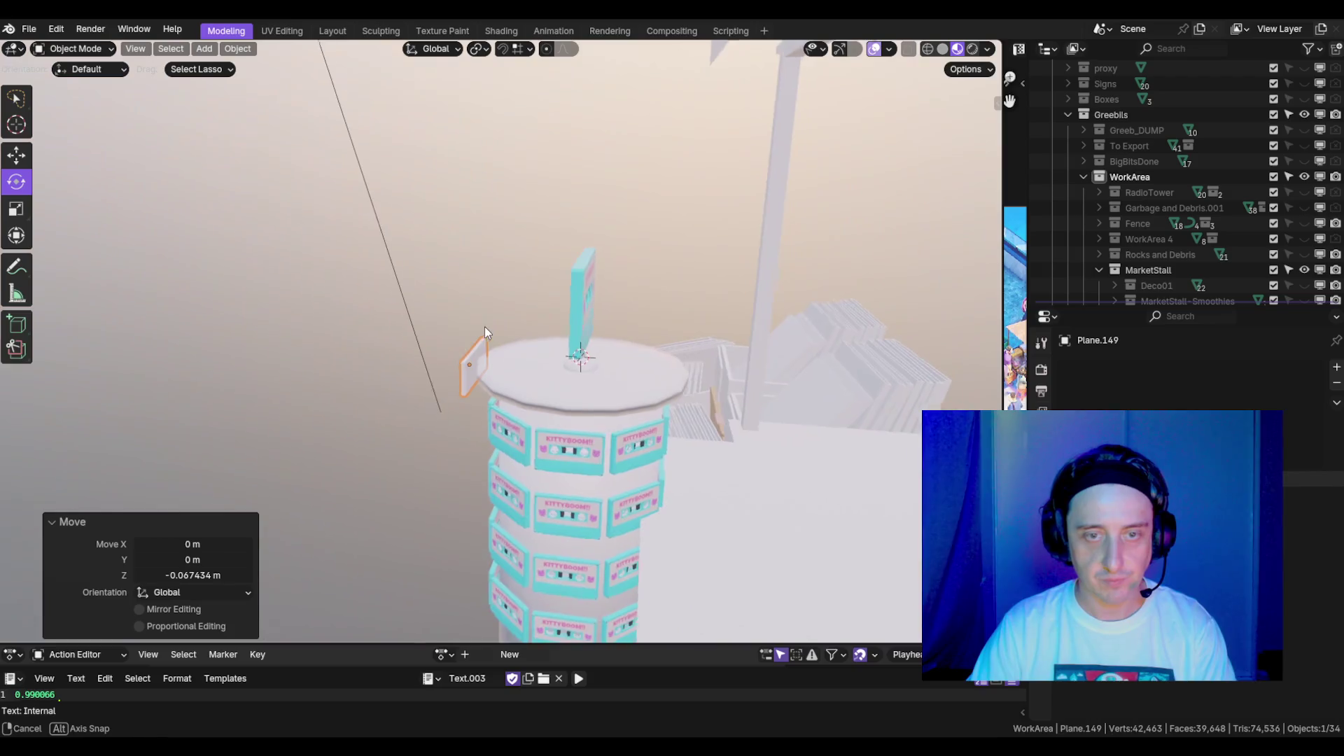
key("g")
key("y")
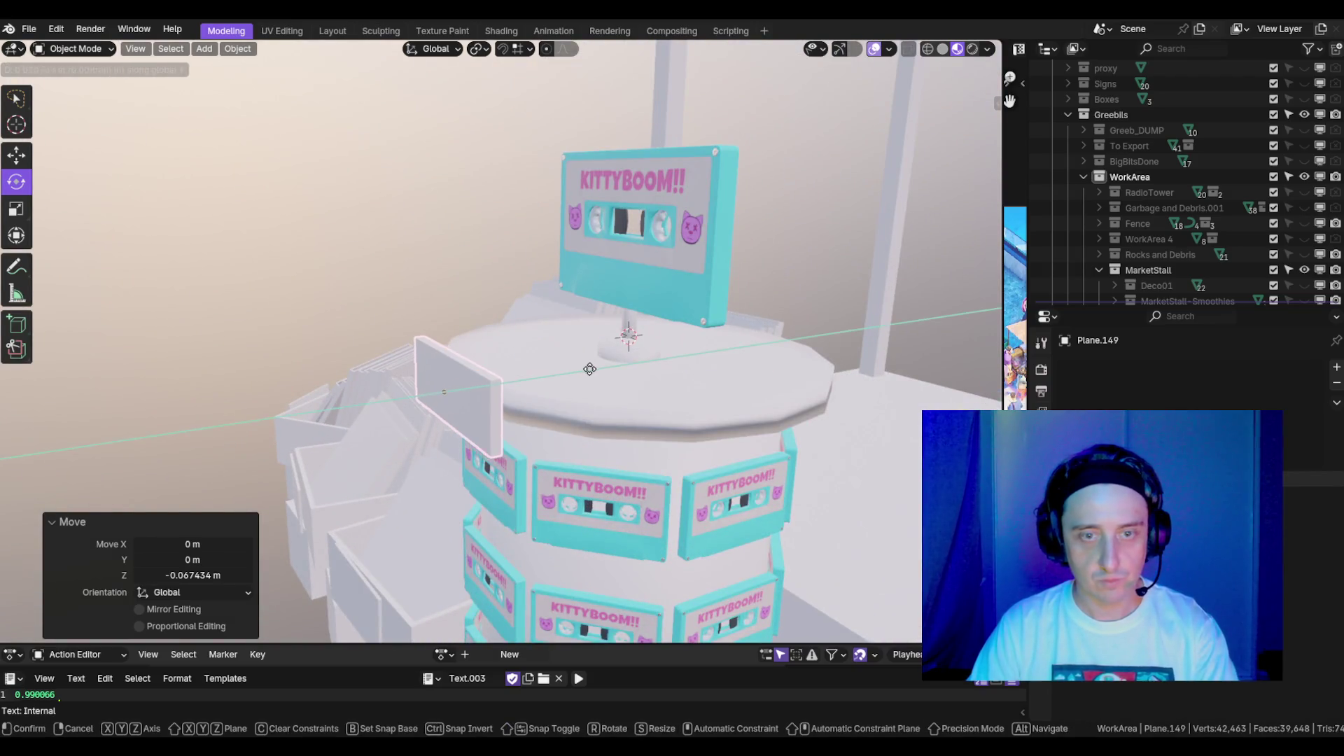
left_click(574, 376)
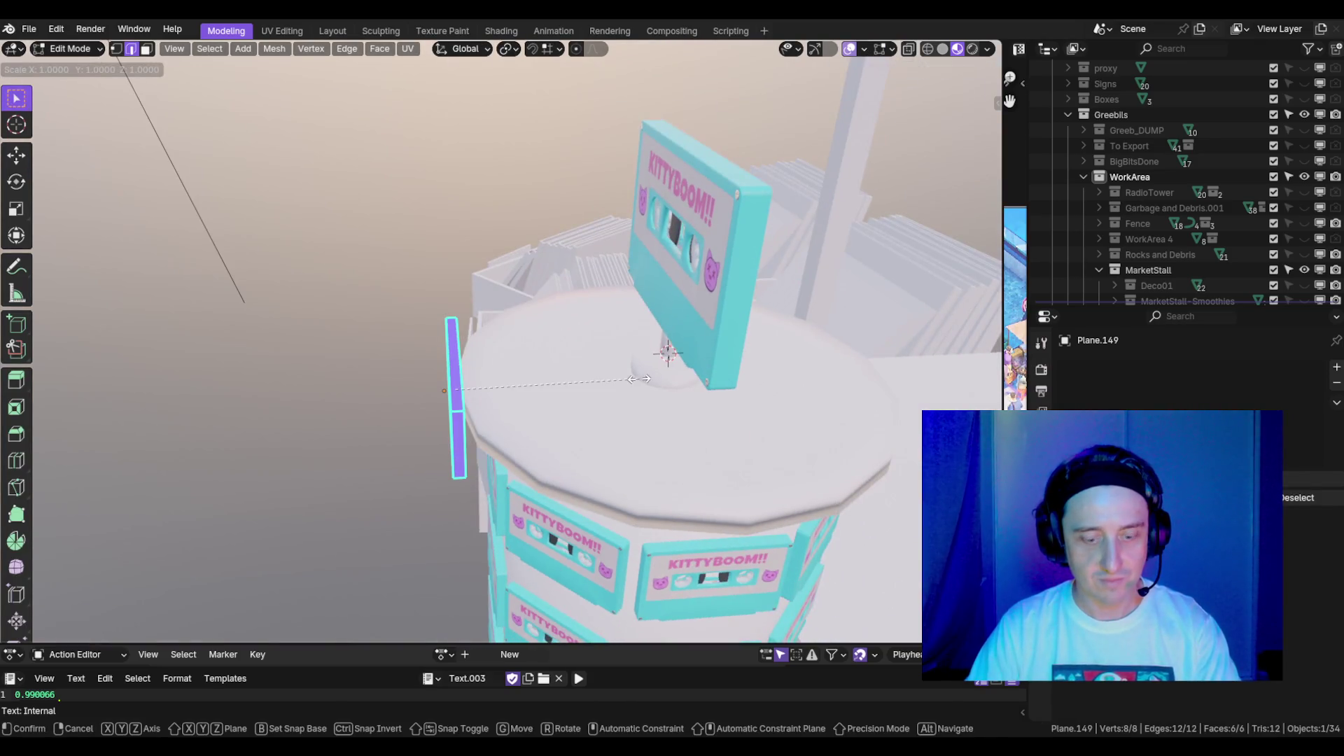
- Shrink the panel to 0.644 along Y and slightly adjust its height on Z
key("s")
key("y")
left_click(573, 370)
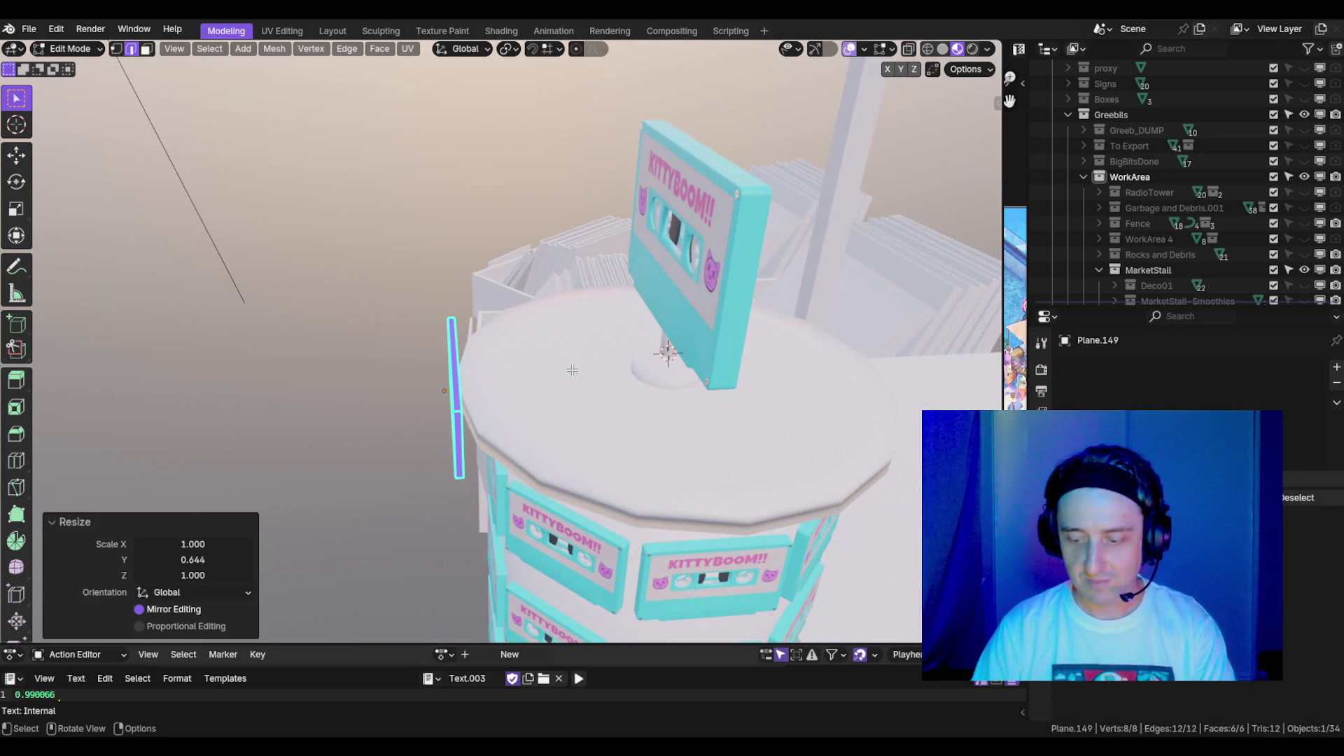
key("KP_1")
key("Tab")
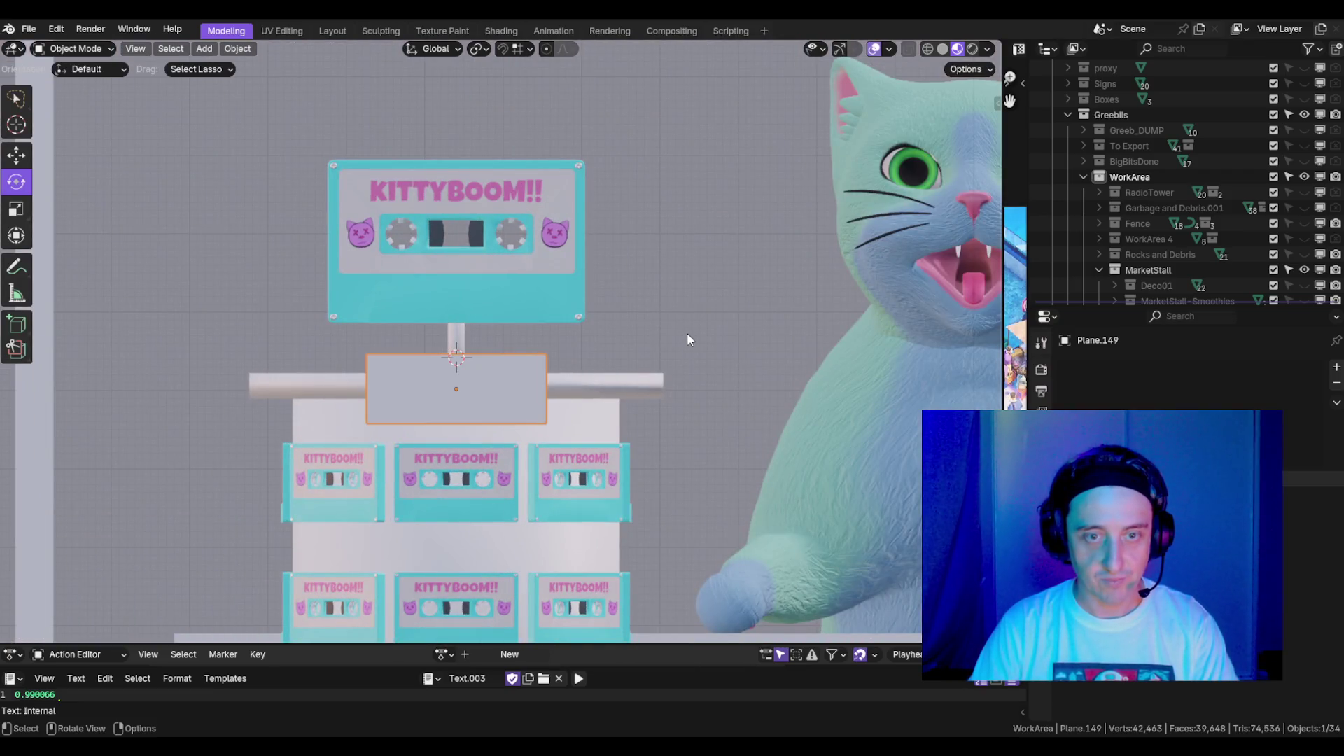
key("Tab")
key("s")
key("z")
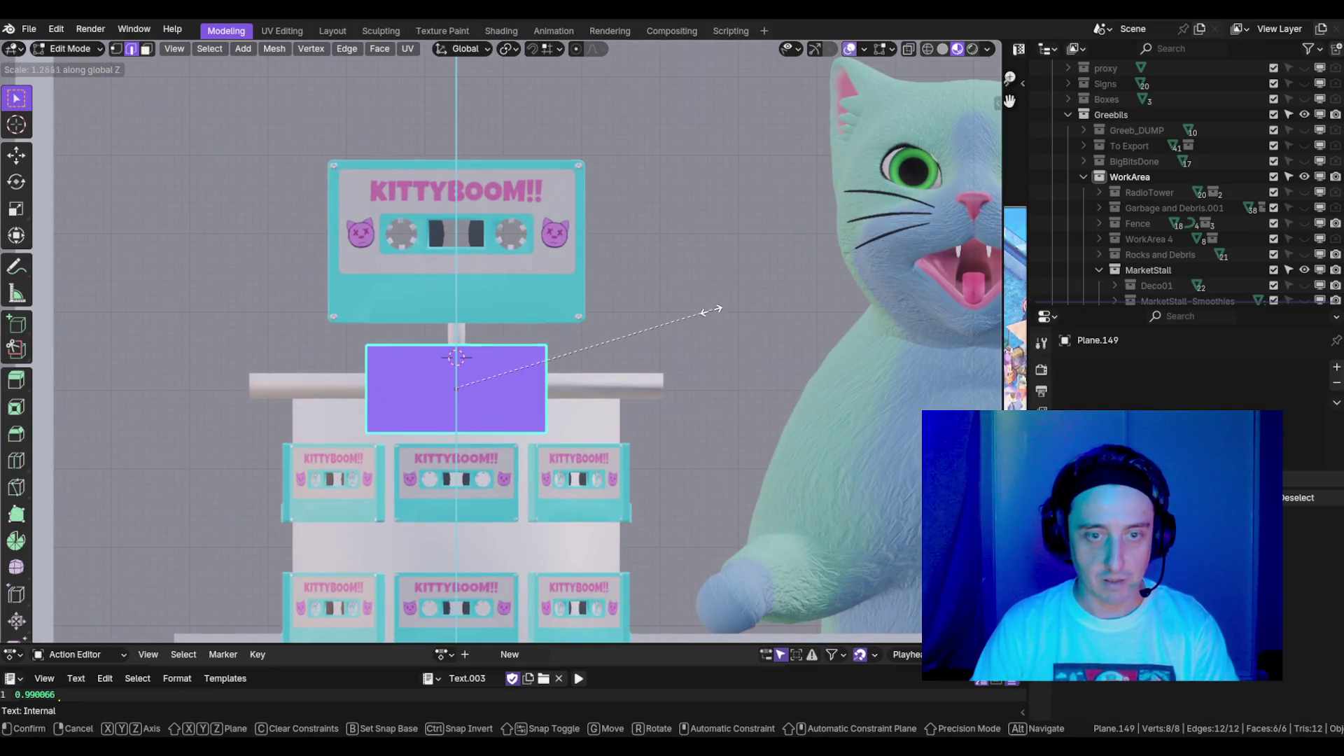
left_click(628, 311)
scroll(628, 311, "down", 3)
key("Tab")
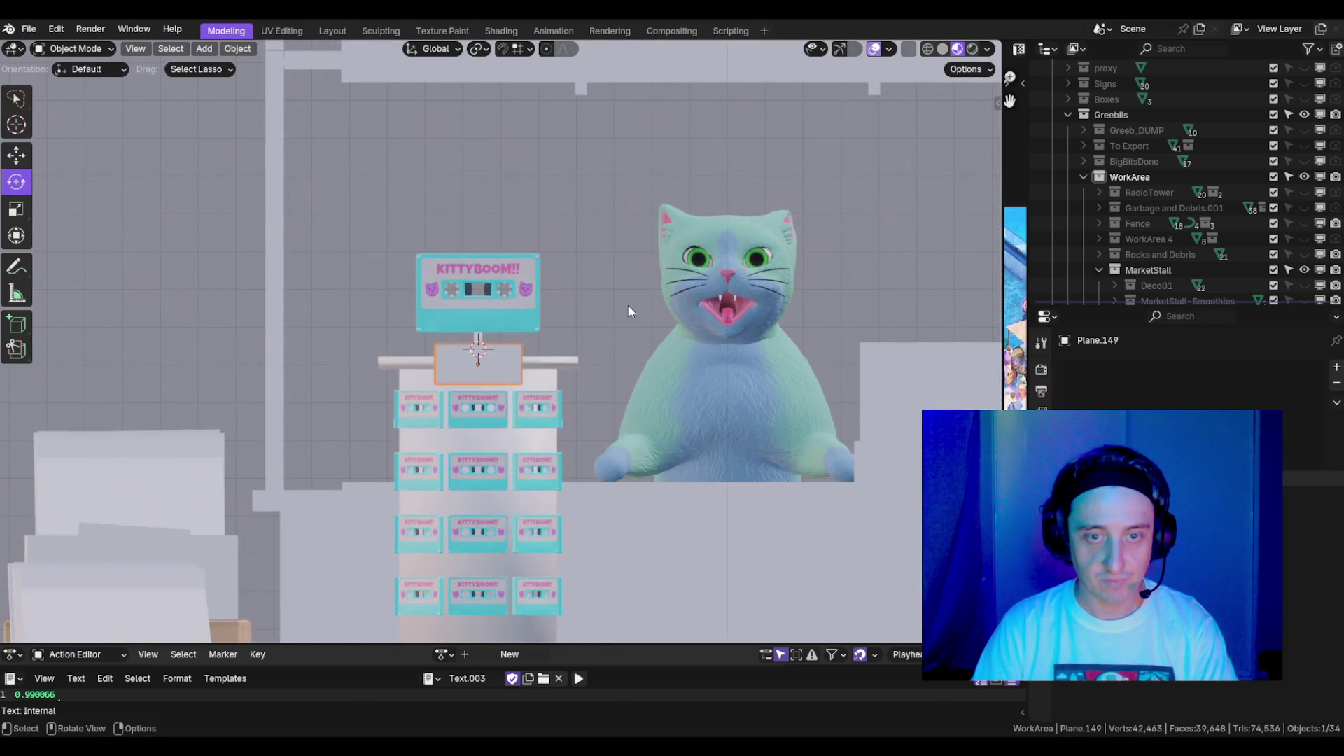
key("r")
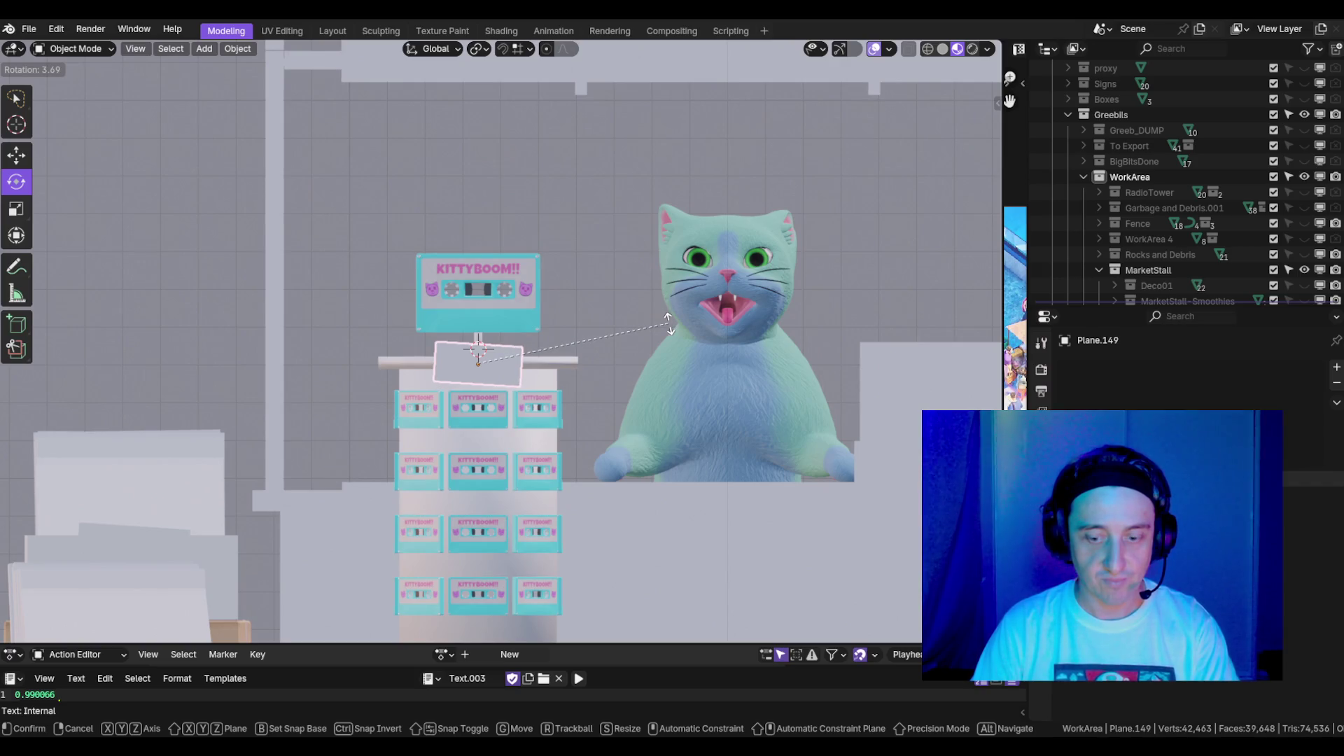
- Tilt the blank panel by 3.74° and reselect it from an angled view
left_click(669, 326)
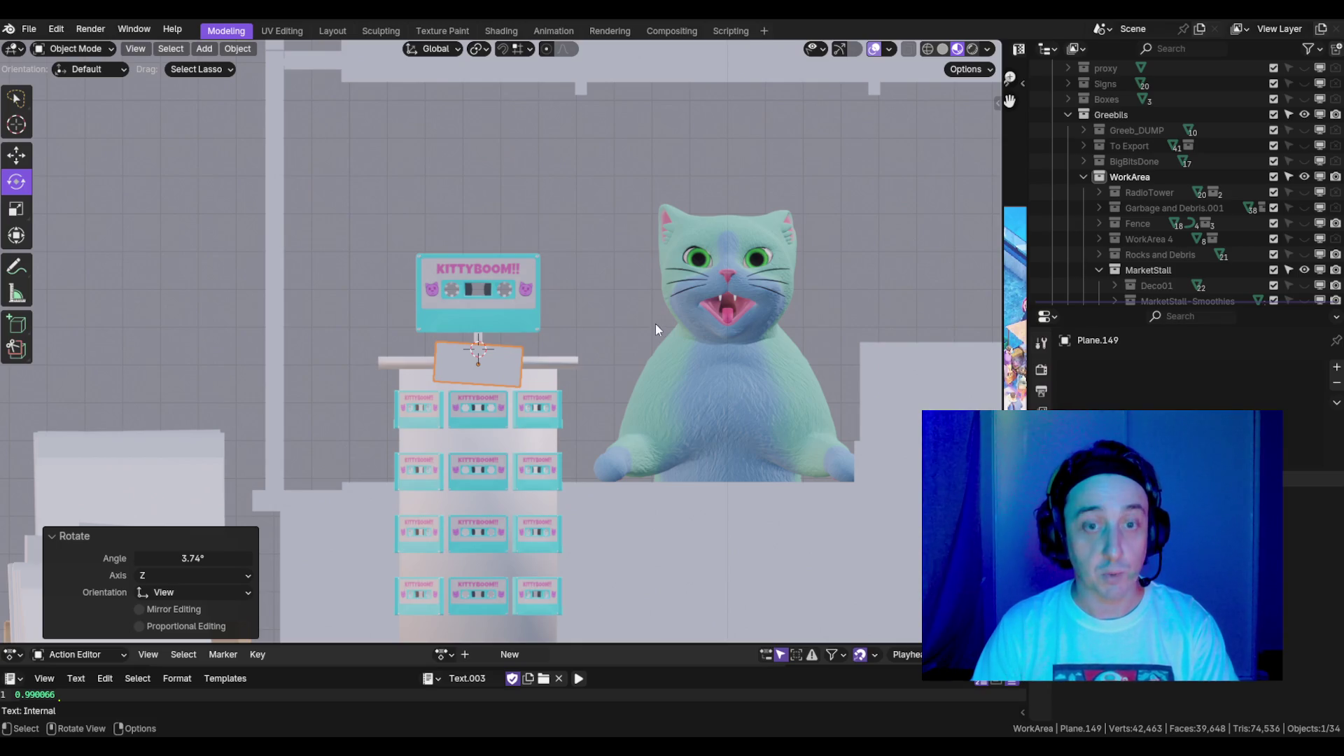
left_click_drag(599, 339, 494, 368)
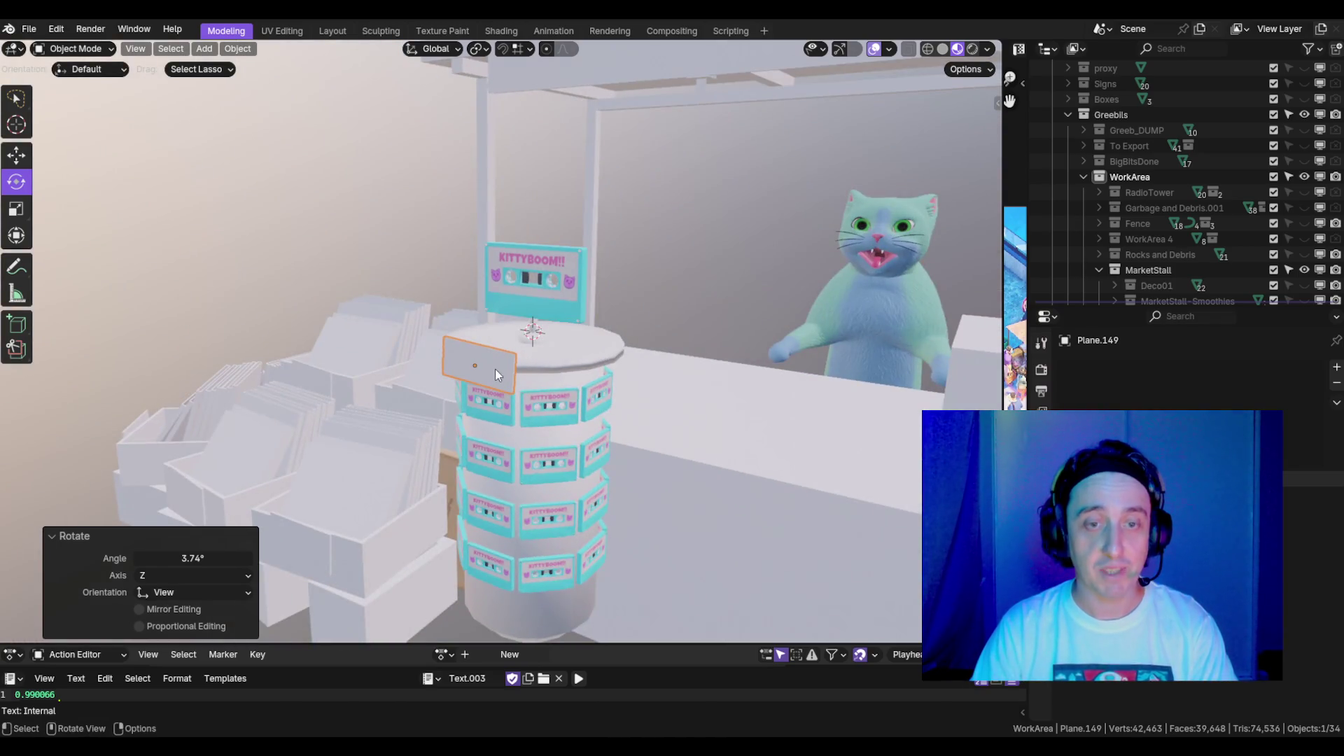
left_click(507, 367)
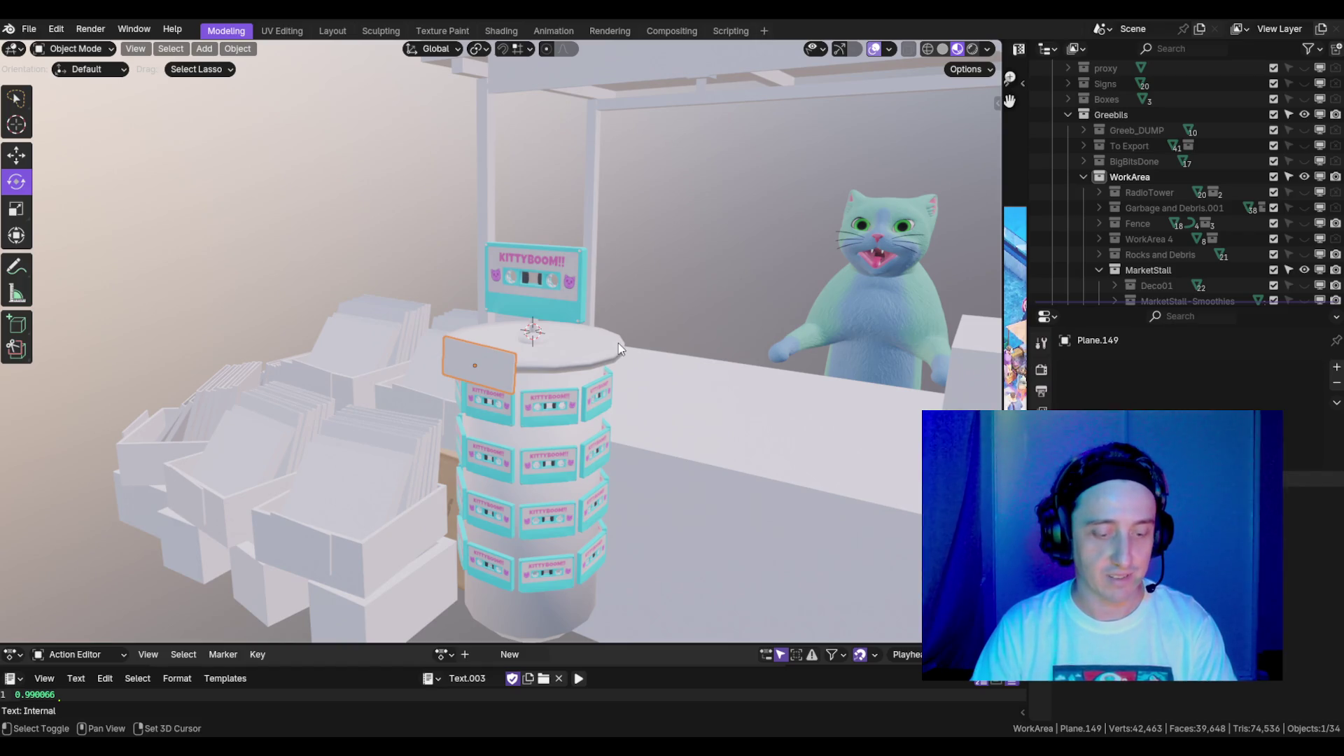
- Make a copy of the panel turned 90° on Z, then delete it
key("shift+d")
key("r")
key("z")
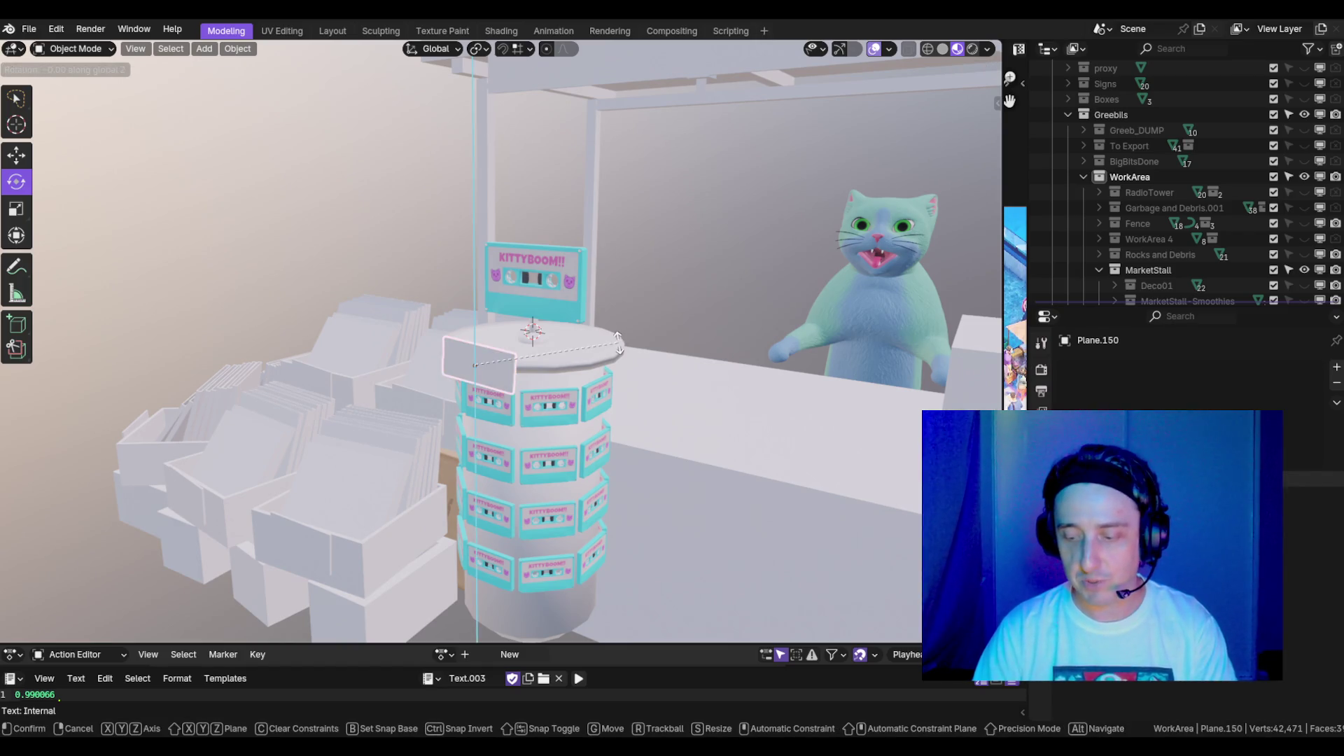
type("90")
key("Return")
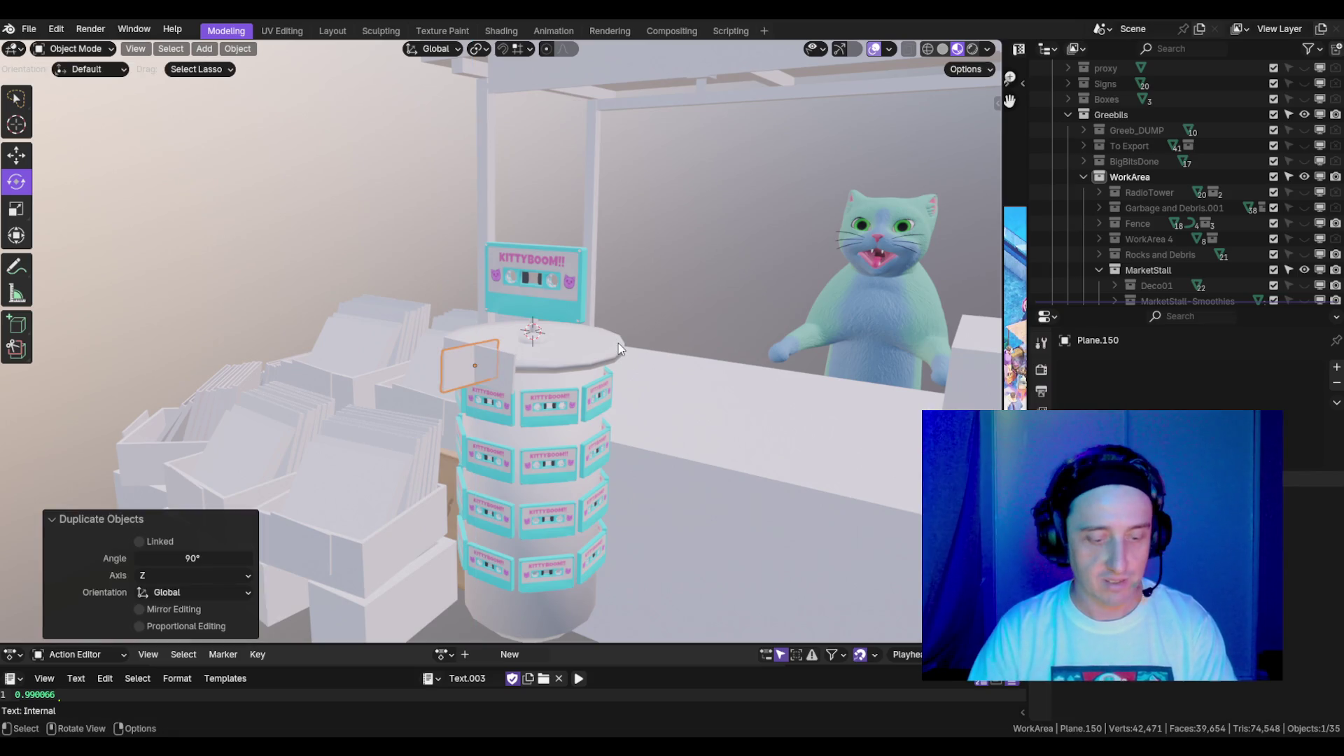
key("x")
left_click(619, 348)
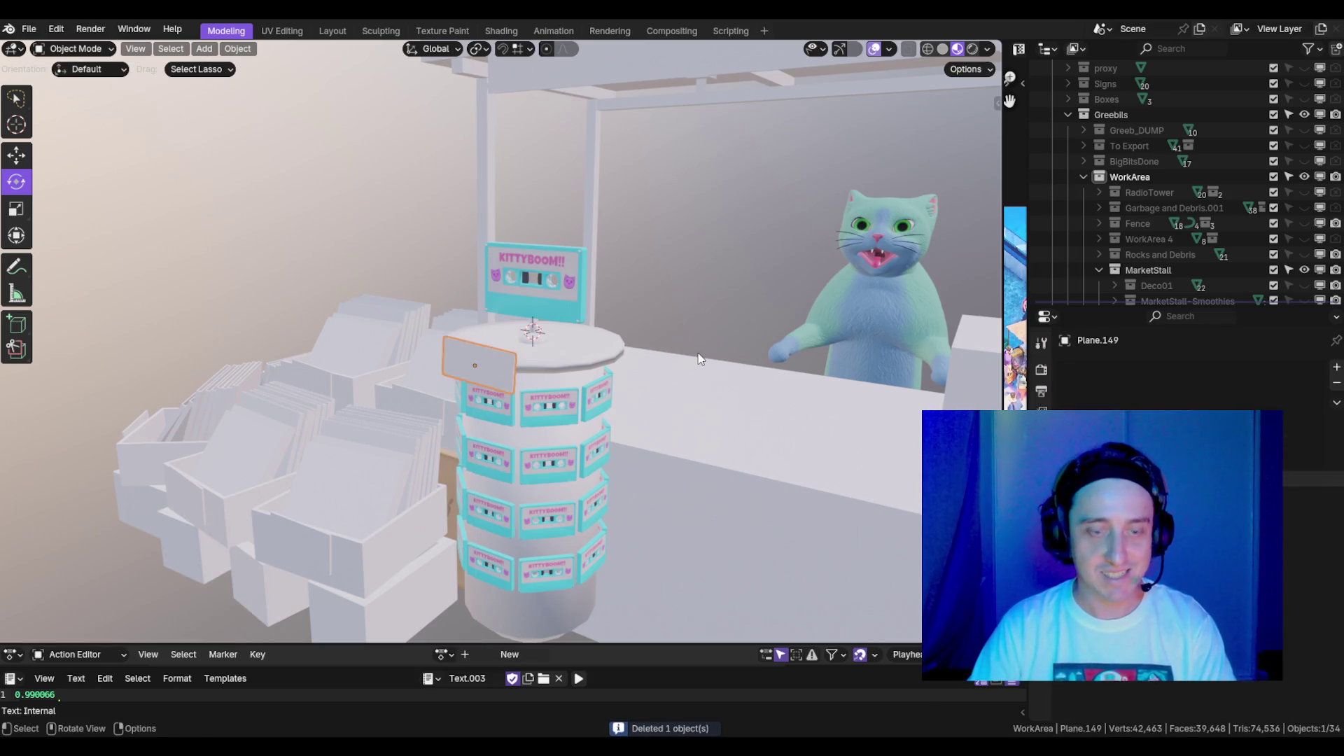
key("shift+s")
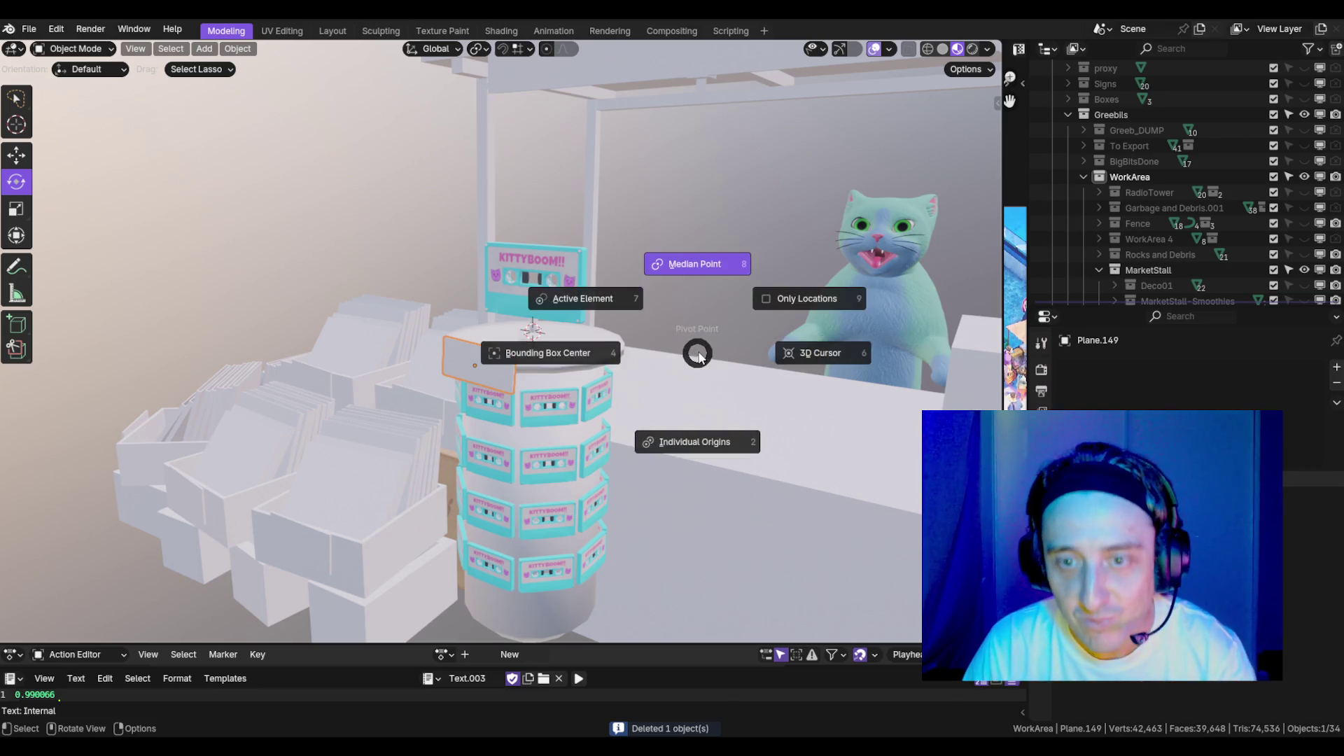
- Duplicate the blank panel and turn the copy 90° around Z
key("Escape")
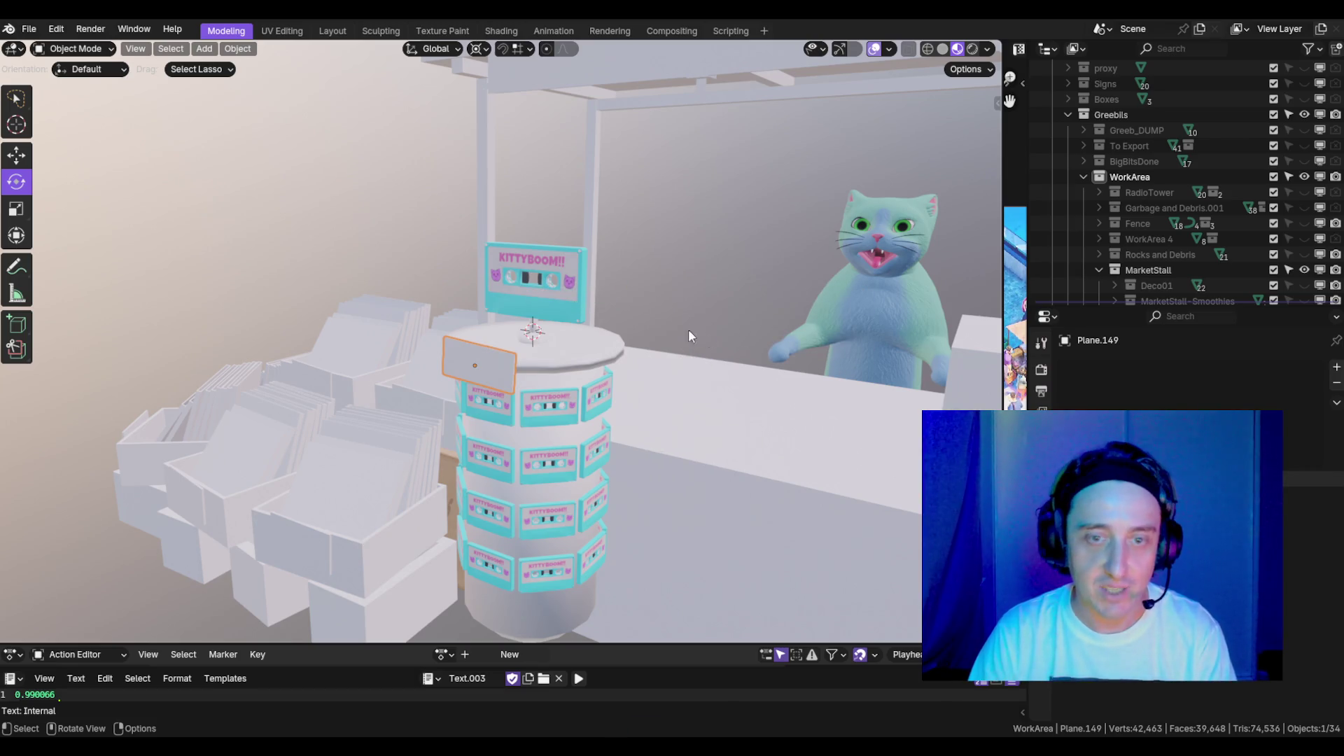
left_click_drag(687, 328, 695, 343)
key("shift+d")
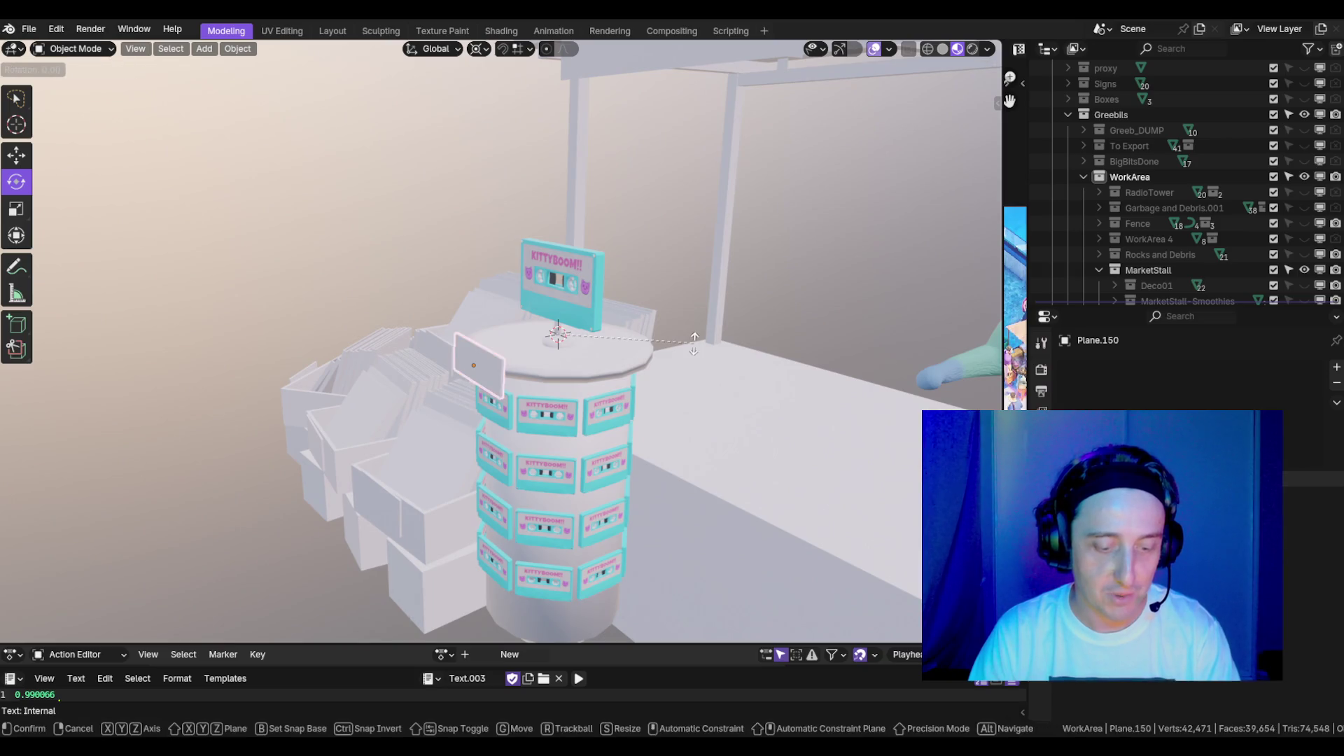
type("rz90")
key("Return")
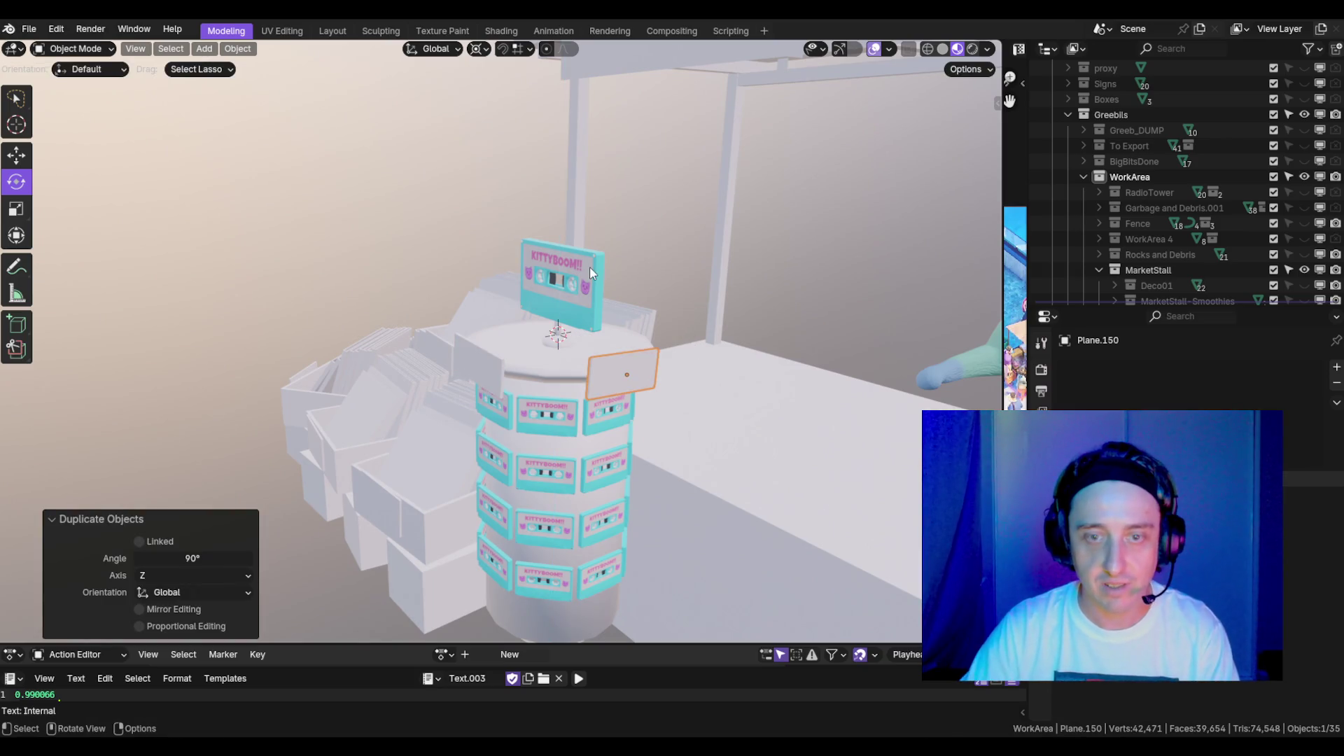
left_click_drag(590, 267, 758, 312)
key("r")
key("Escape")
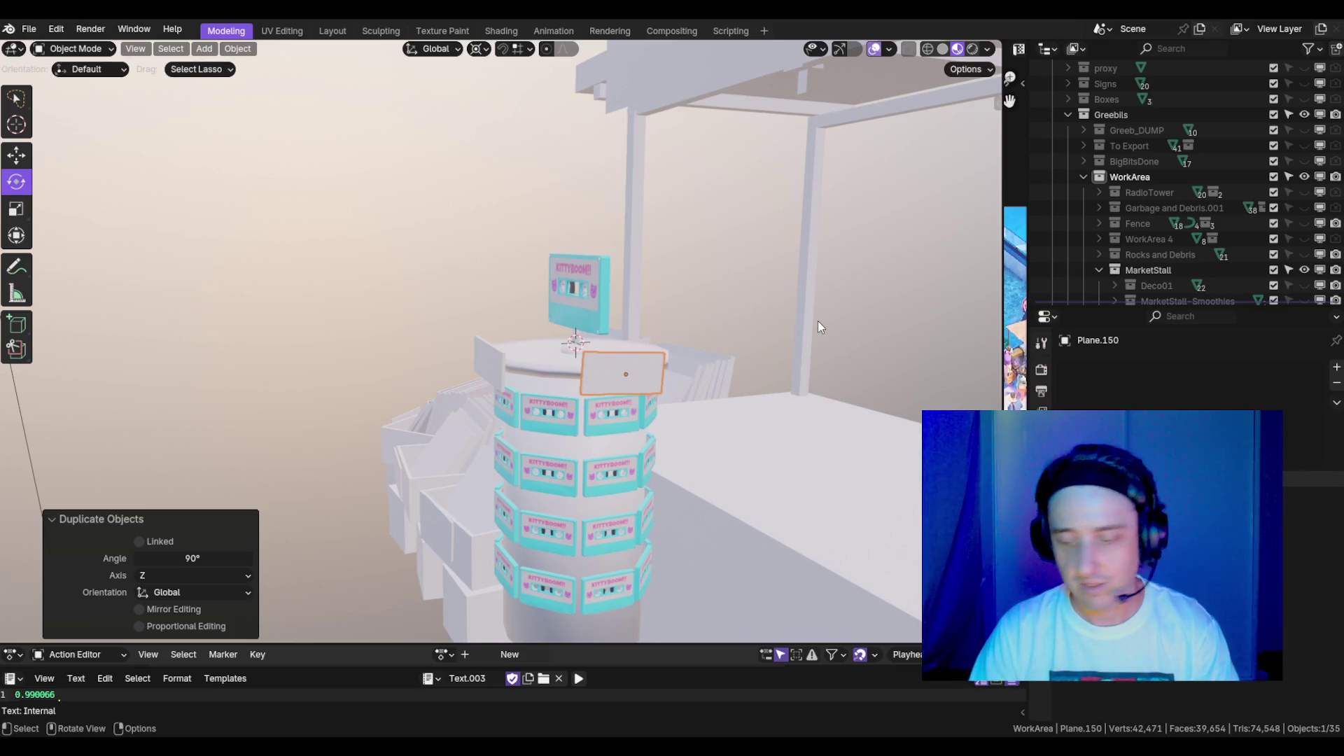
- Tilt the copied panel by -9.64° in front view
key("KP_1")
key("r")
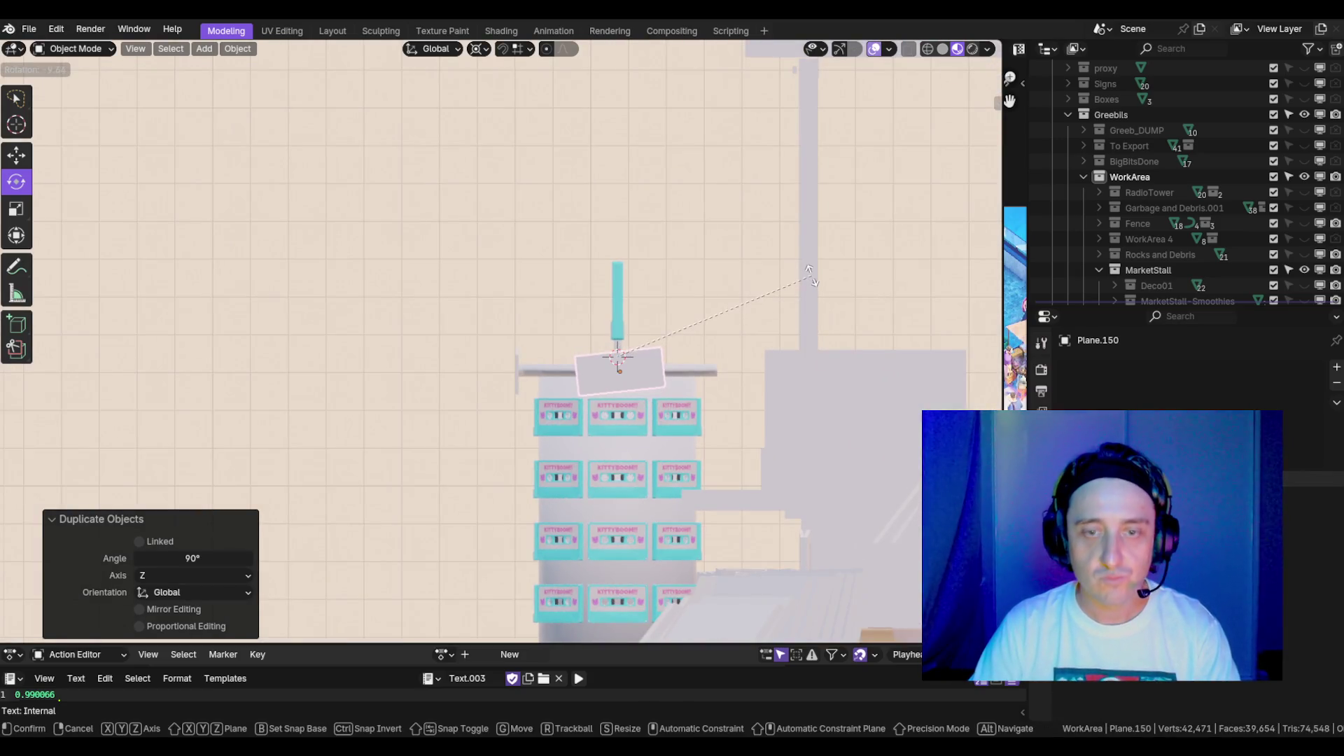
left_click(811, 275)
mouse_move(543, 308)
left_mouse_down()
mouse_move(666, 363)
mouse_move(704, 350)
mouse_move(636, 347)
left_mouse_up()
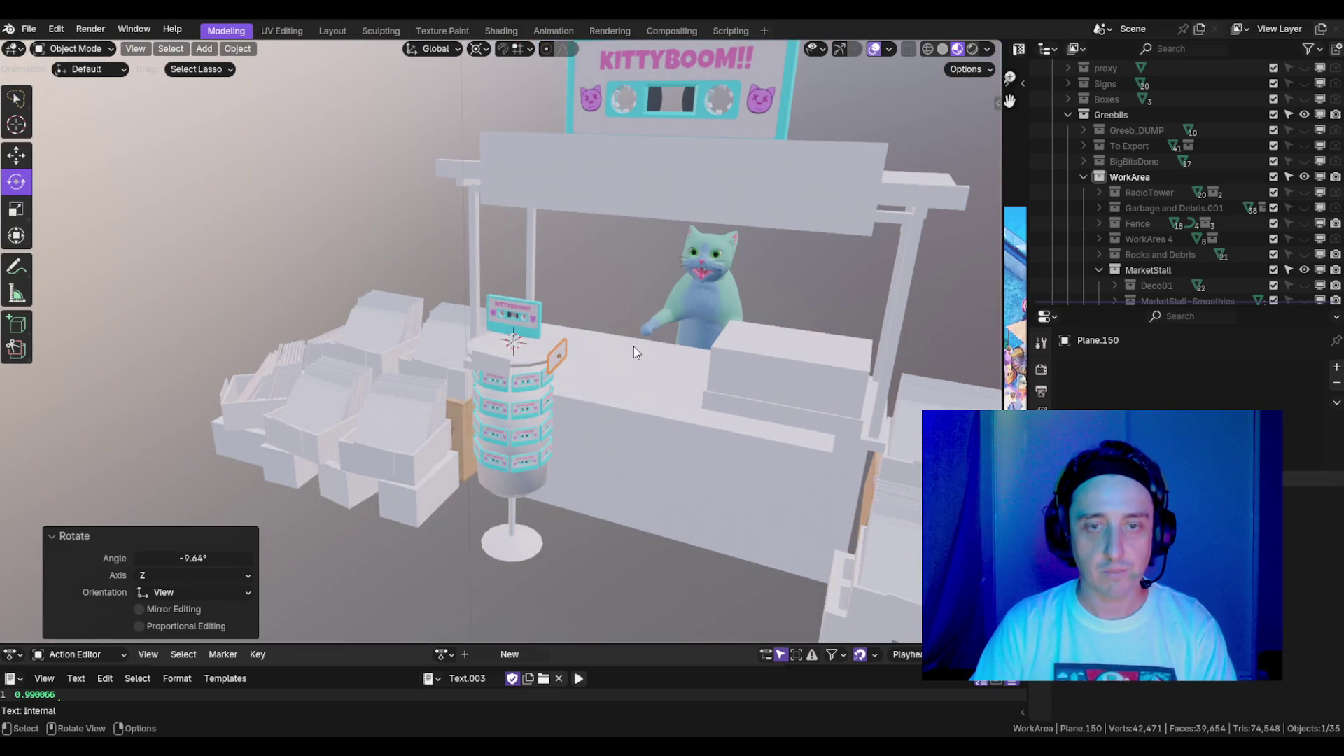
- Duplicate the second panel and turn the new copy 90° around Z
key("shift+d")
key("r")
key("z")
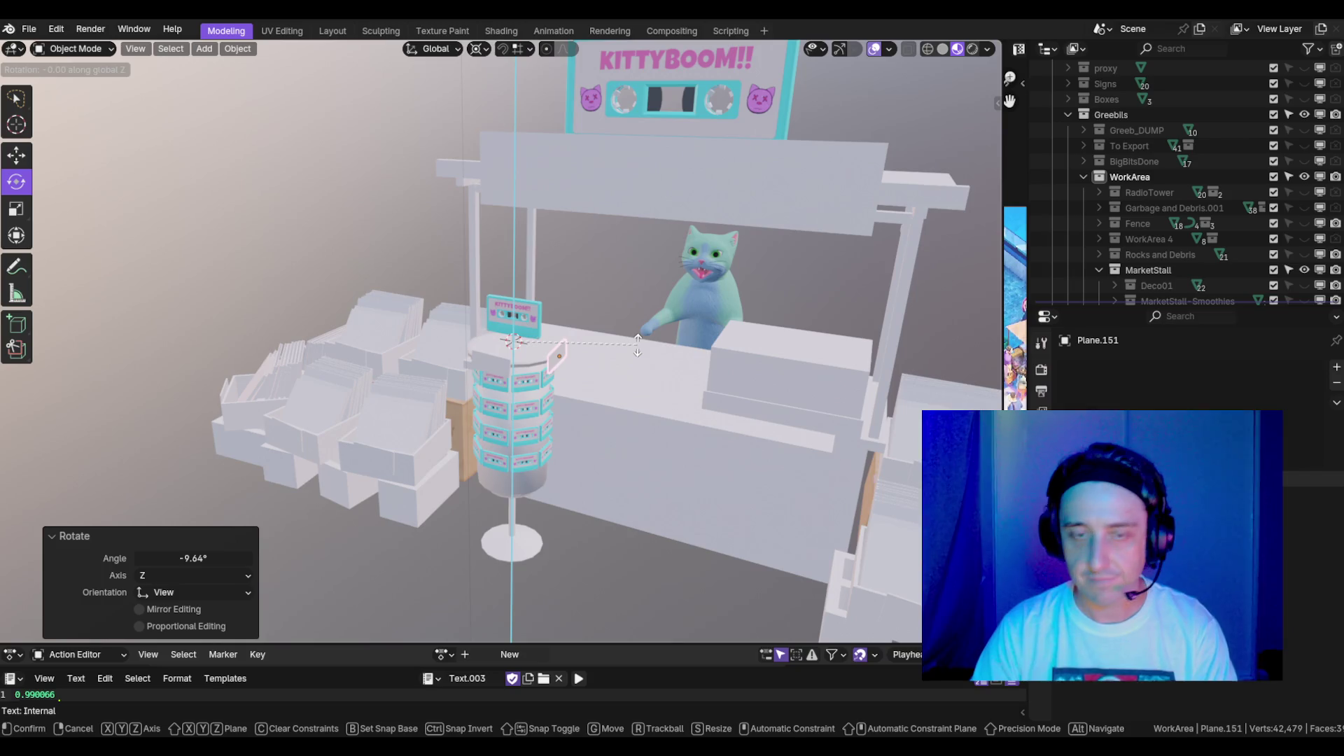
key("9")
key("0")
key("Return")
- Make another card copy and tilt it -11.4° in front view
key("shift+d")
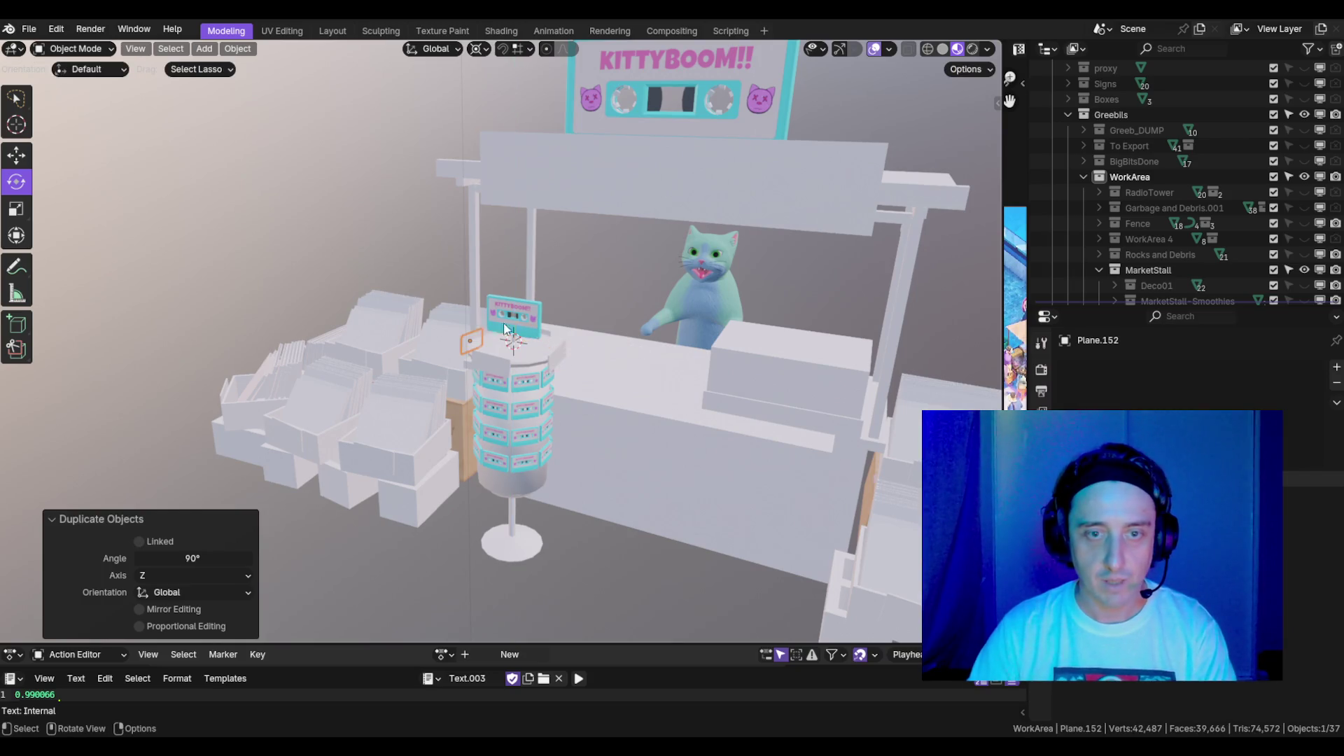
key("Escape")
mouse_move(476, 323)
left_mouse_down()
mouse_move(548, 300)
mouse_move(572, 338)
left_mouse_up()
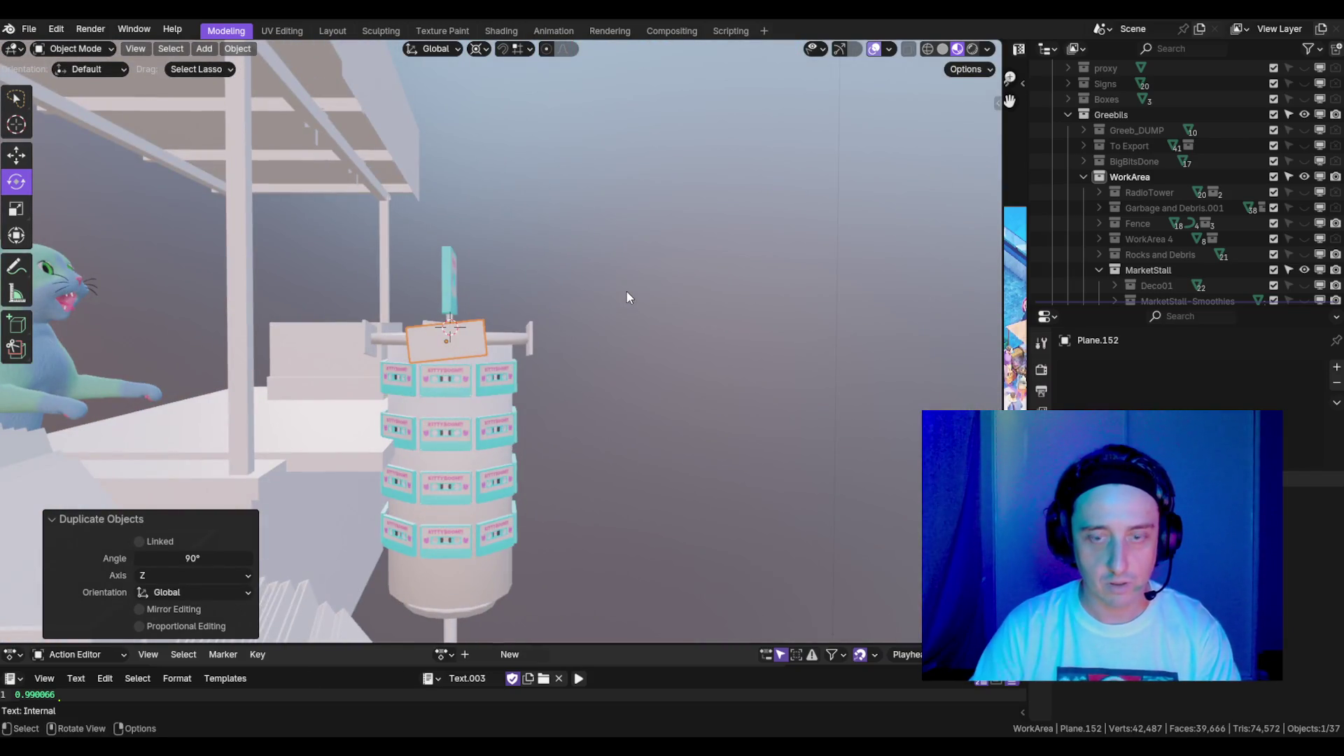
key("KP_1")
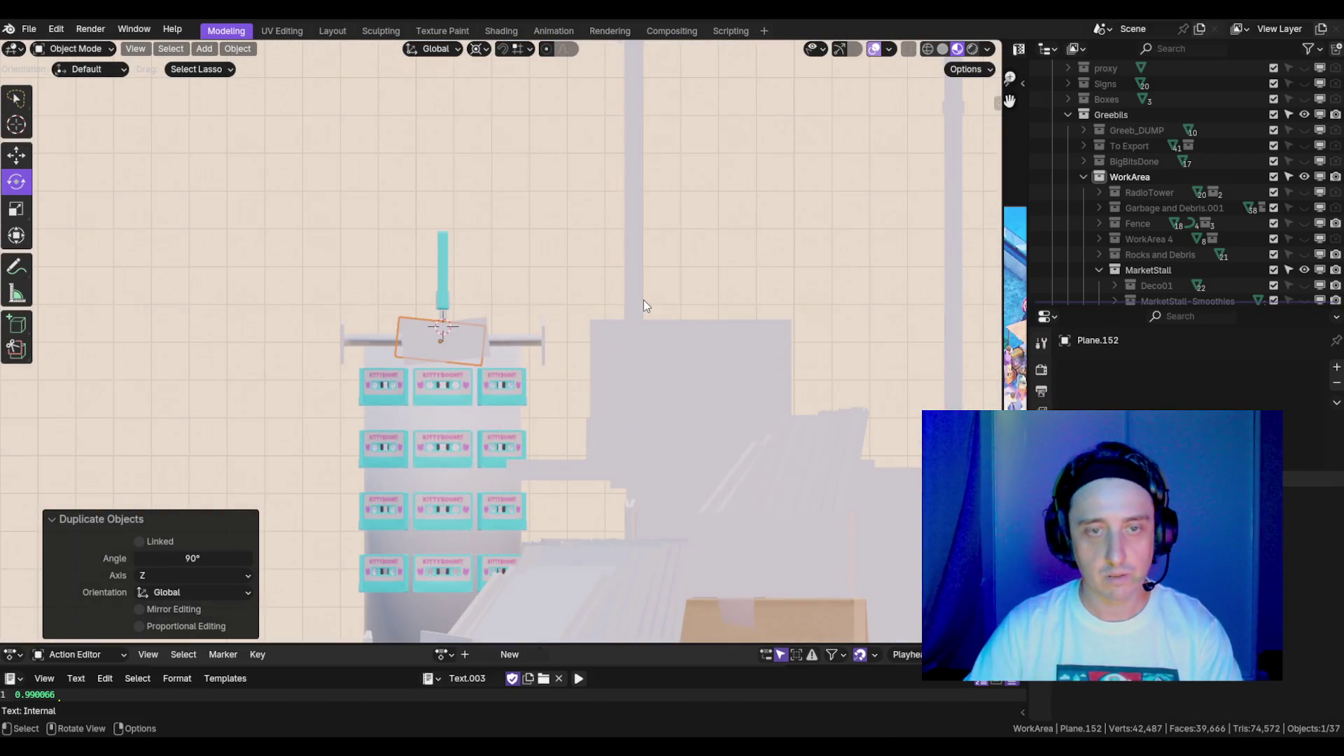
key("r")
left_click(627, 264)
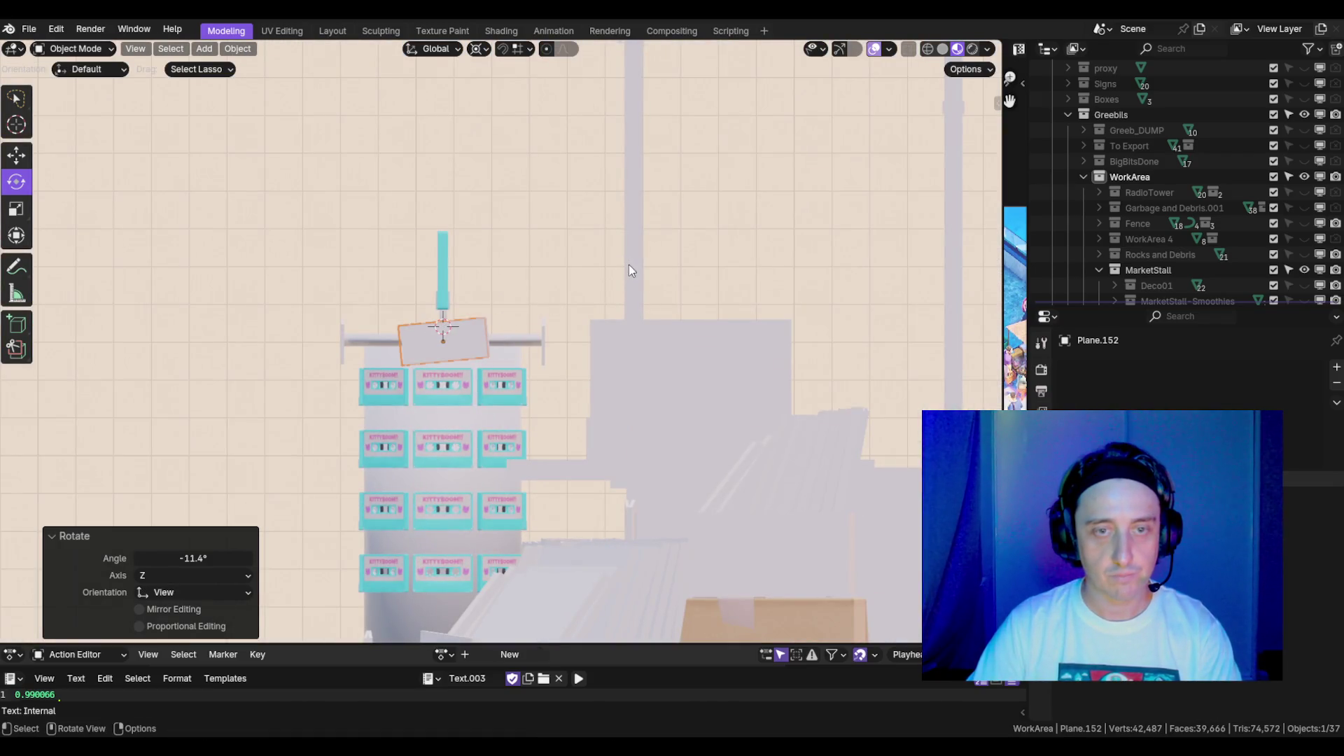
left_click(336, 330)
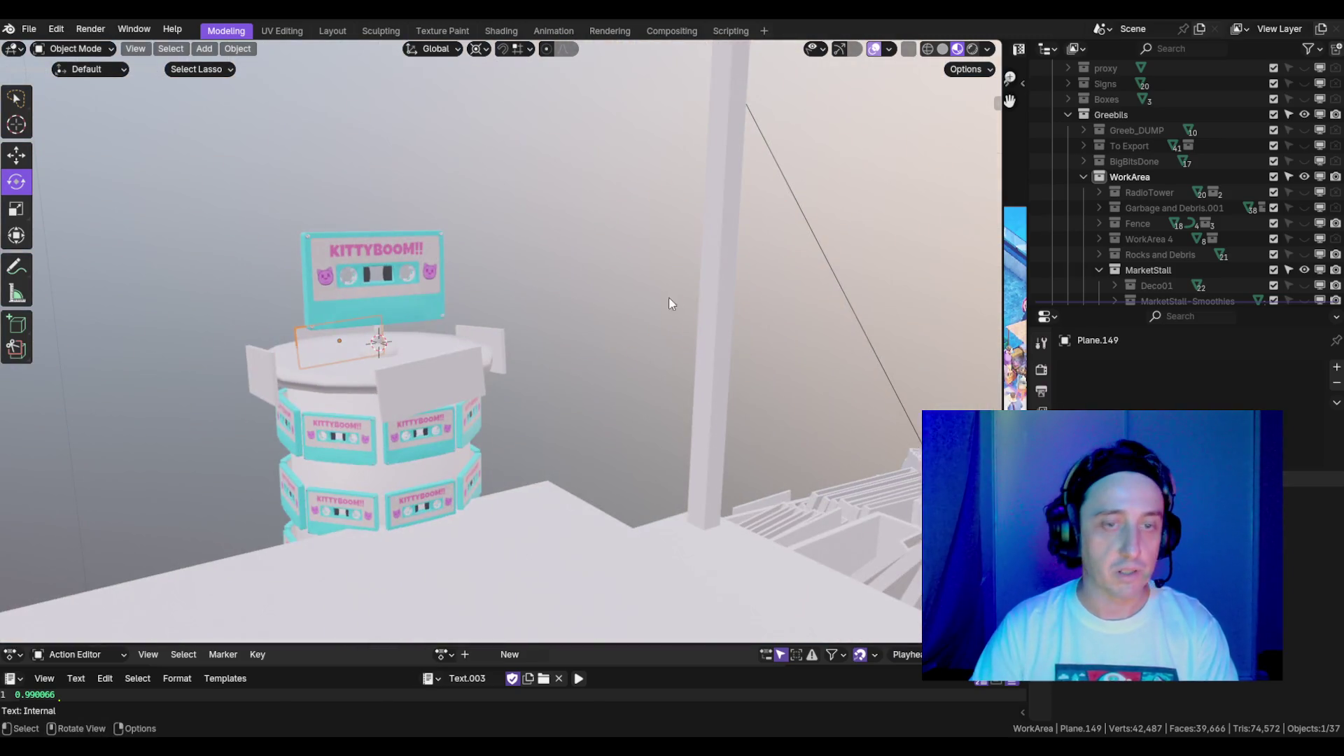
- Tilt Plane.149 by 11.8° in front view and nudge it about -0.011 m on X
mouse_move(669, 296)
left_mouse_down()
mouse_move(506, 304)
mouse_move(592, 289)
mouse_move(574, 287)
left_mouse_up()
scroll(574, 287, "up", 2)
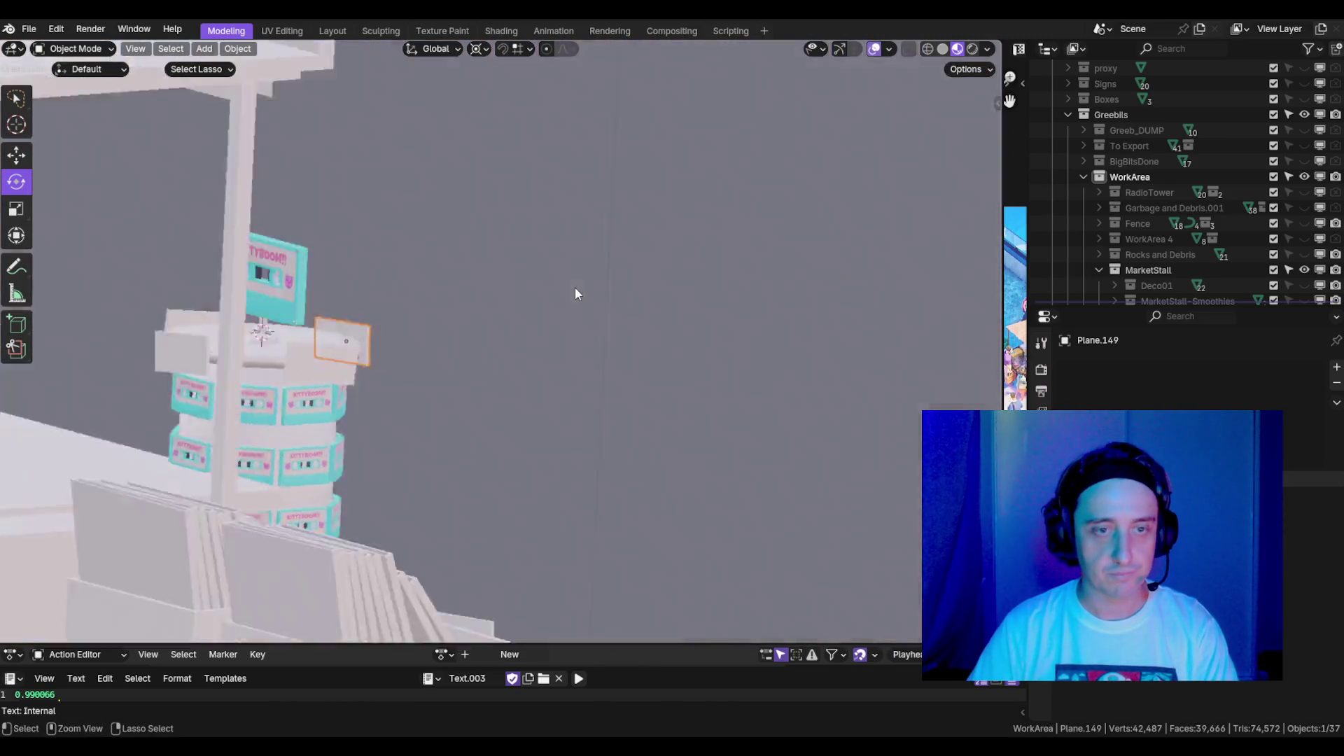
key("KP_1")
key("ctrl+KP_1")
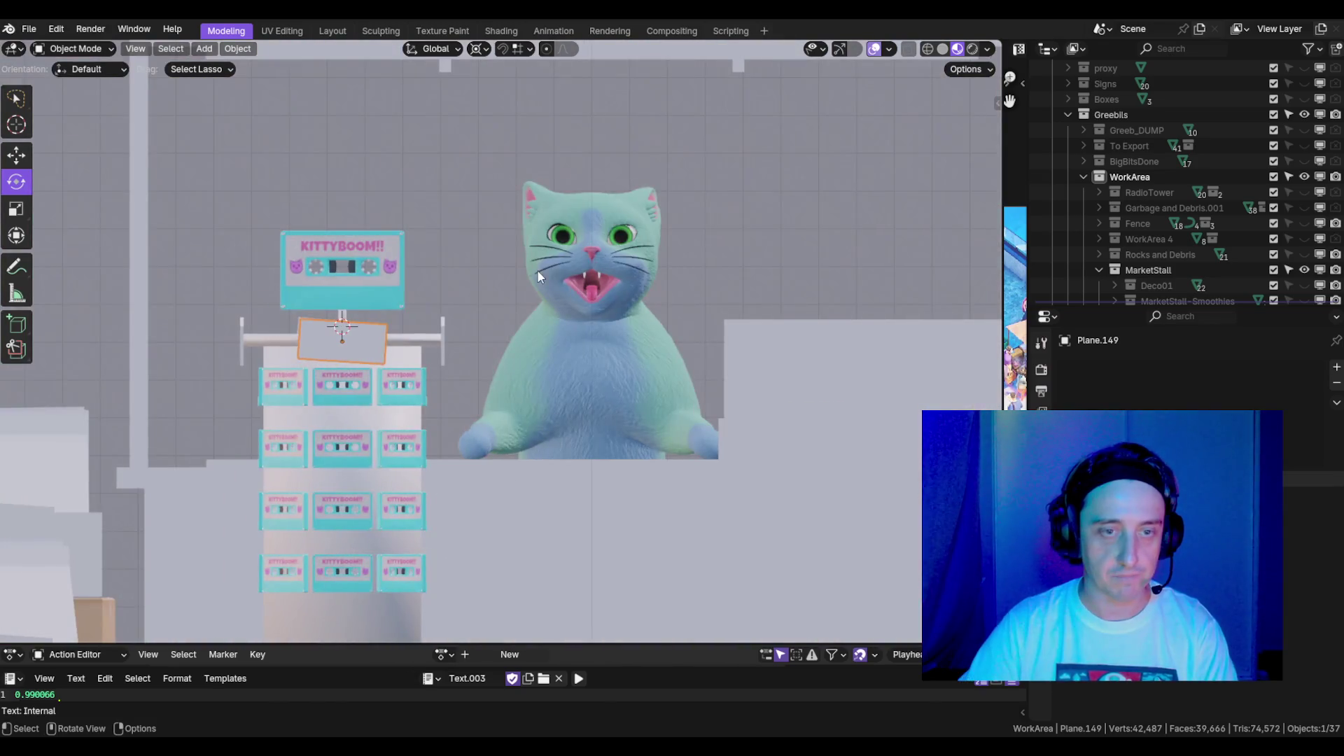
key("KP_1")
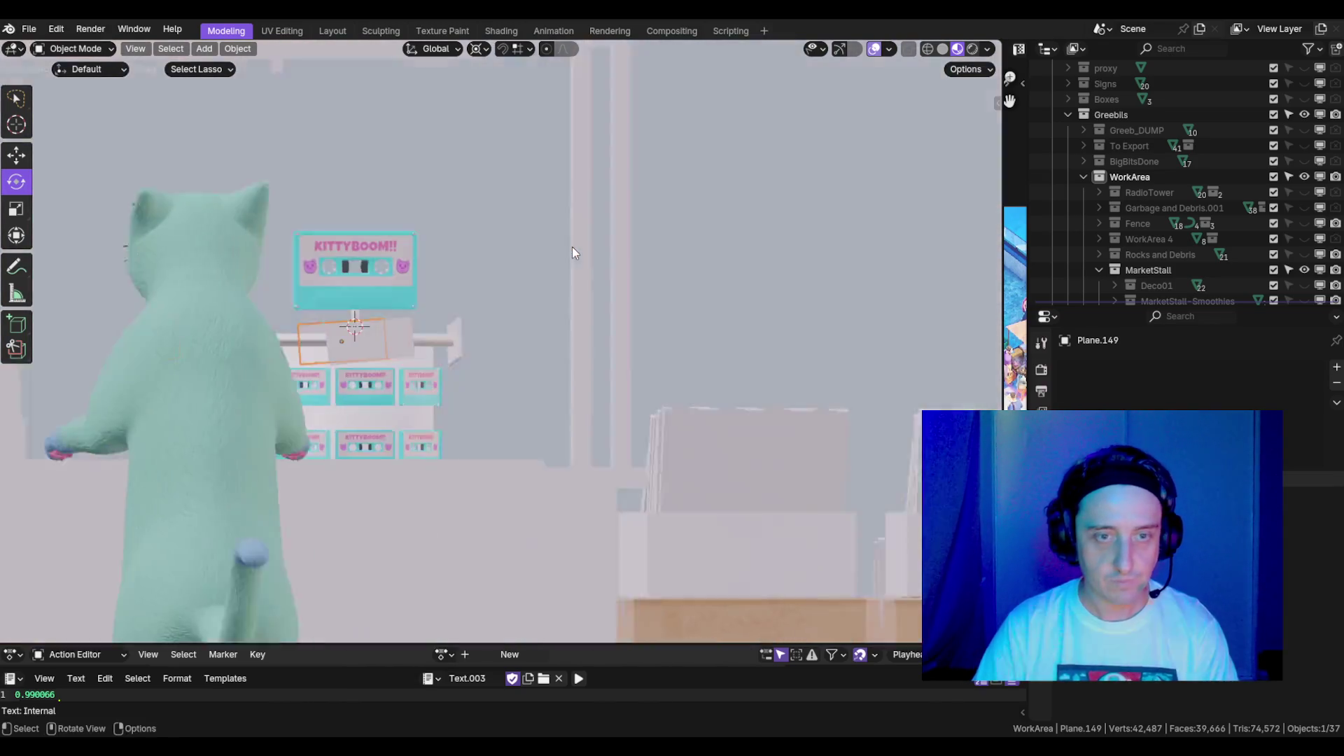
key("r")
left_click(573, 266)
key("g")
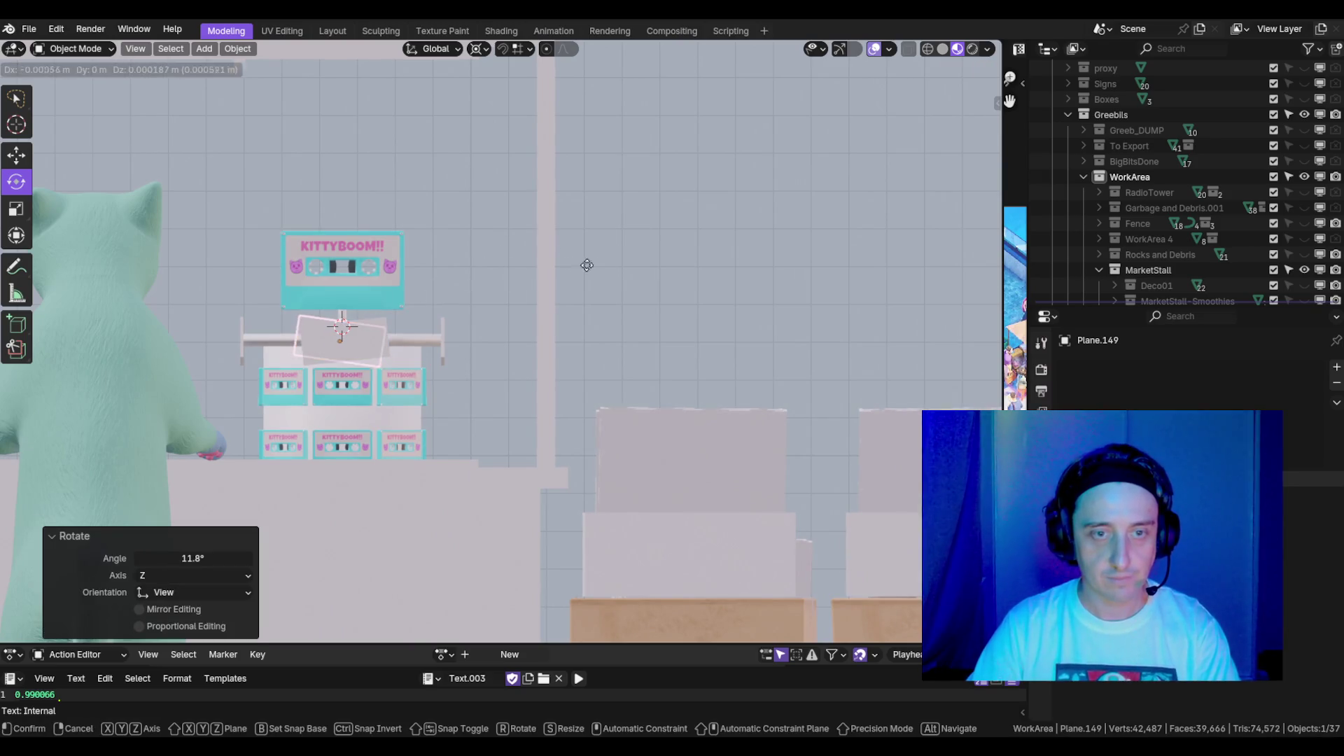
left_click(613, 263)
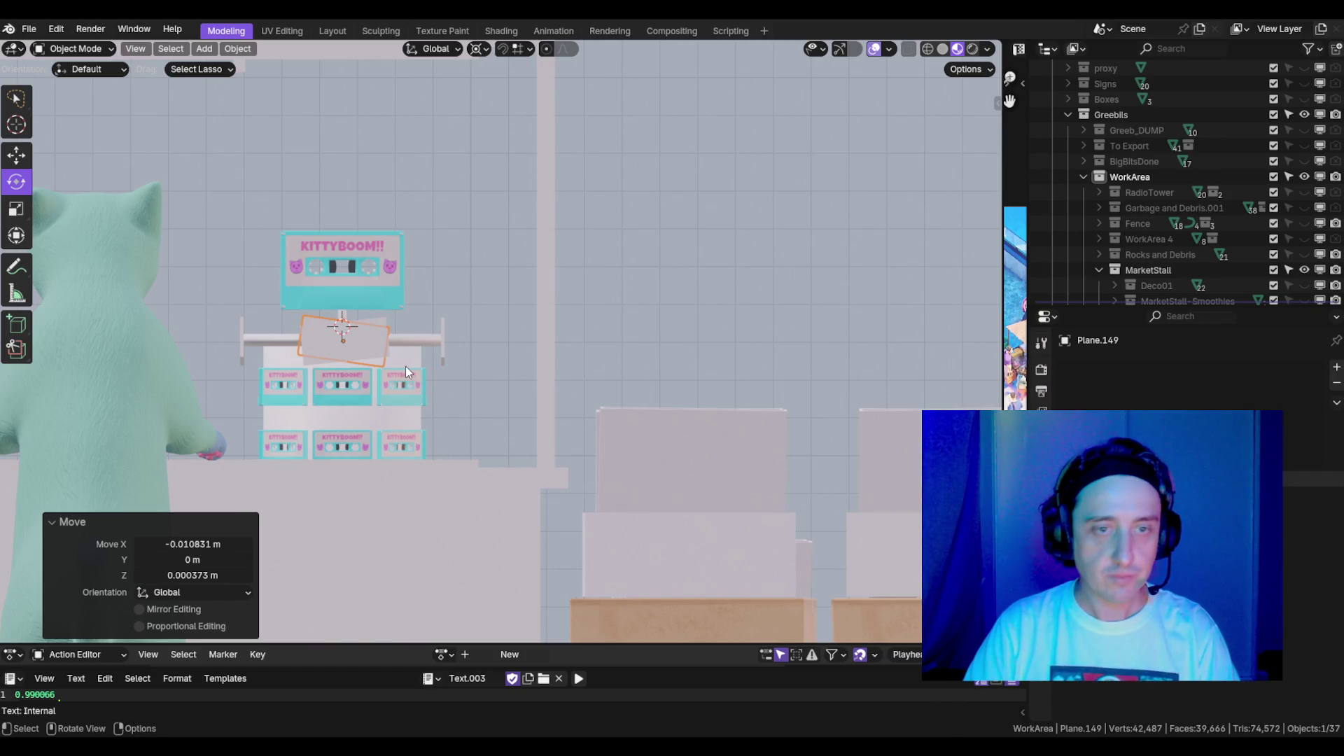
key("KP_Decimal")
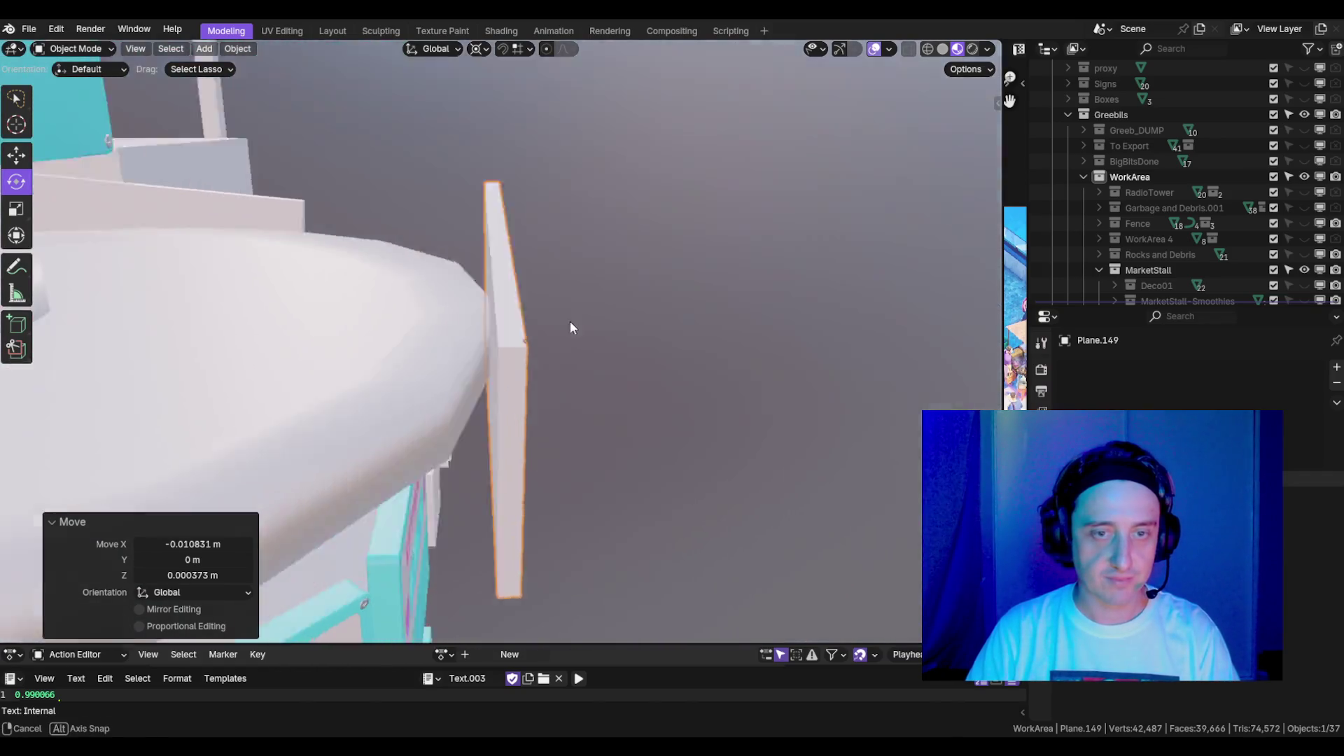
scroll(503, 307, "down", 3)
scroll(506, 313, "up", 5)
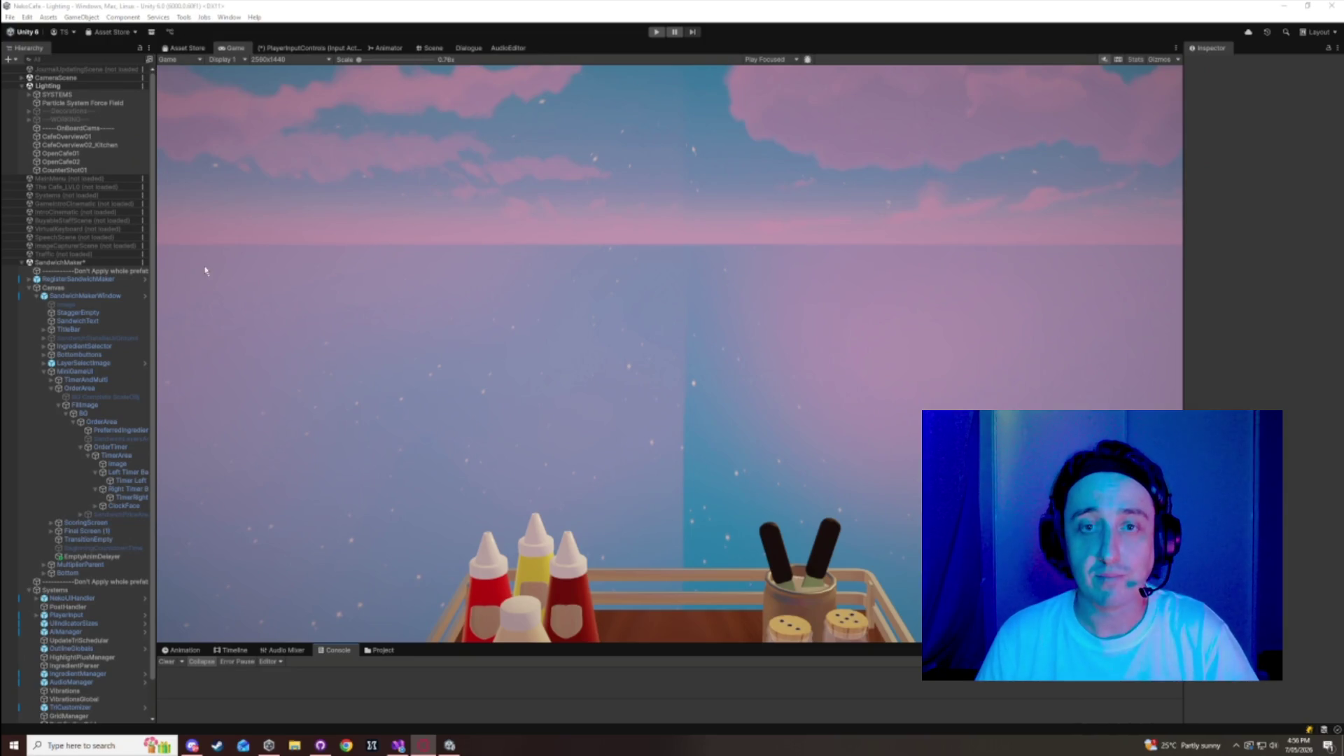
- Start Unity Play mode, moving the reload and import progress boxes aside until the game runs
left_click(655, 32)
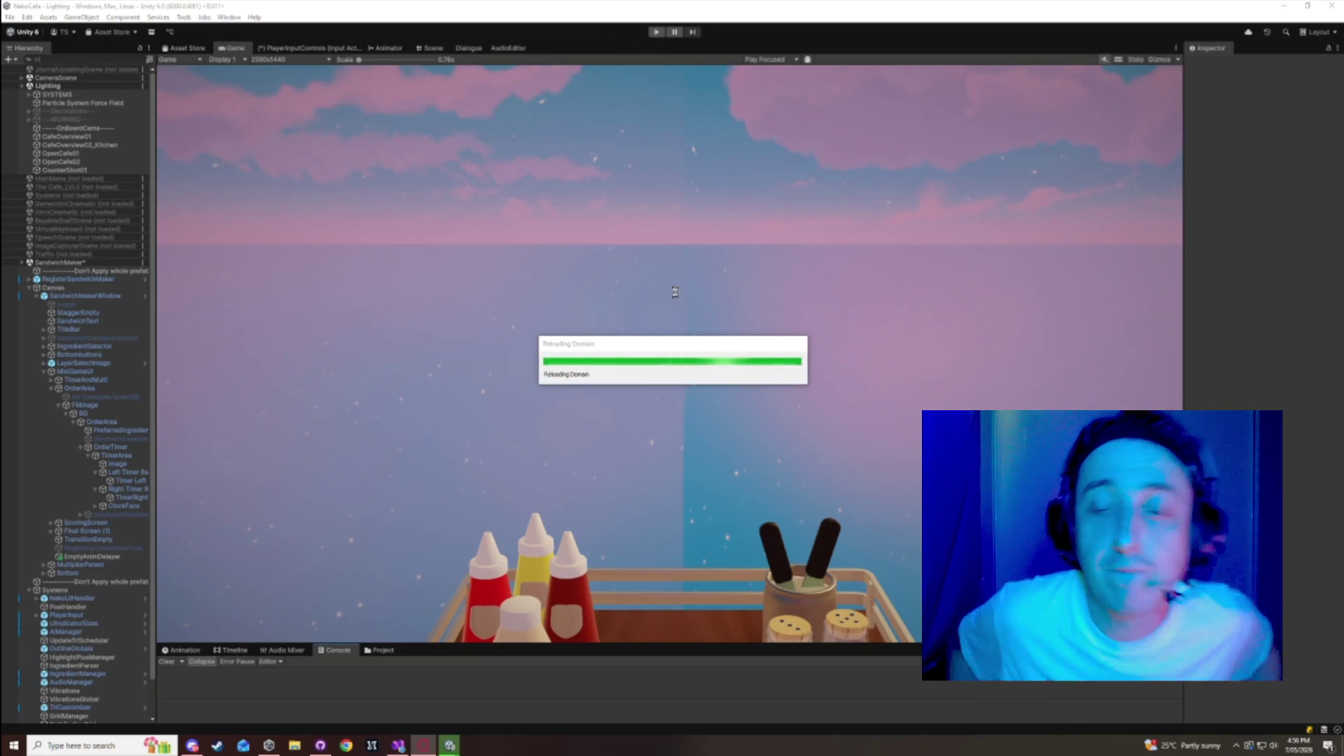
mouse_move(627, 259)
left_mouse_down()
mouse_move(621, 94)
mouse_move(648, 81)
left_mouse_up()
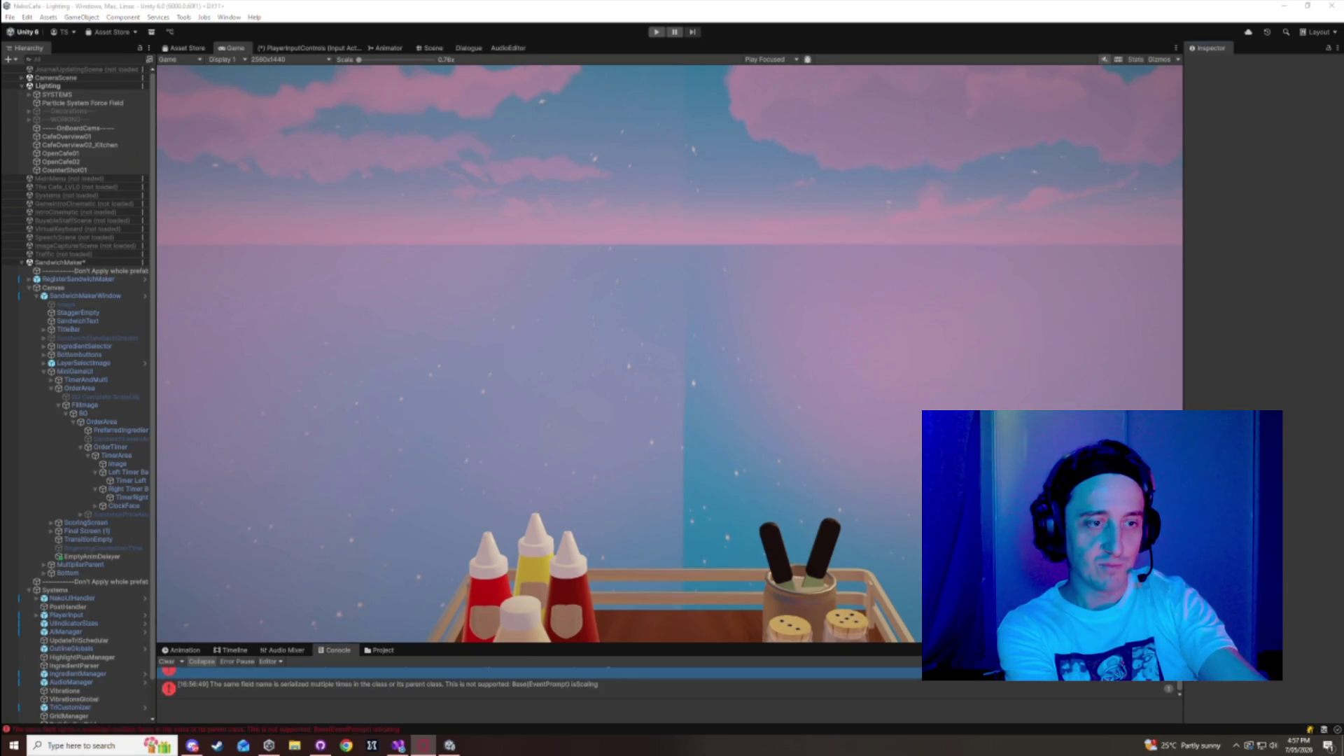
left_click(659, 44)
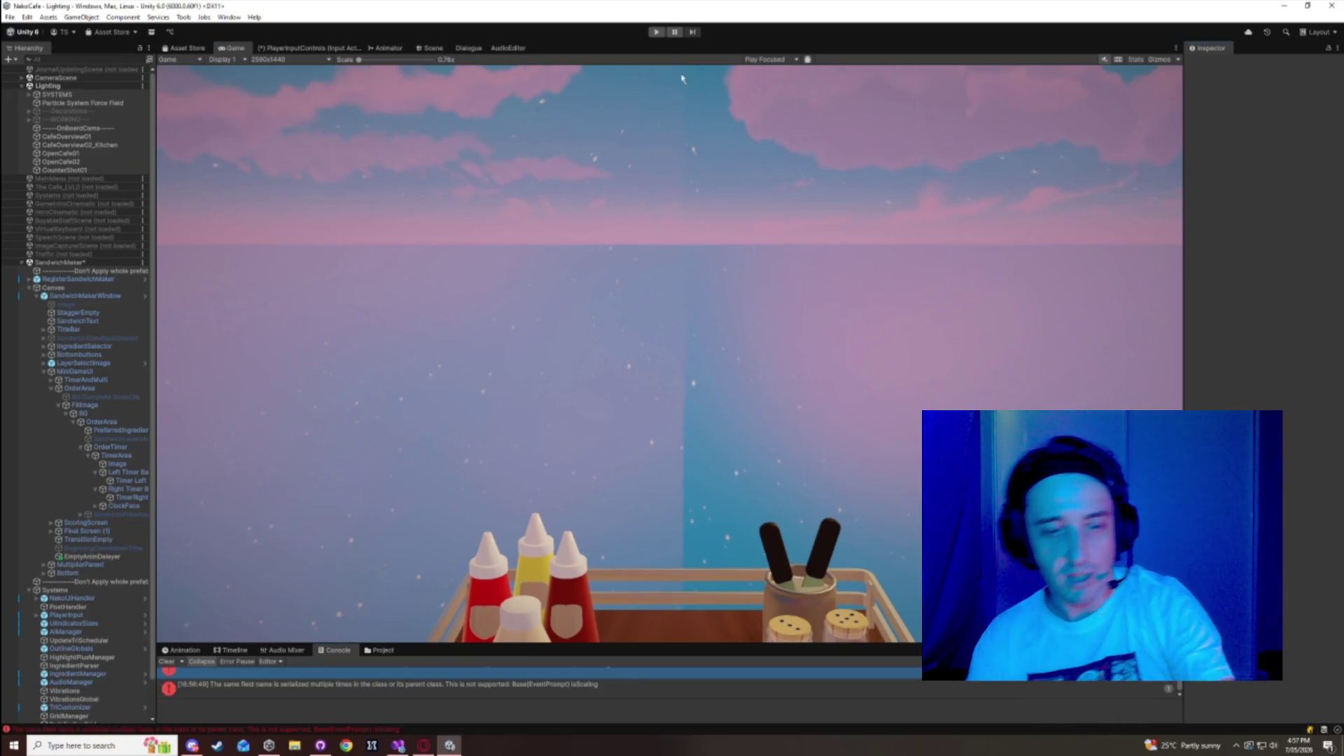
left_click(658, 33)
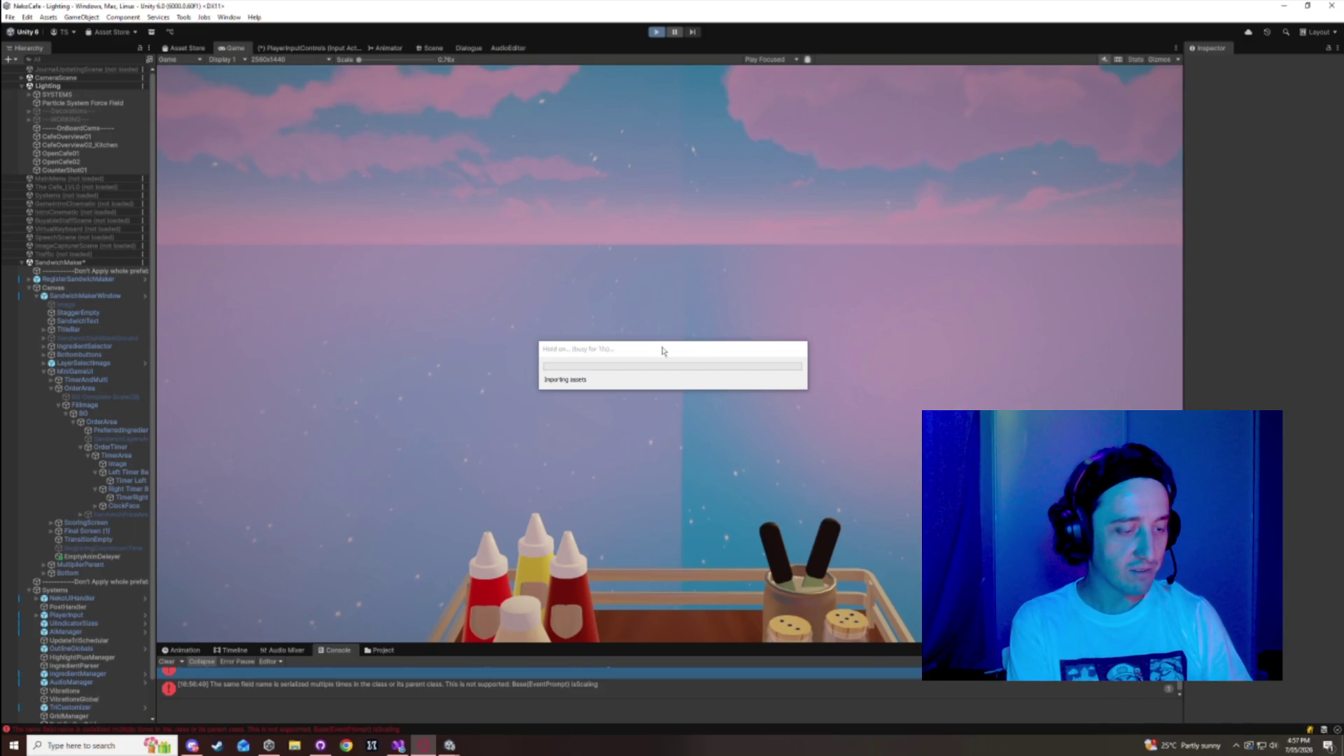
left_click_drag(662, 350, 659, 258)
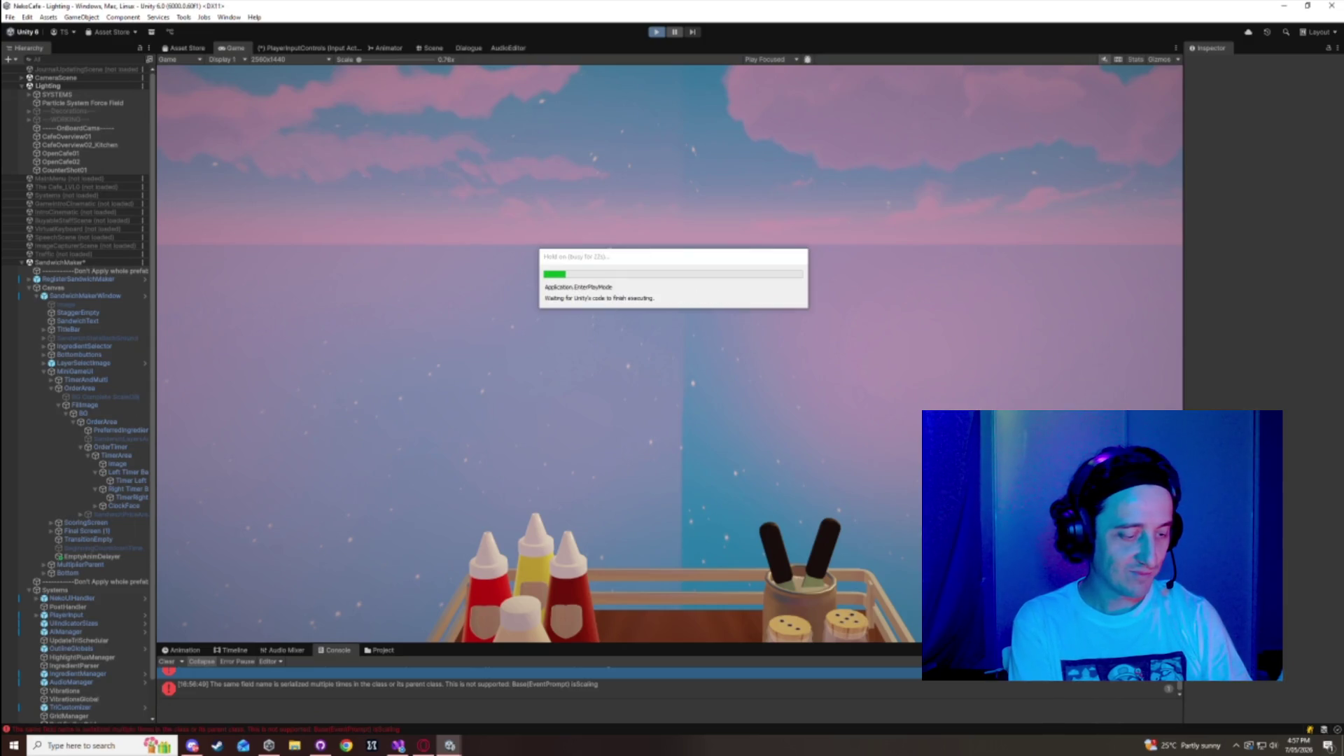
left_click_drag(620, 261, 583, 107)
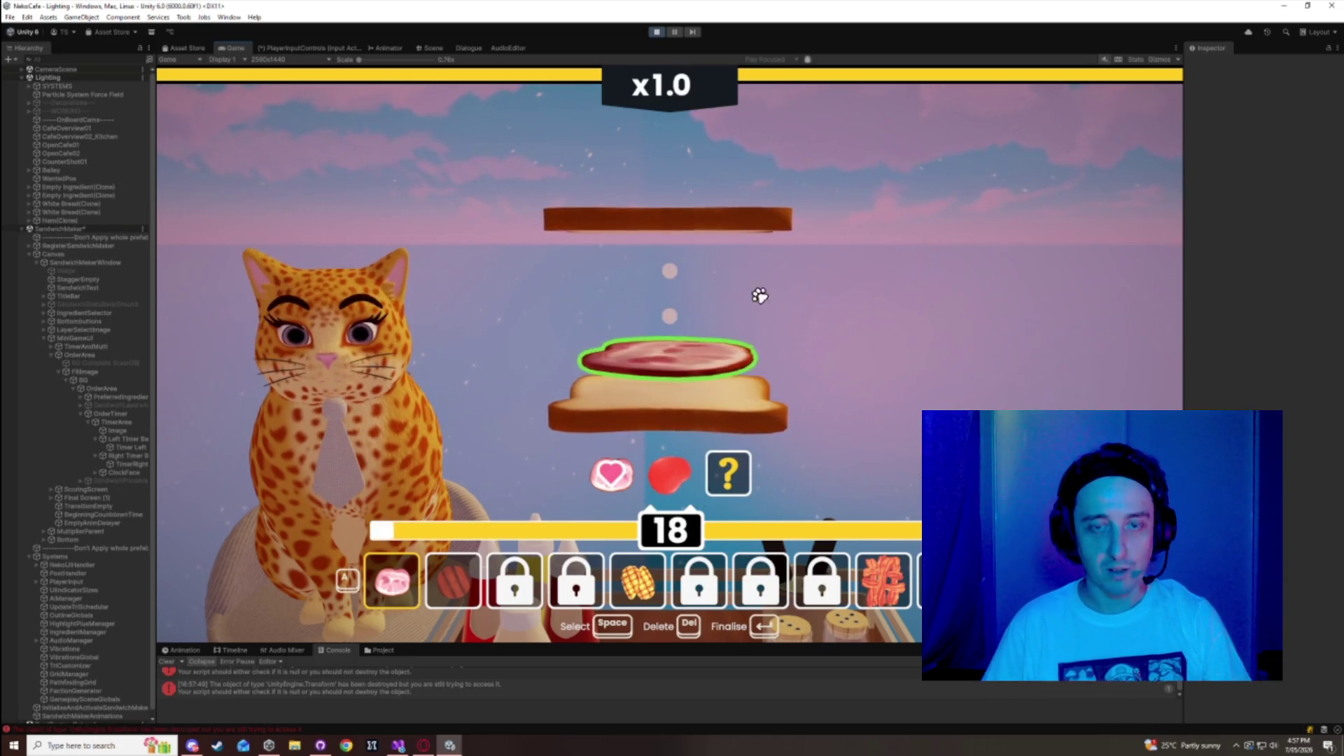
- Build a ham and ketchup sandwich and serve it
key("space")
key("d")
key("space")
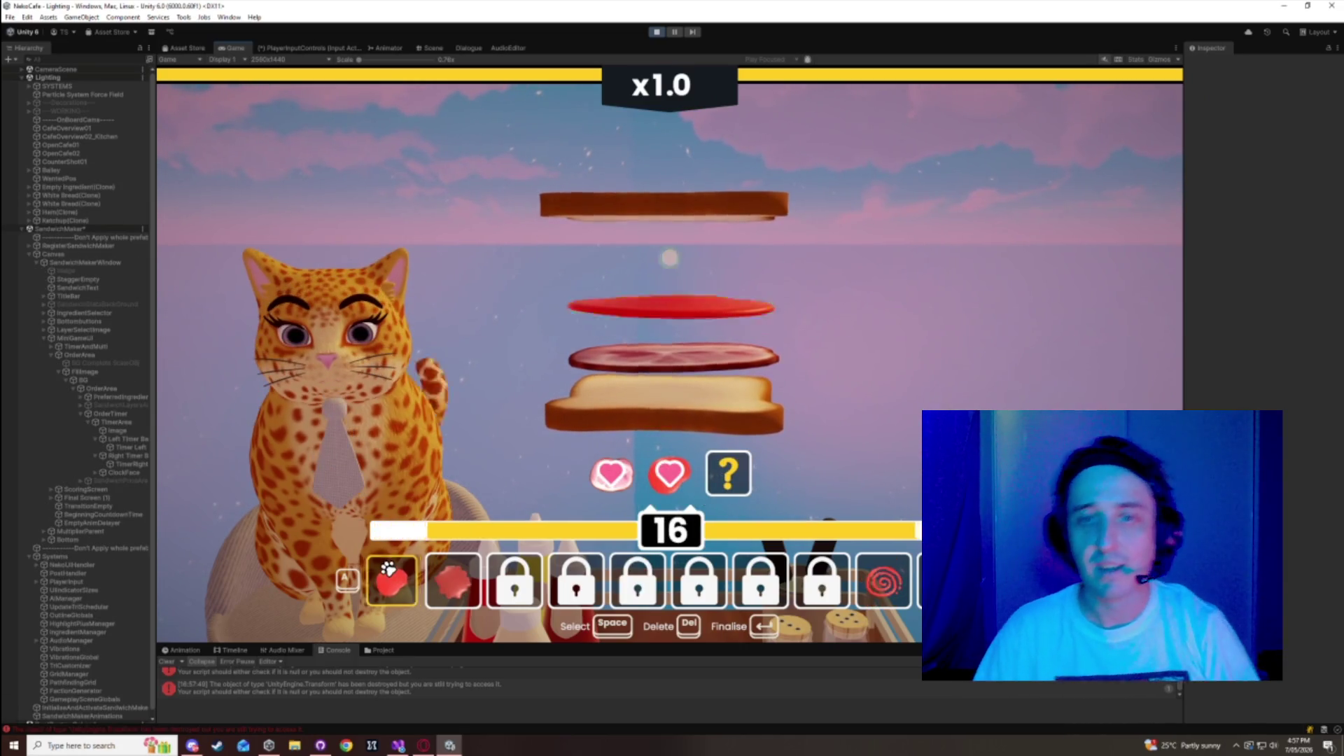
key("Return")
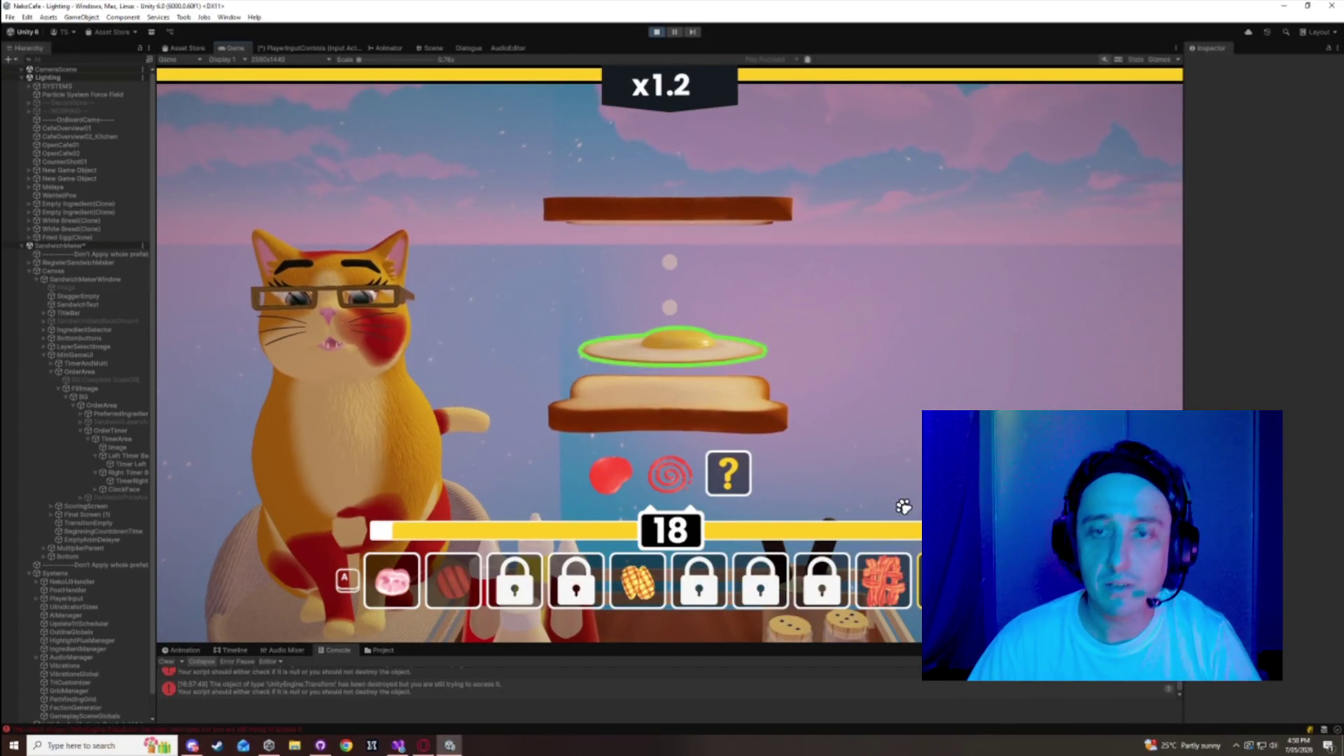
- Serve another sandwich with a ketchup top layer, then stop the playtest
key("a")
key("a")
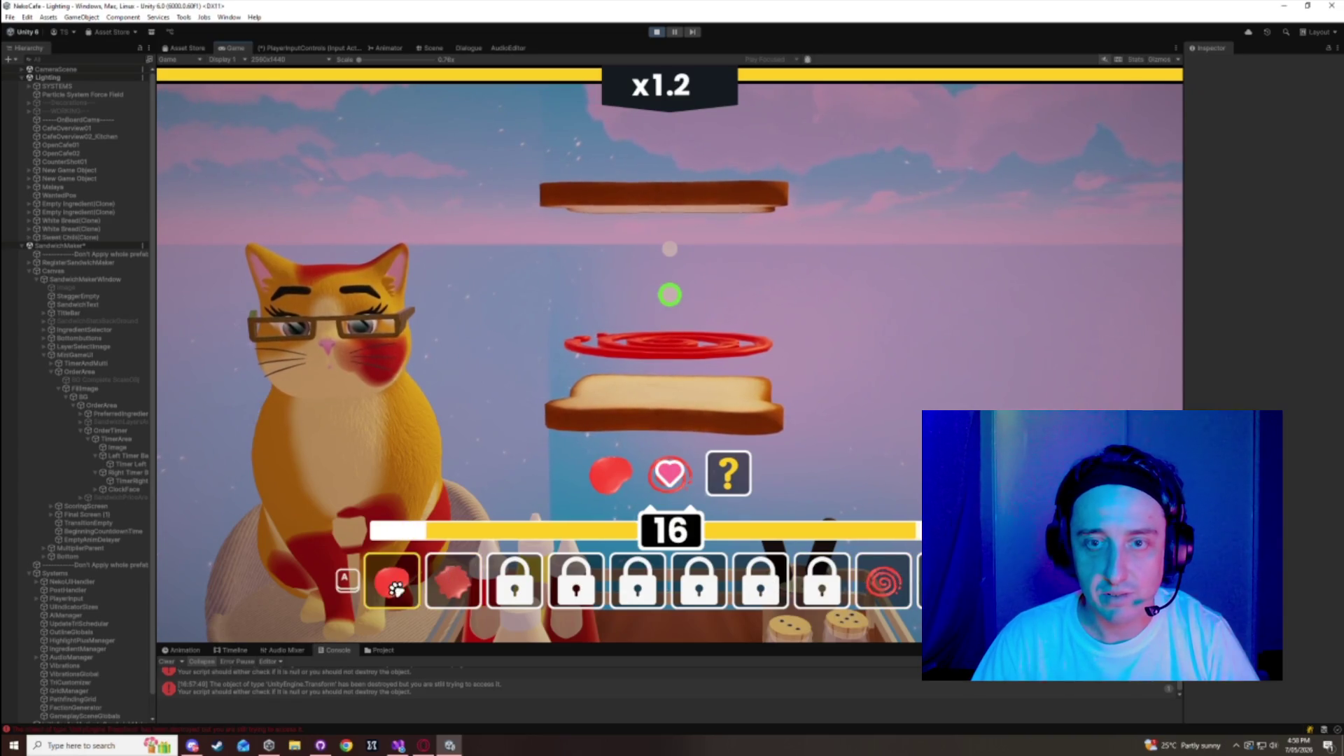
left_click(396, 590)
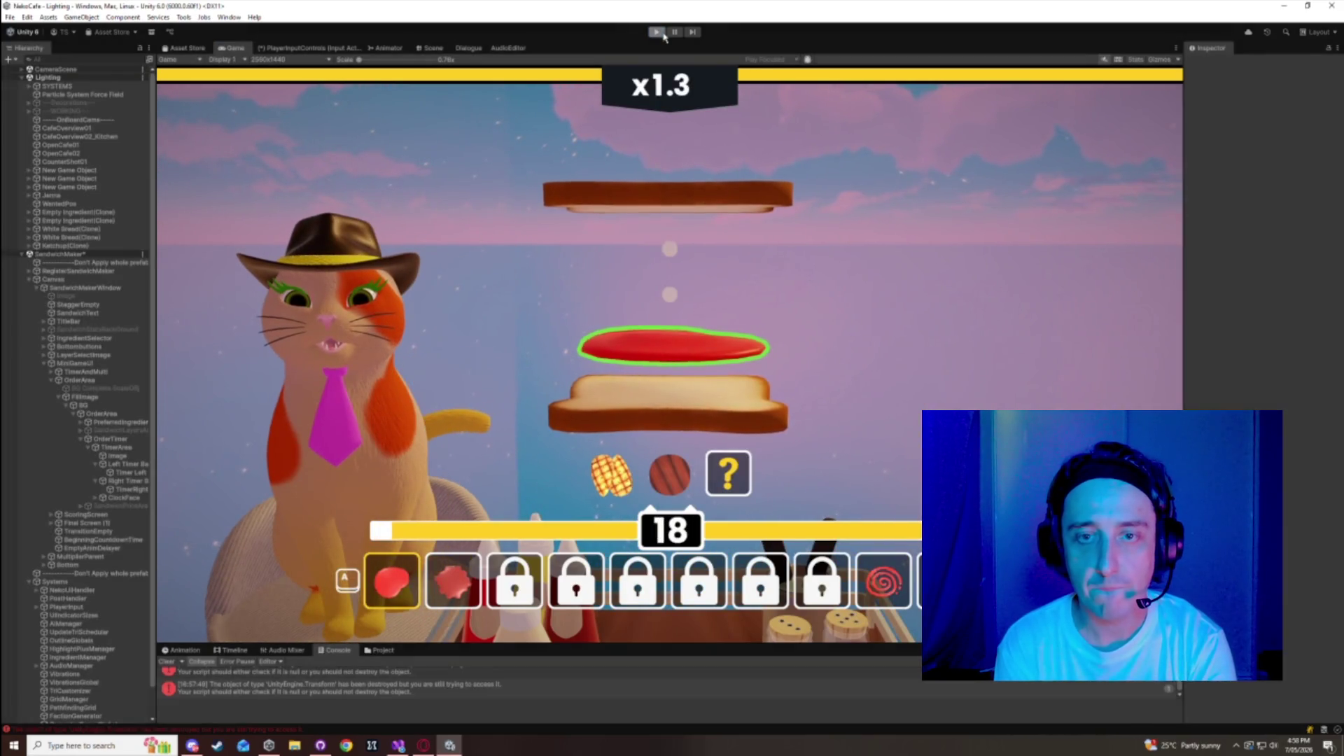
left_click(651, 32)
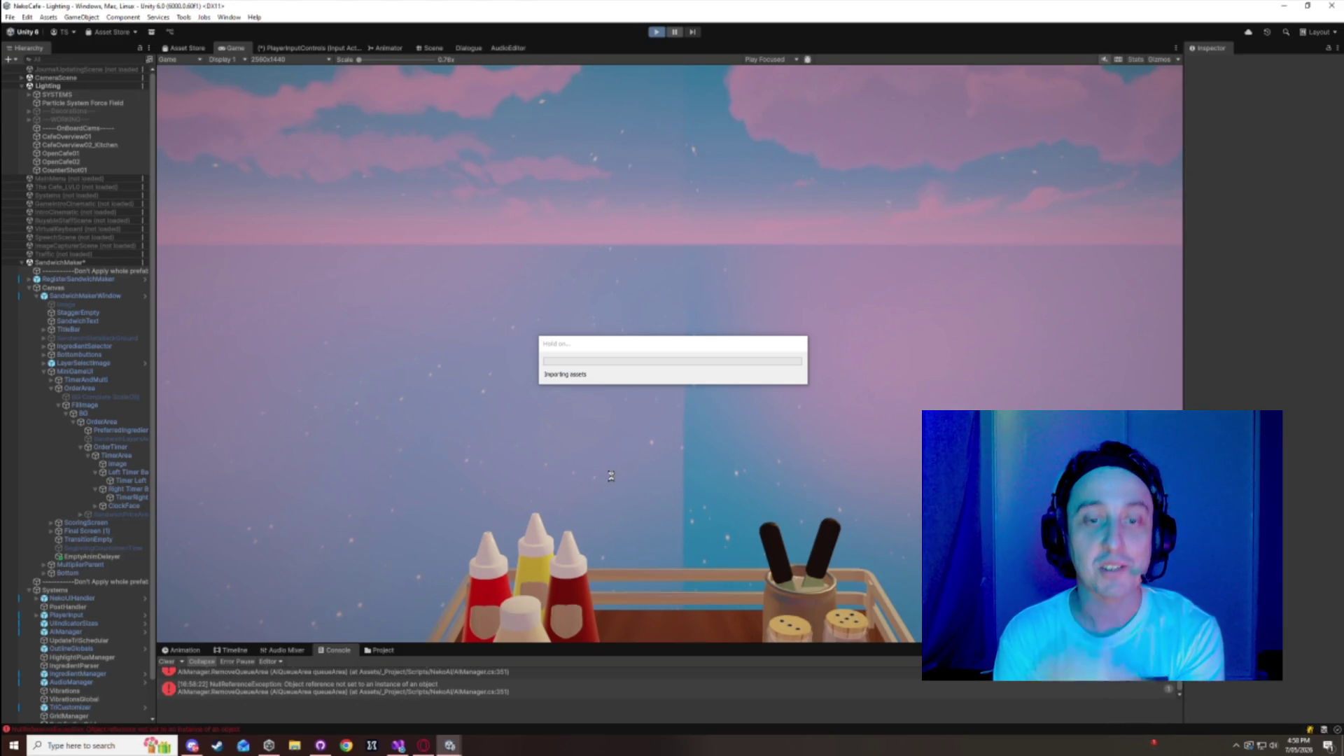
- Move the asset-import progress box aside while the new playtest loads
mouse_move(636, 355)
left_mouse_down()
mouse_move(607, 145)
mouse_move(620, 92)
left_mouse_up()
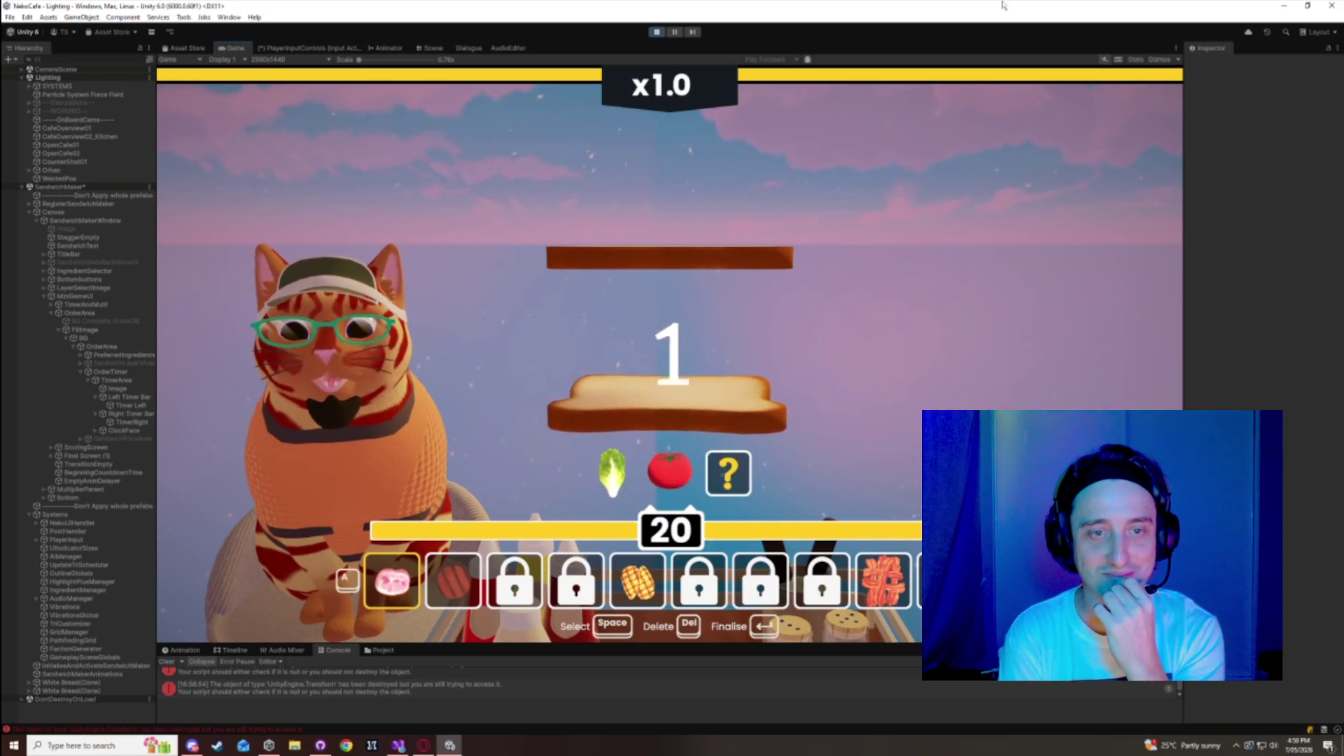
- Serve a sandwich with lettuce and tomato in place of ham
key("space")
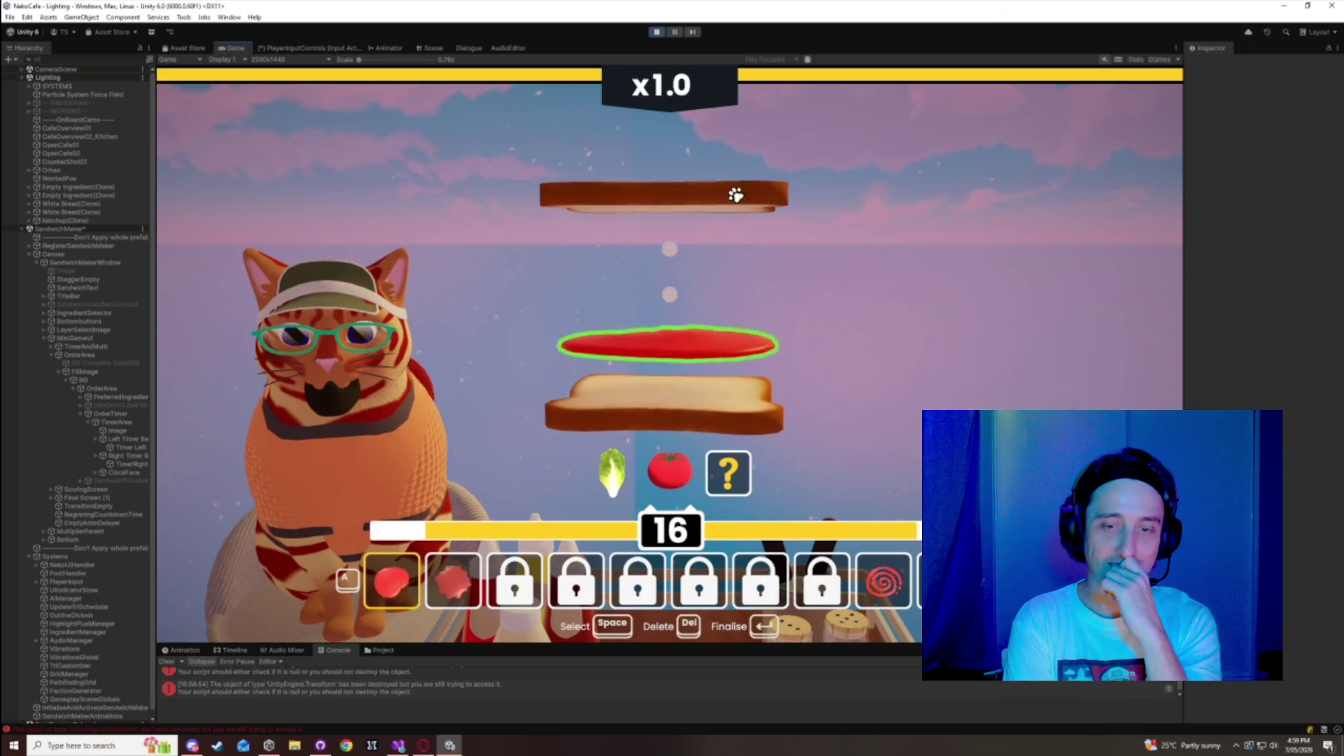
left_click(392, 581)
left_click(454, 581)
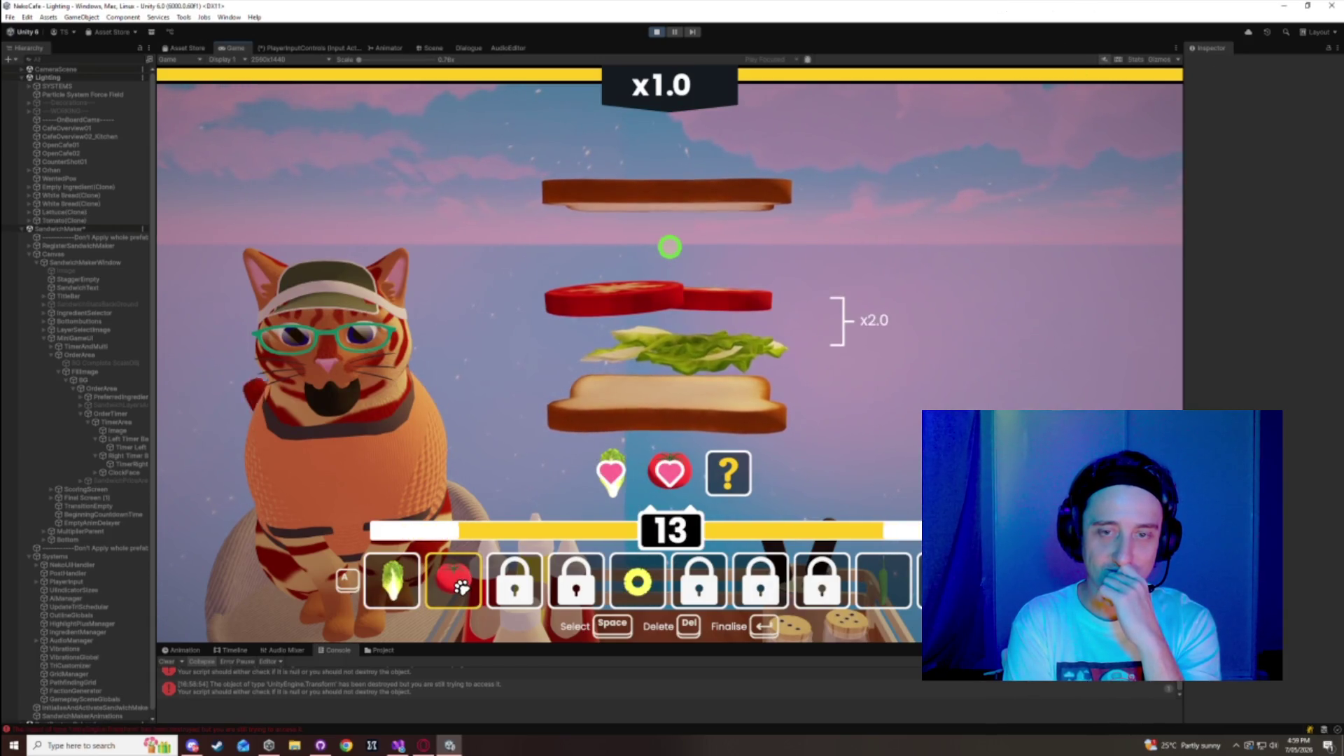
key("Return")
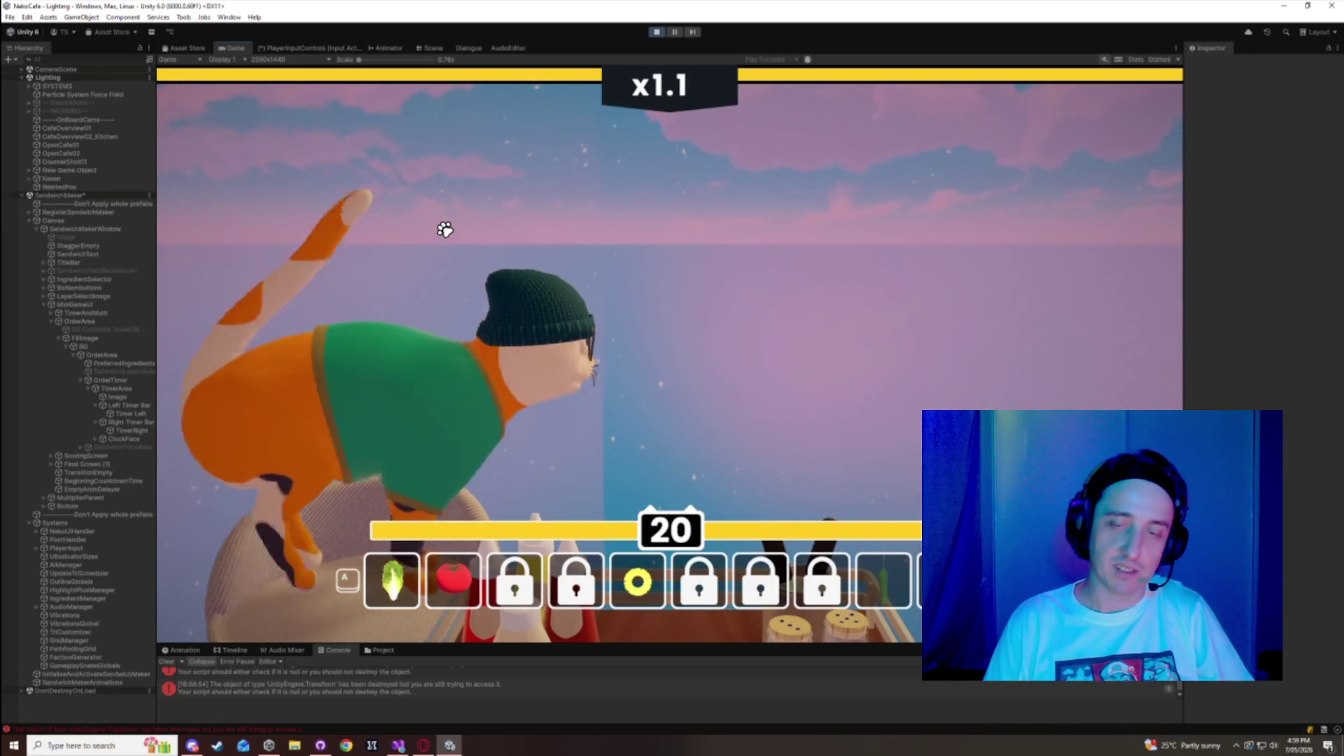
- Build the next order with egg, jalapeño, lettuce and red onion layers
key("a")
key("a")
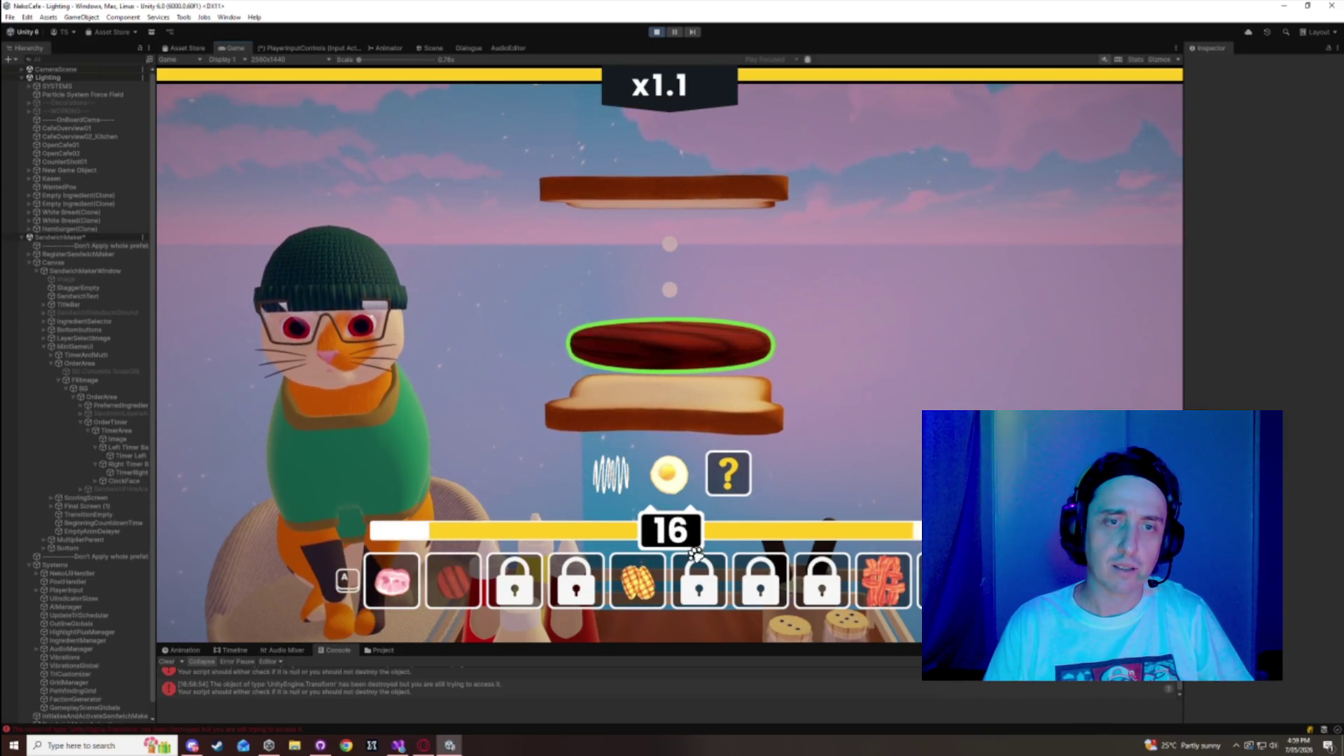
key("a")
key("Return")
key("a")
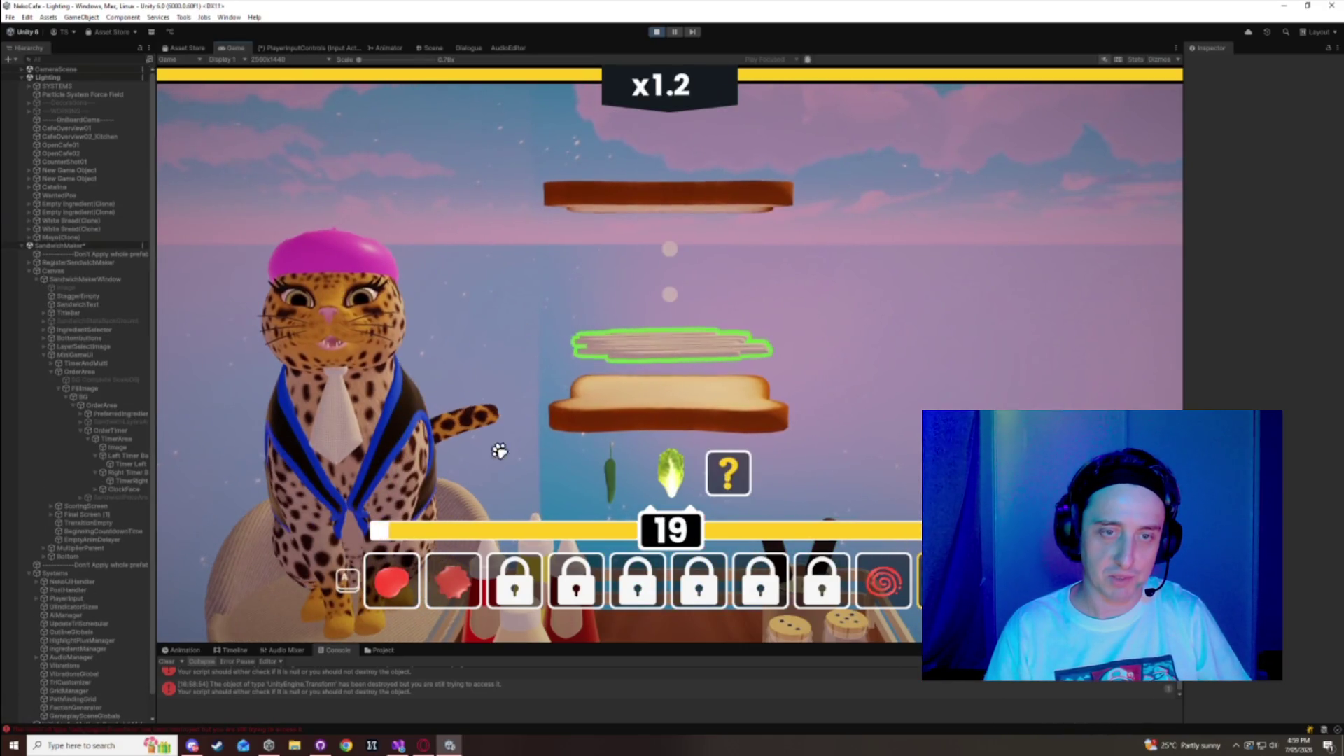
left_click(884, 580)
left_click(392, 581)
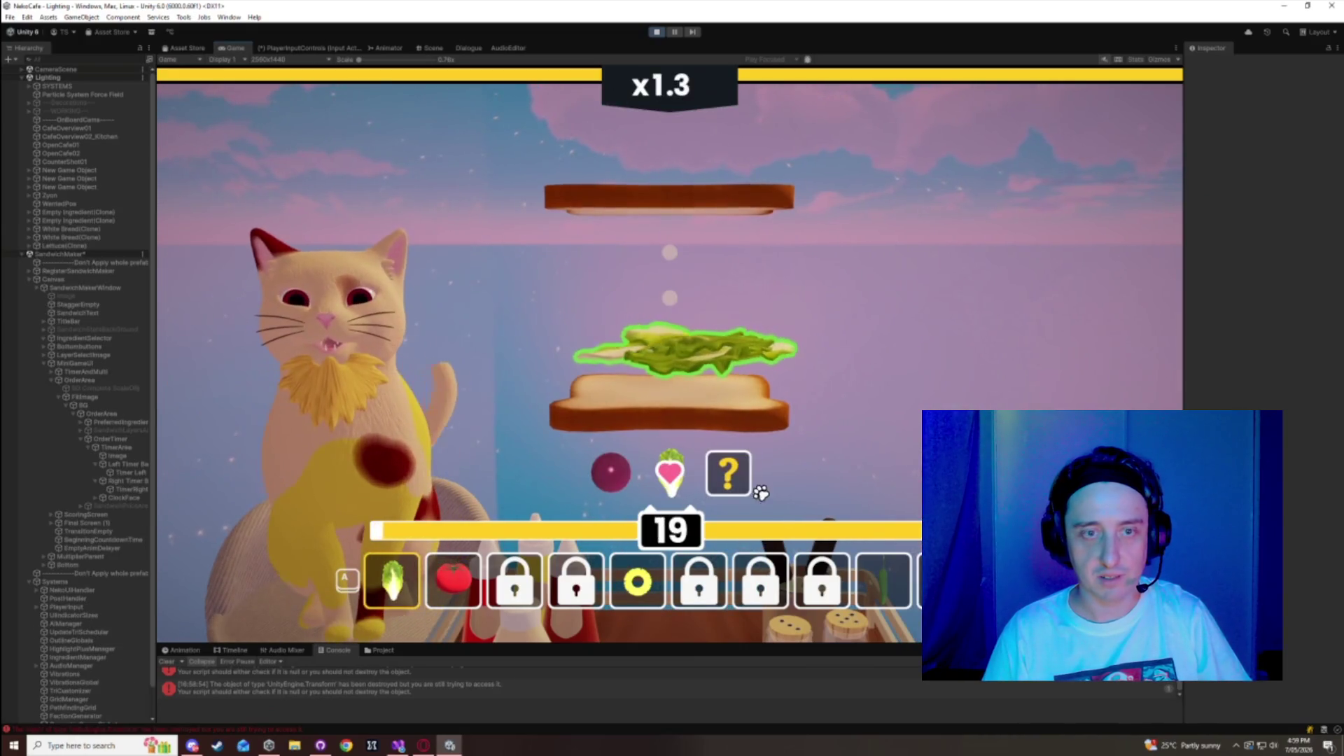
left_click(874, 590)
left_click(873, 590)
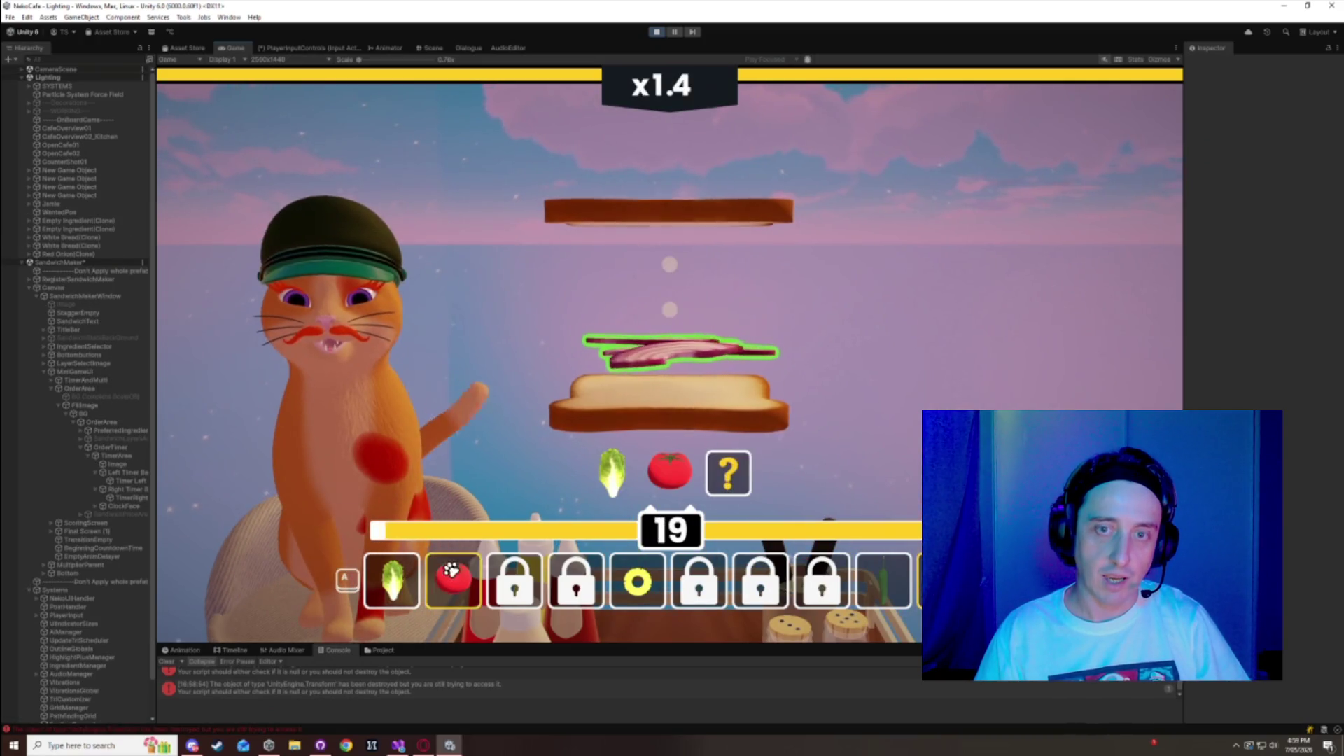
- Serve the new customer a lettuce, tomato and pineapple sandwich
left_click(759, 350)
left_click(446, 587)
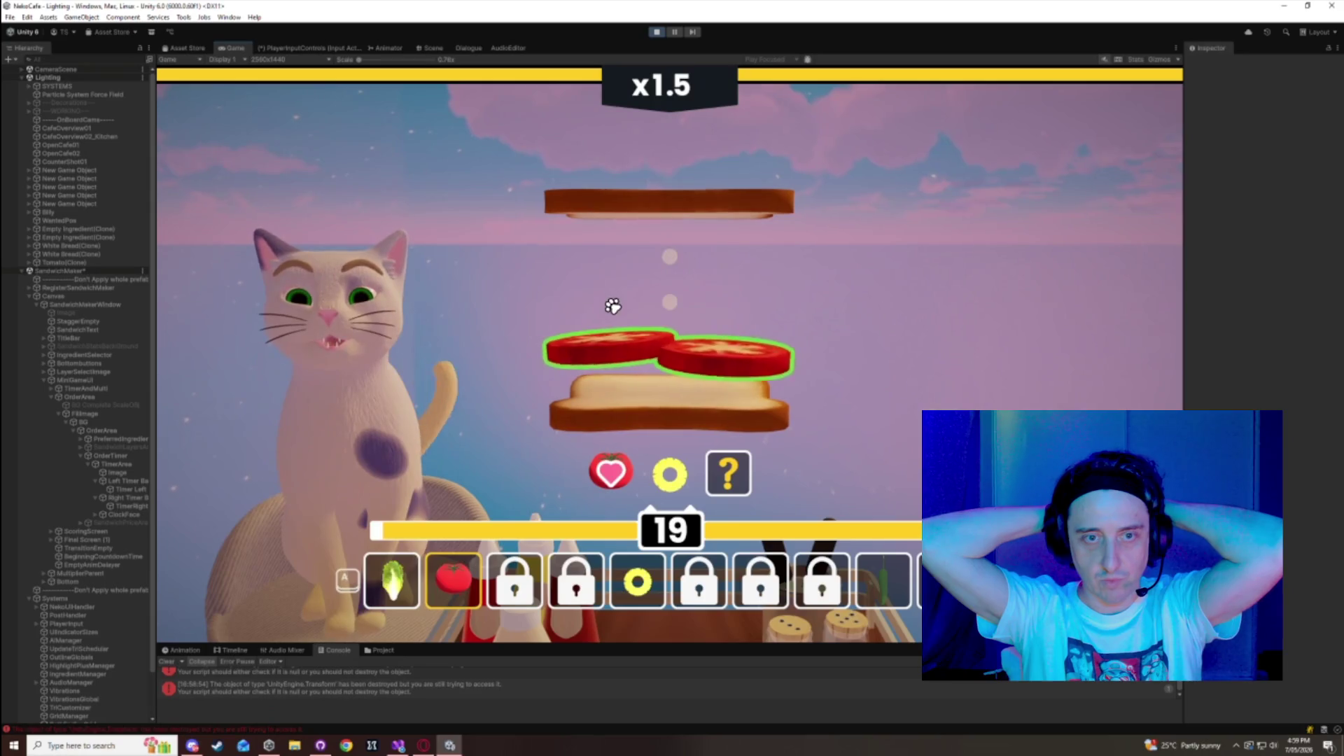
left_click(444, 580)
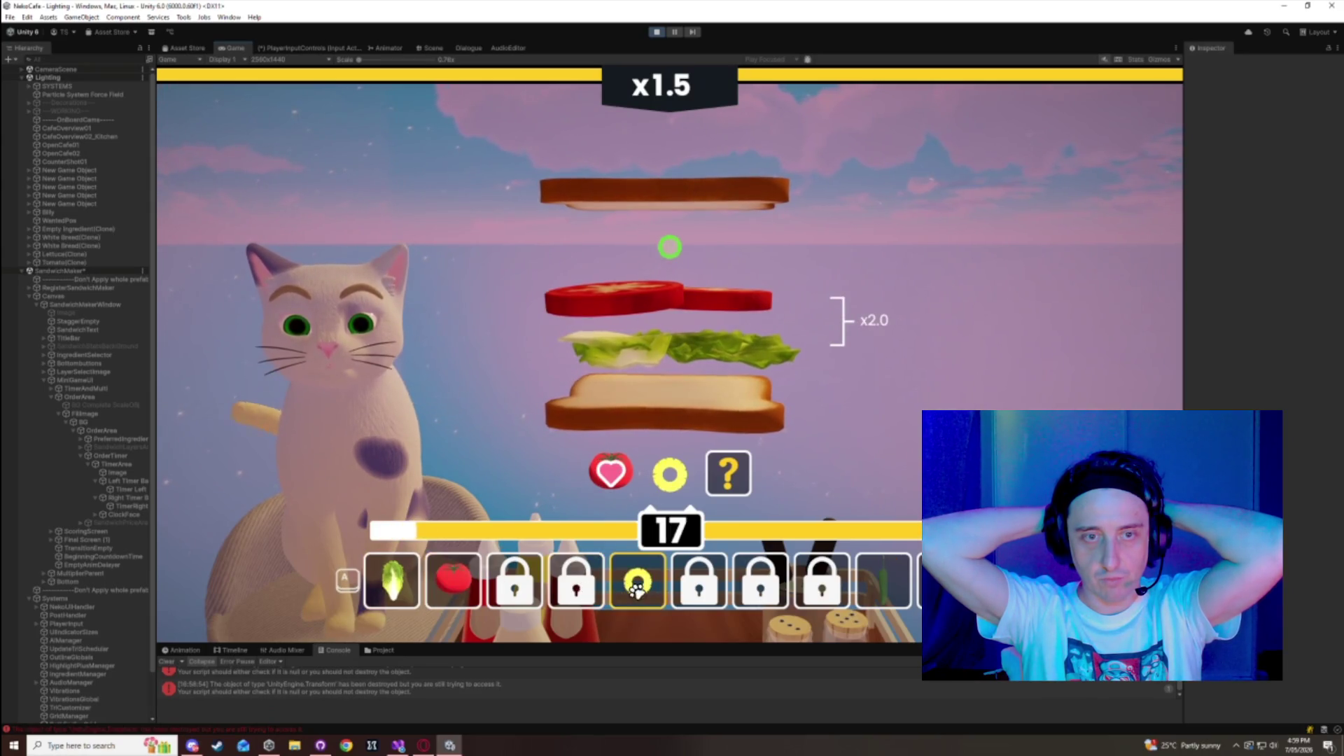
left_click(636, 581)
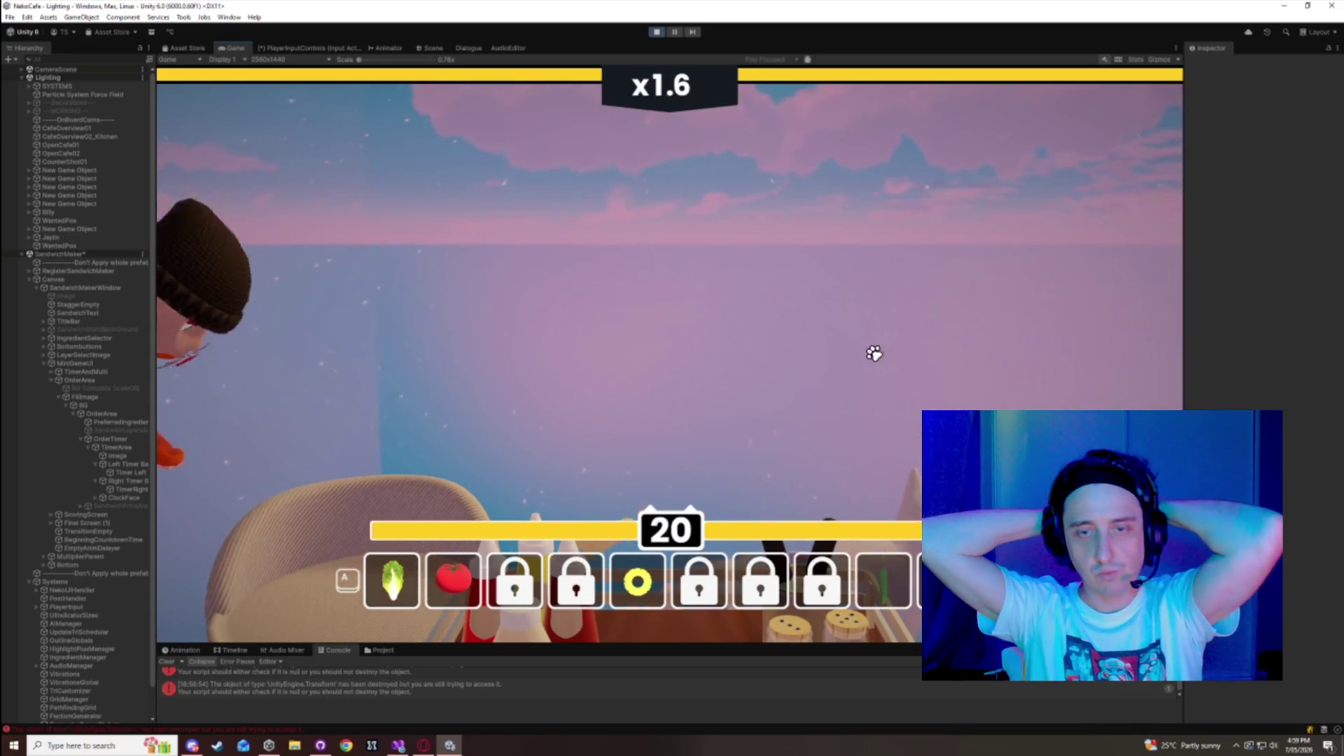
- Add bacon and the previewed layer, then serve the sandwich
key("a")
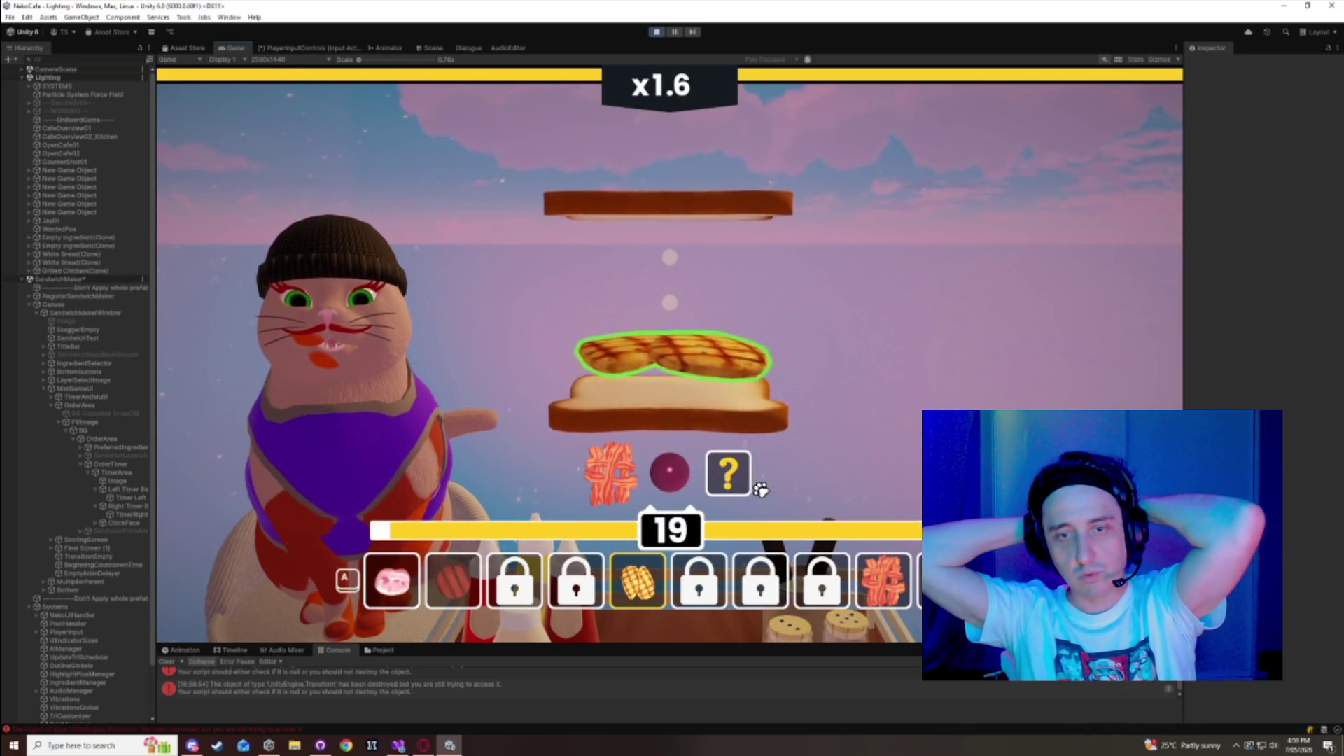
left_click(881, 593)
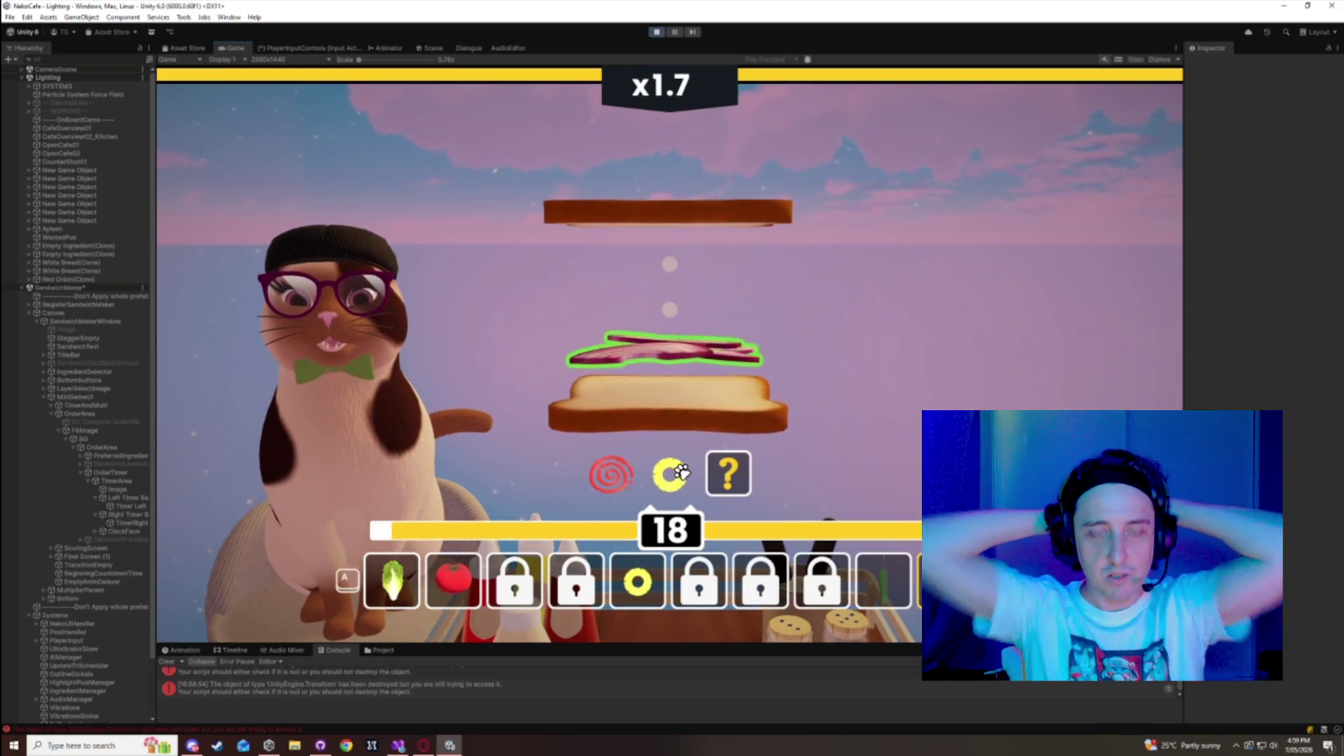
key("space")
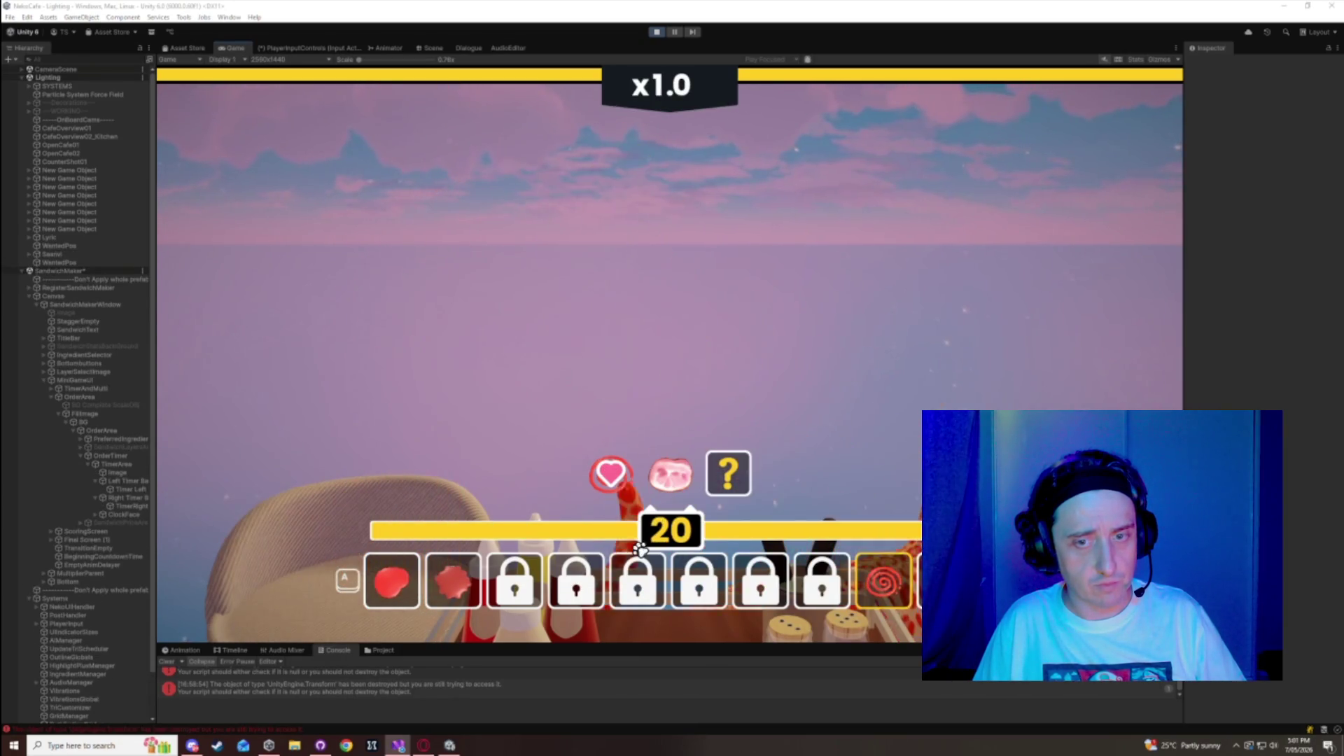
left_click(648, 322)
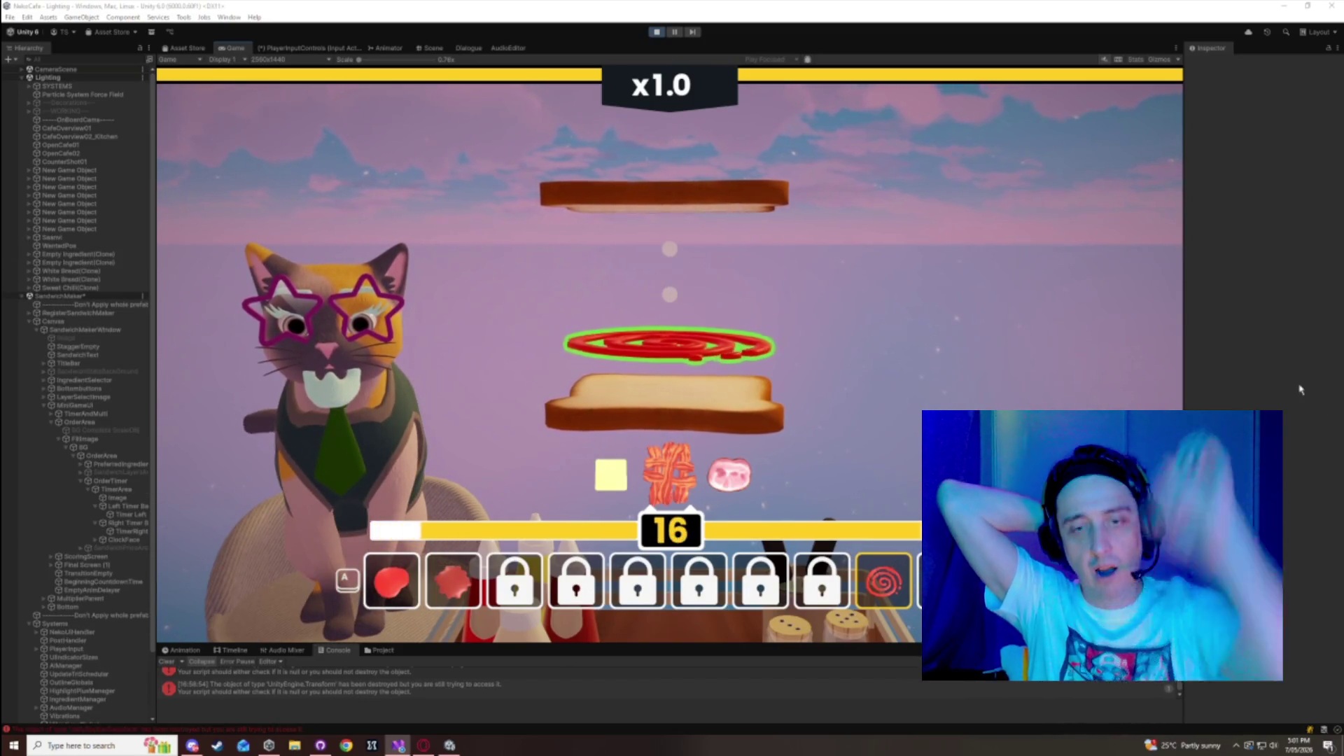
- Add butter, bacon and ham slices for the next customers, then stop the playtest
left_click(849, 324)
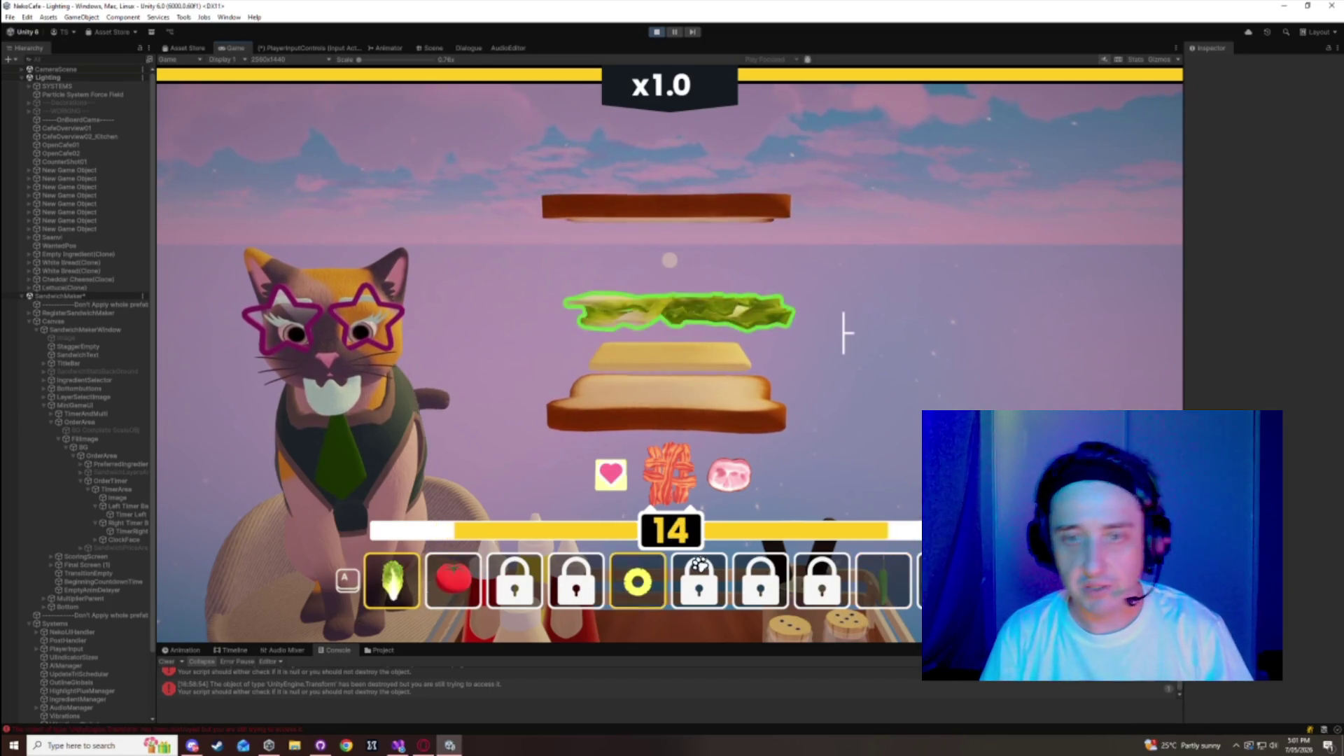
left_click(475, 574)
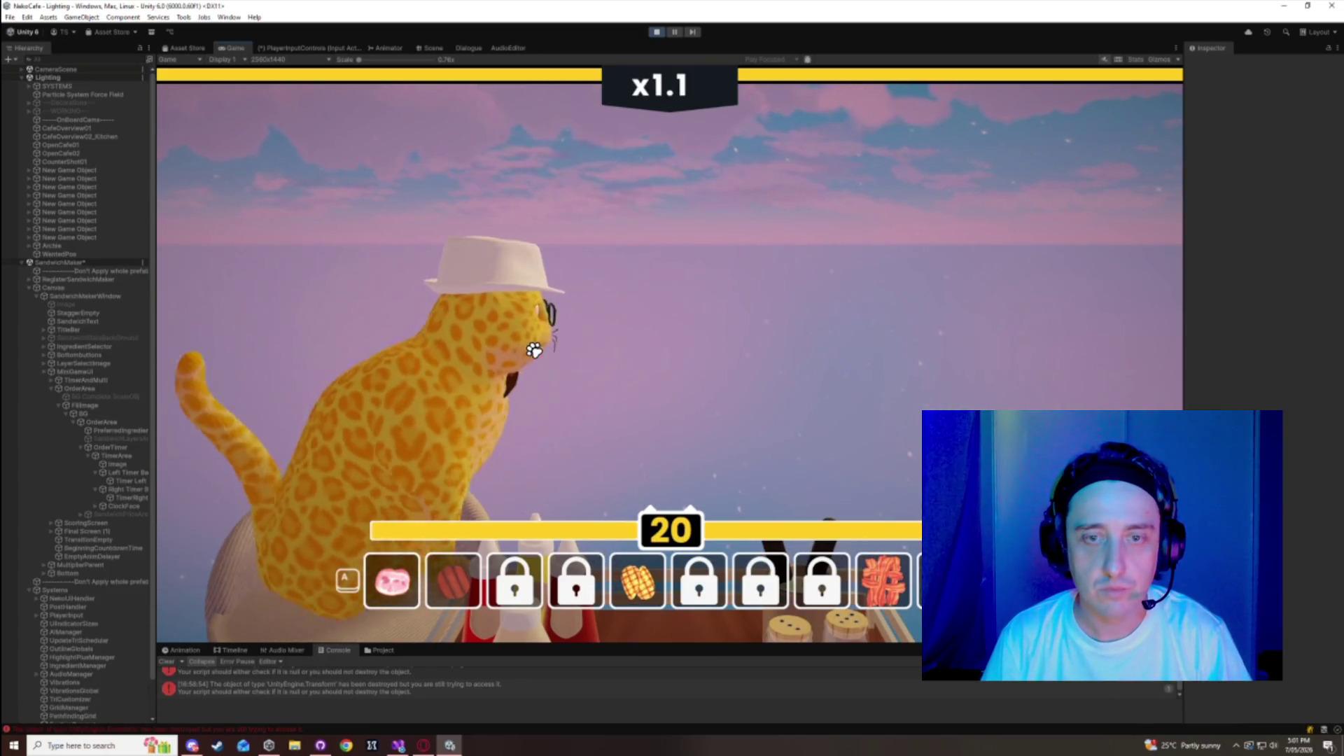
left_click(566, 357)
left_click(566, 357)
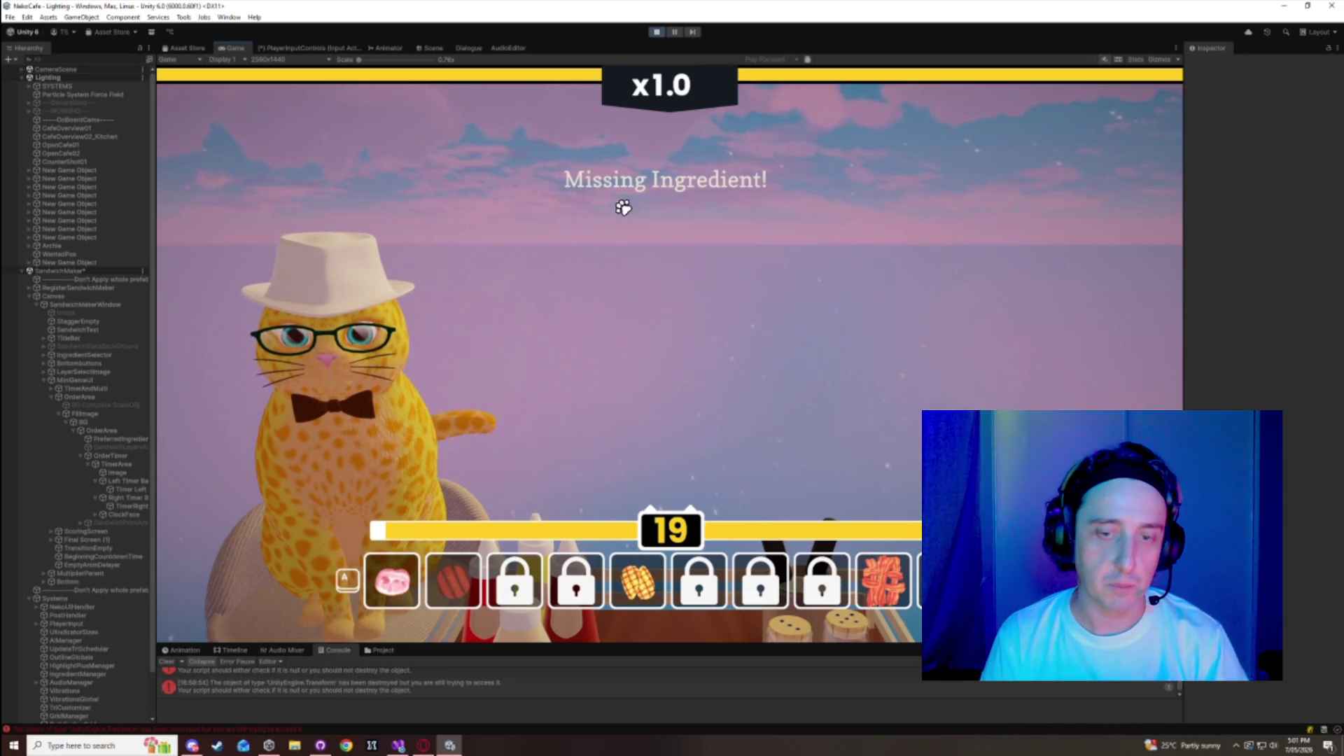
left_click(655, 31)
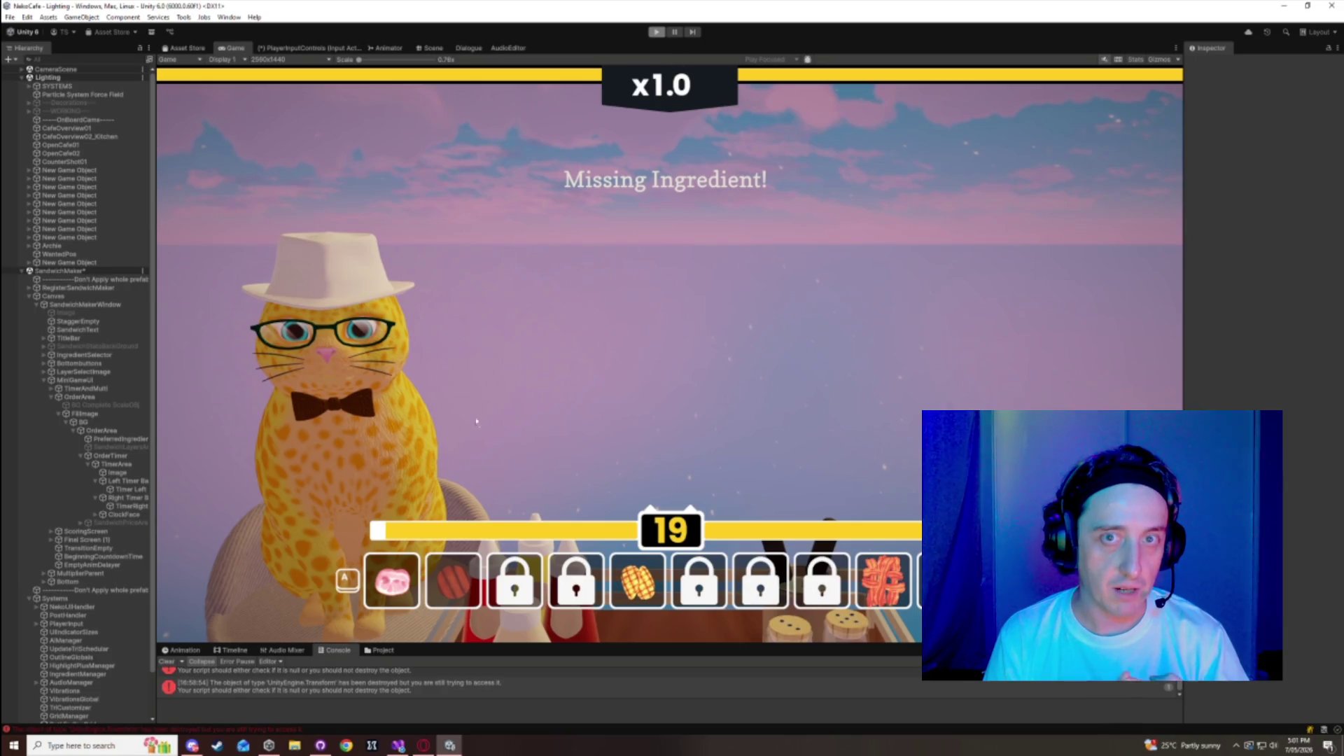
- Clear and enlarge the console, stack ham slices in the new round, and select the first error
left_click(171, 663)
mouse_move(488, 646)
left_mouse_down()
mouse_move(462, 592)
mouse_move(407, 578)
mouse_move(475, 576)
mouse_move(483, 620)
left_mouse_up()
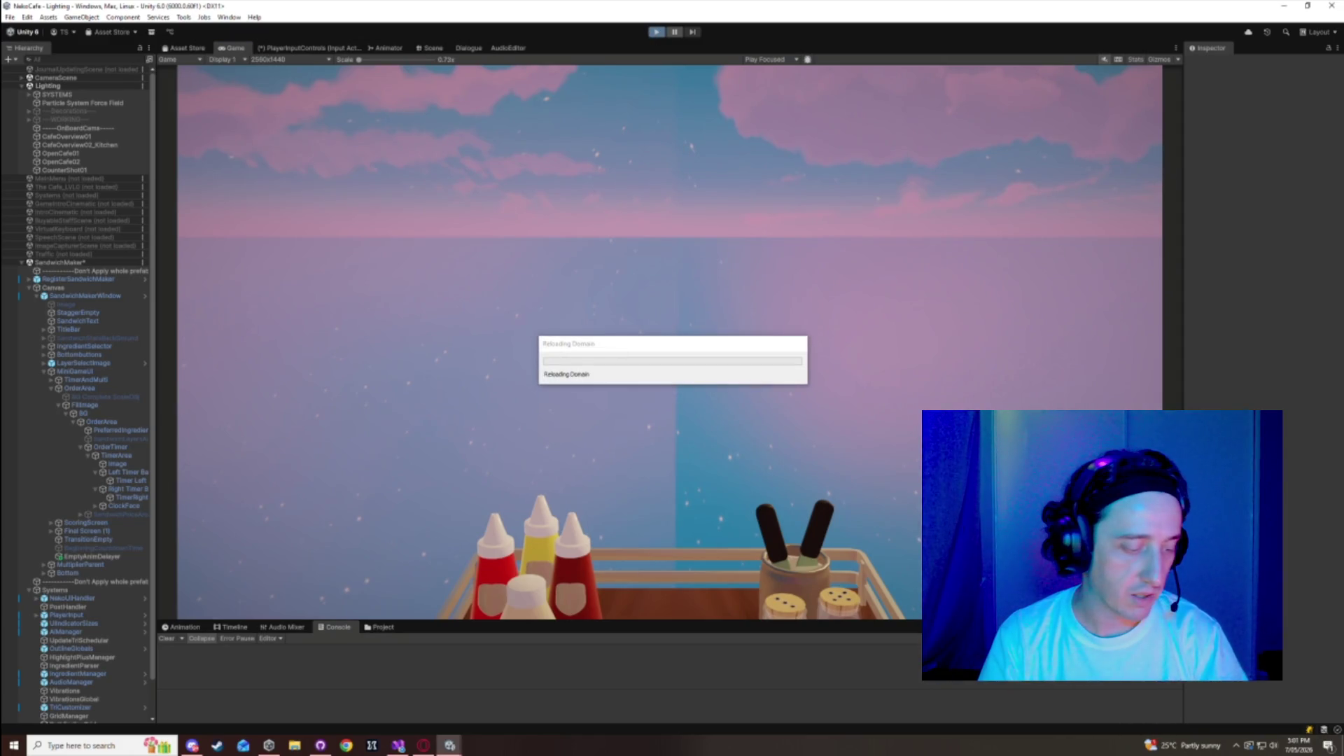
mouse_move(643, 352)
left_mouse_down()
mouse_move(615, 112)
mouse_move(846, 140)
left_mouse_up()
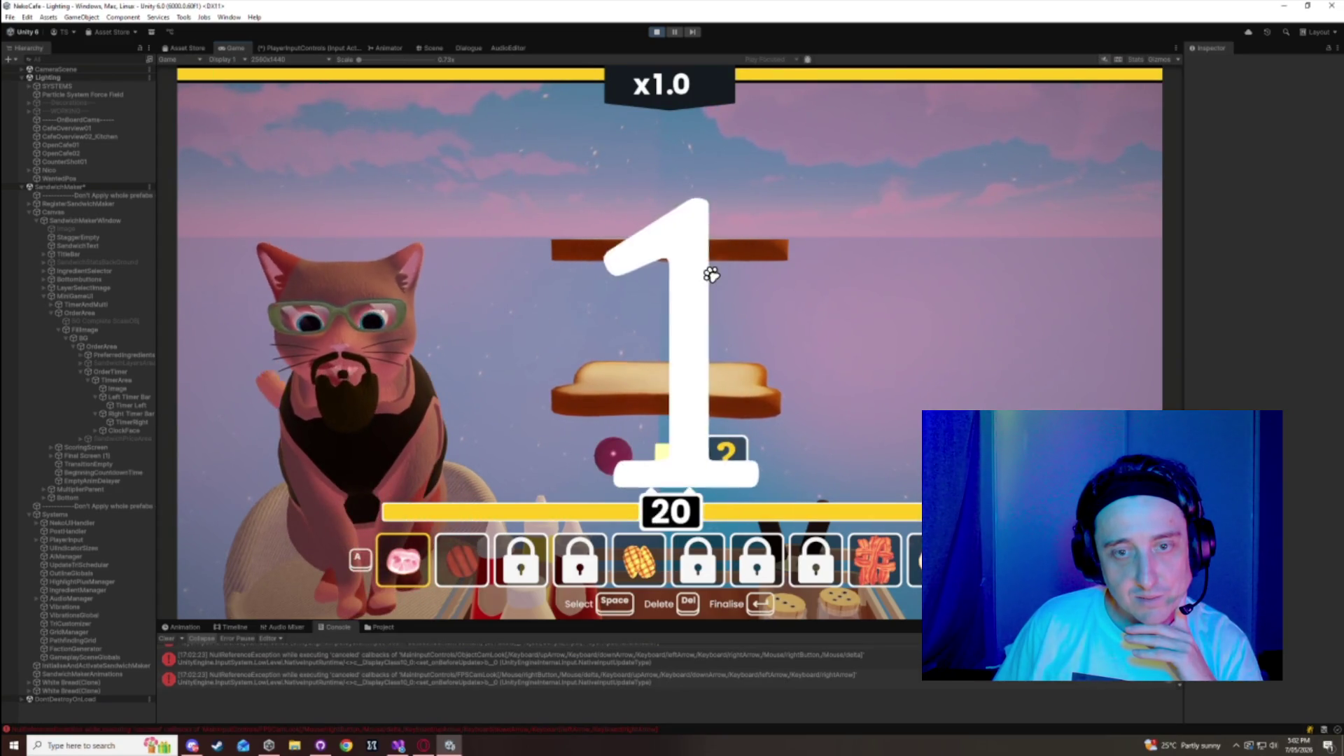
key("space")
key("space")
key("space")
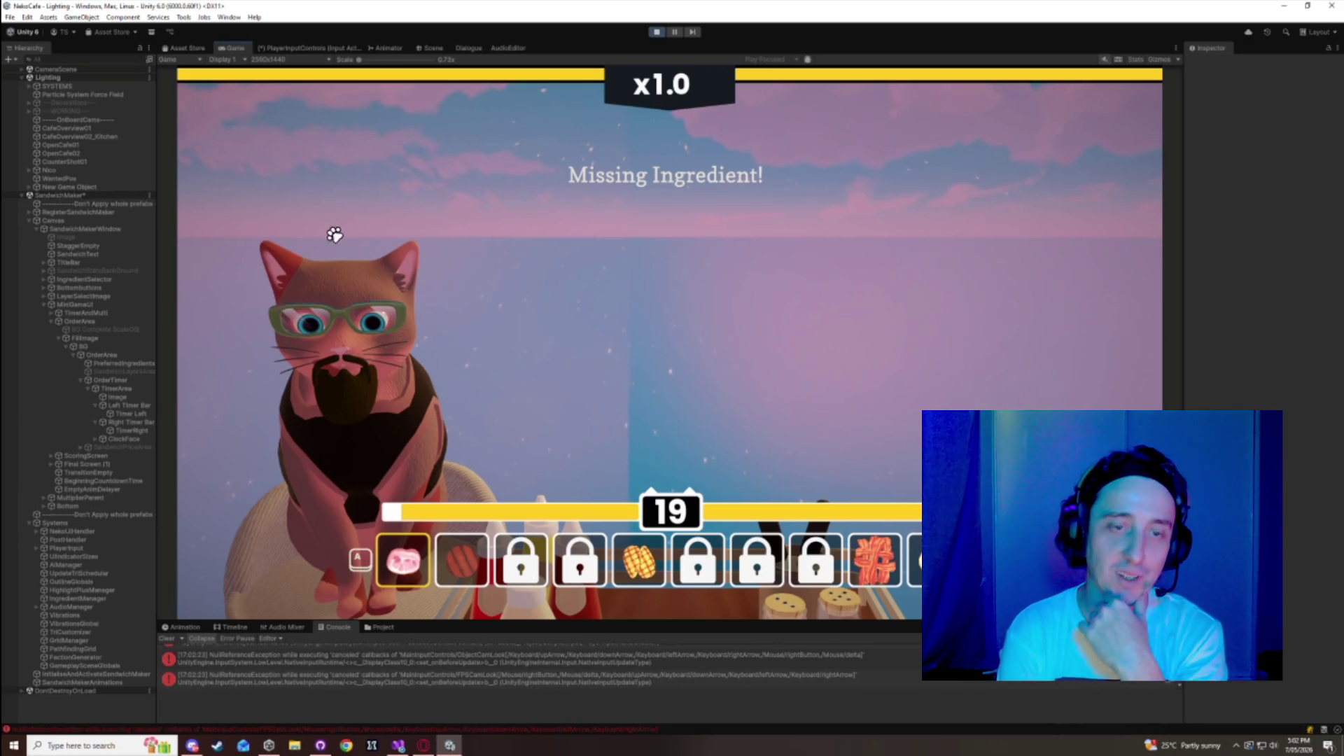
left_click(350, 659)
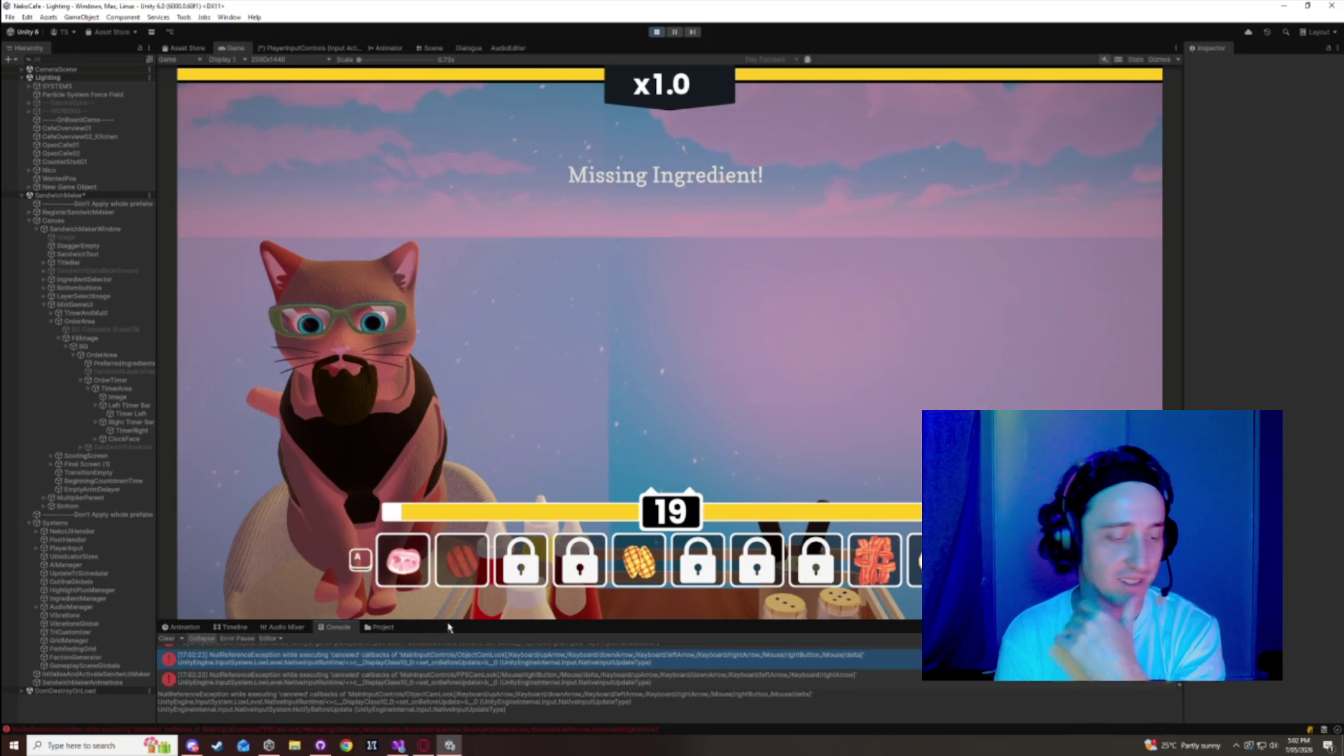
- Enlarge the console and read the objCamCancelled and canceled-callbacks NullReferenceException traces
mouse_move(448, 620)
left_mouse_down()
mouse_move(434, 456)
mouse_move(403, 372)
left_mouse_up()
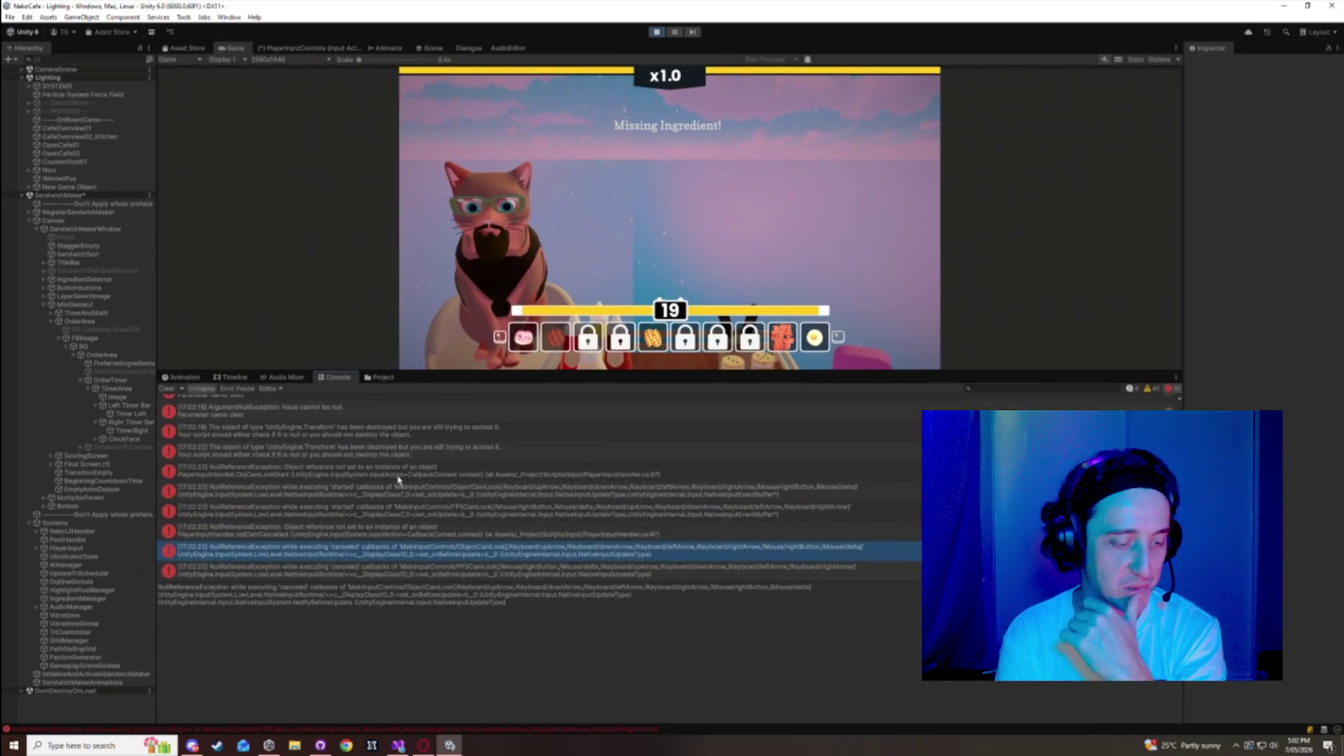
left_click(269, 474)
left_click(255, 500)
left_click(257, 517)
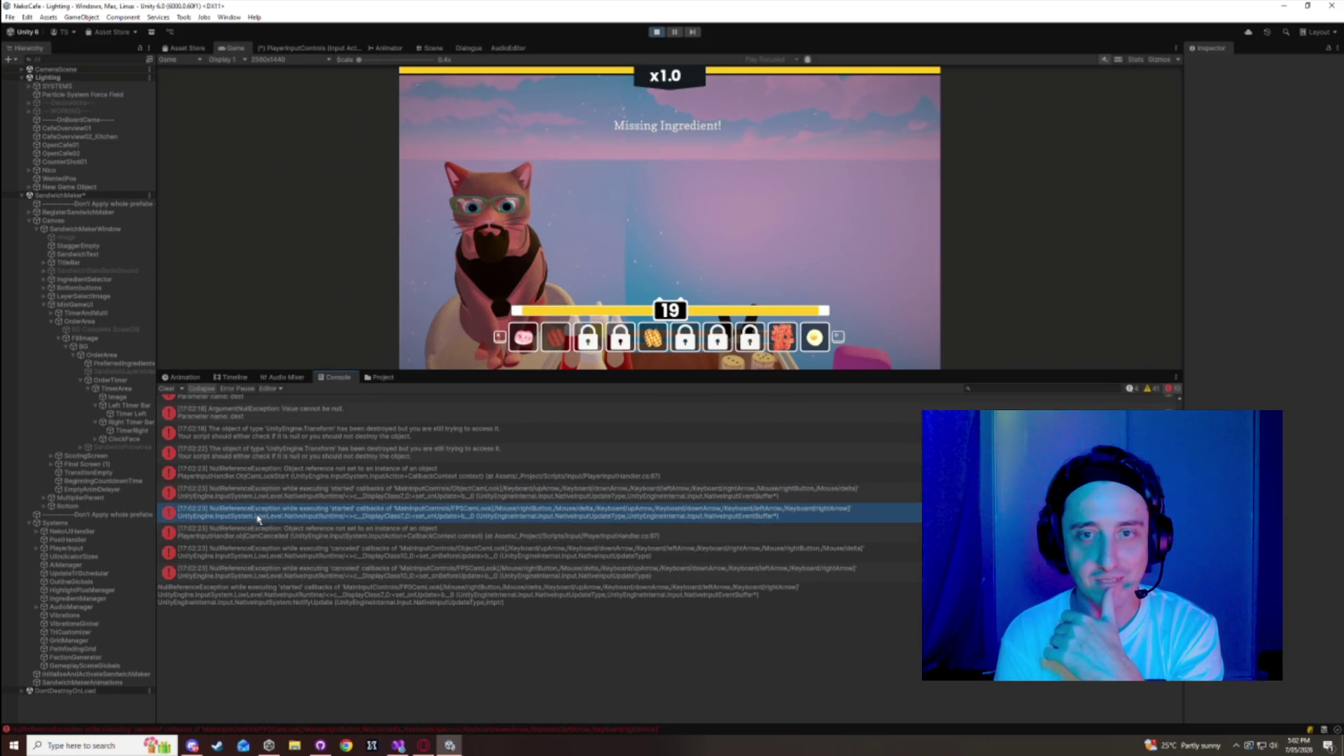
left_click(263, 535)
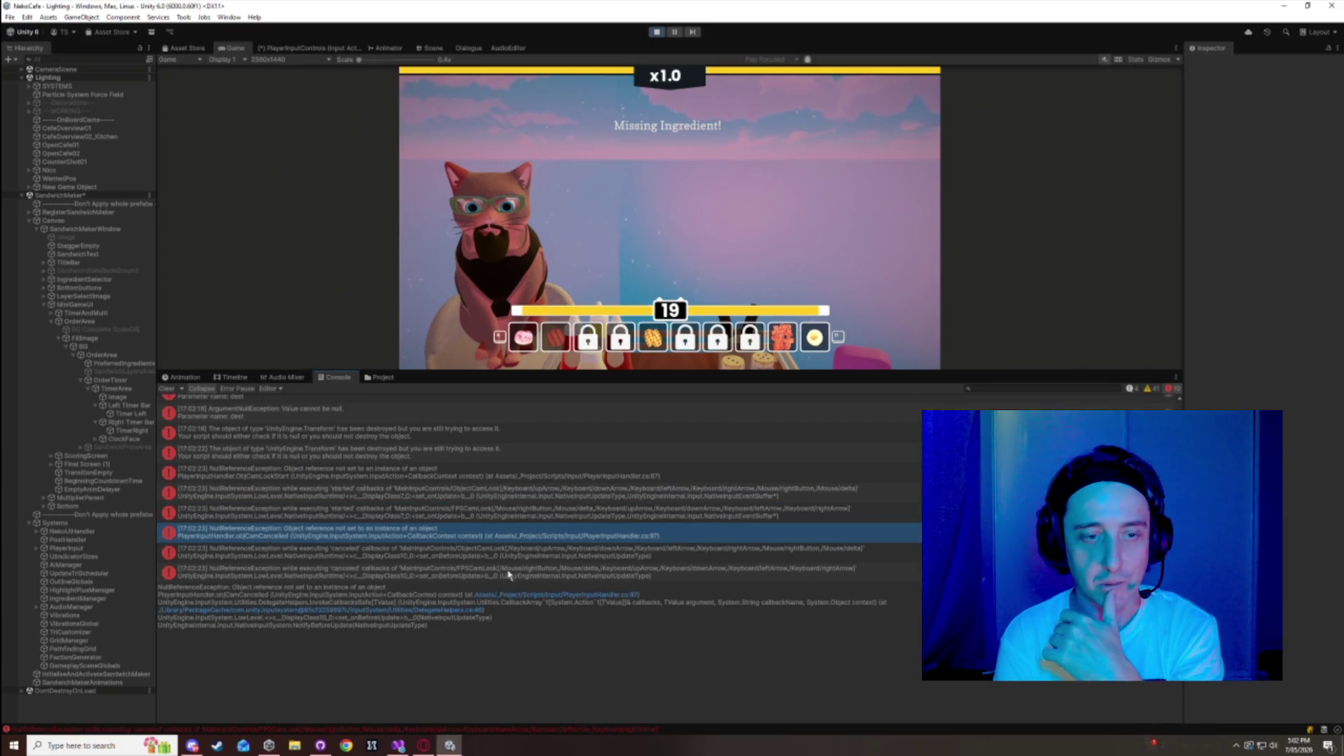
left_click(572, 556)
left_click(574, 540)
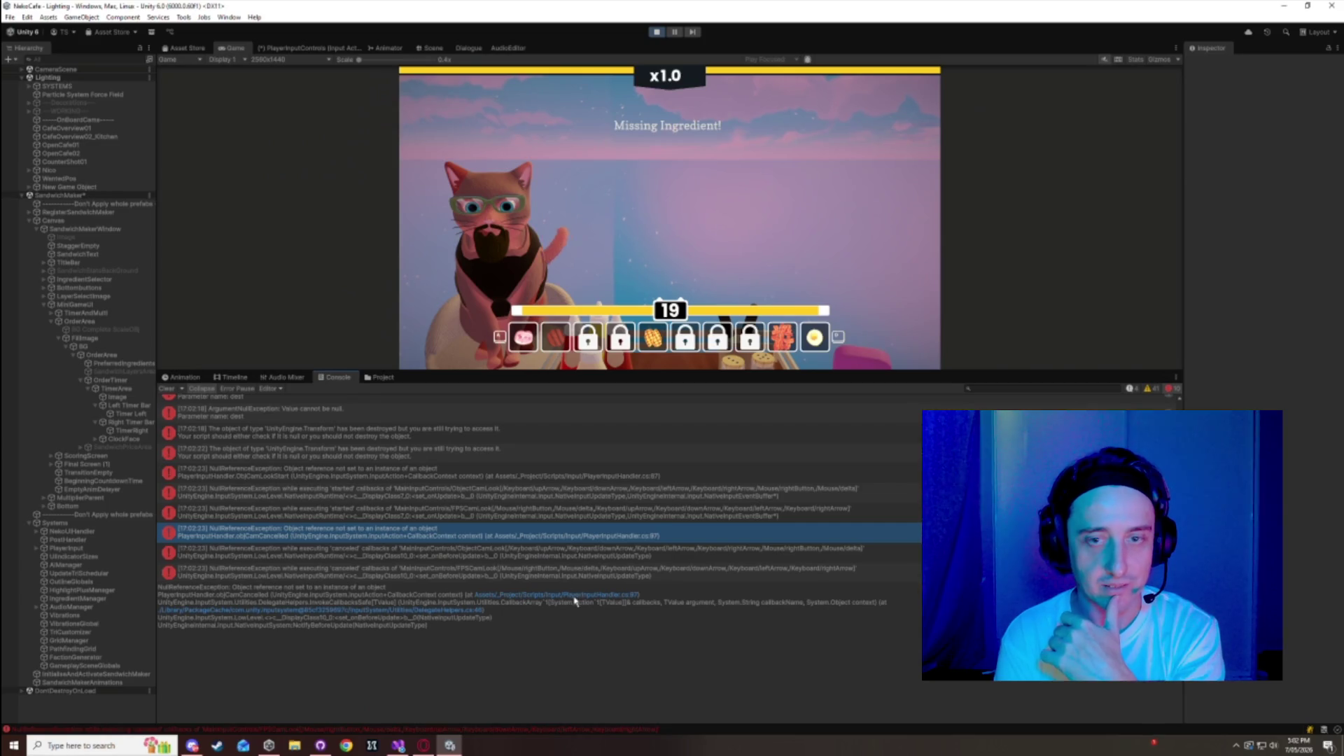
left_click(551, 549)
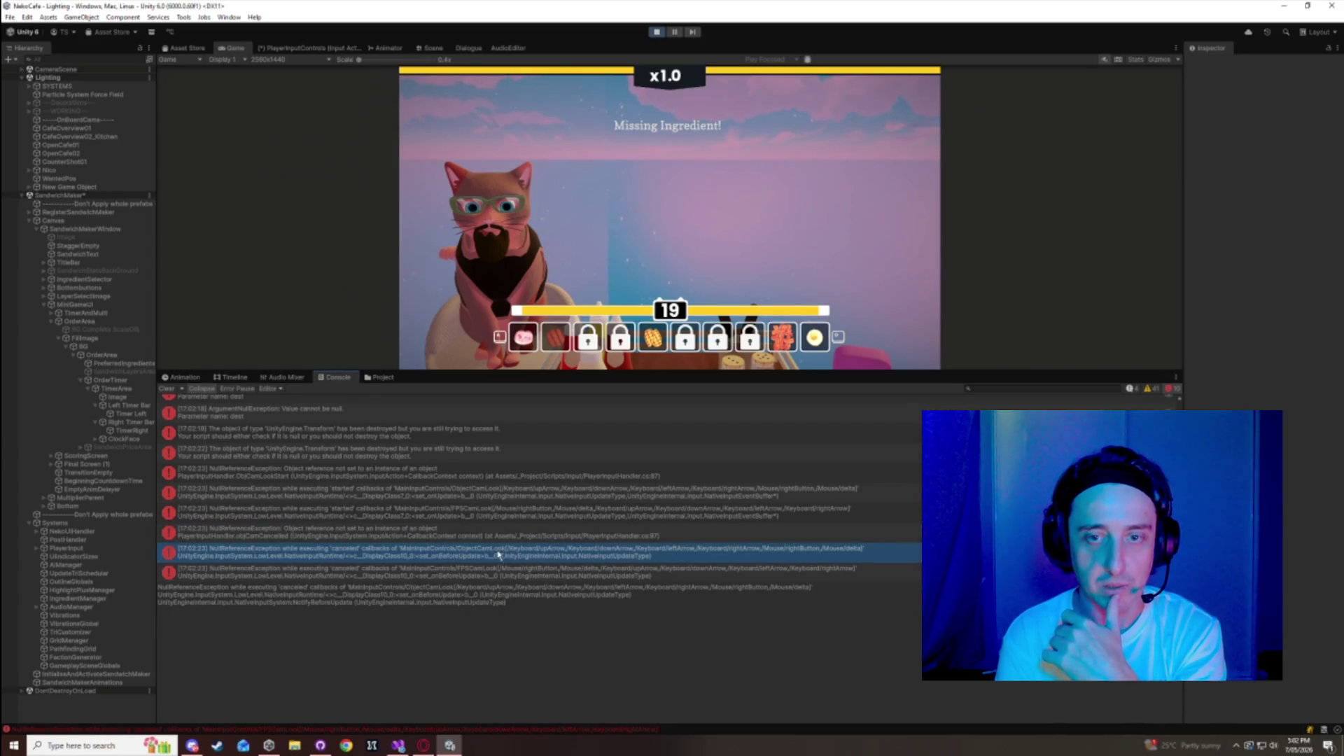
left_click(493, 536)
left_click(420, 553)
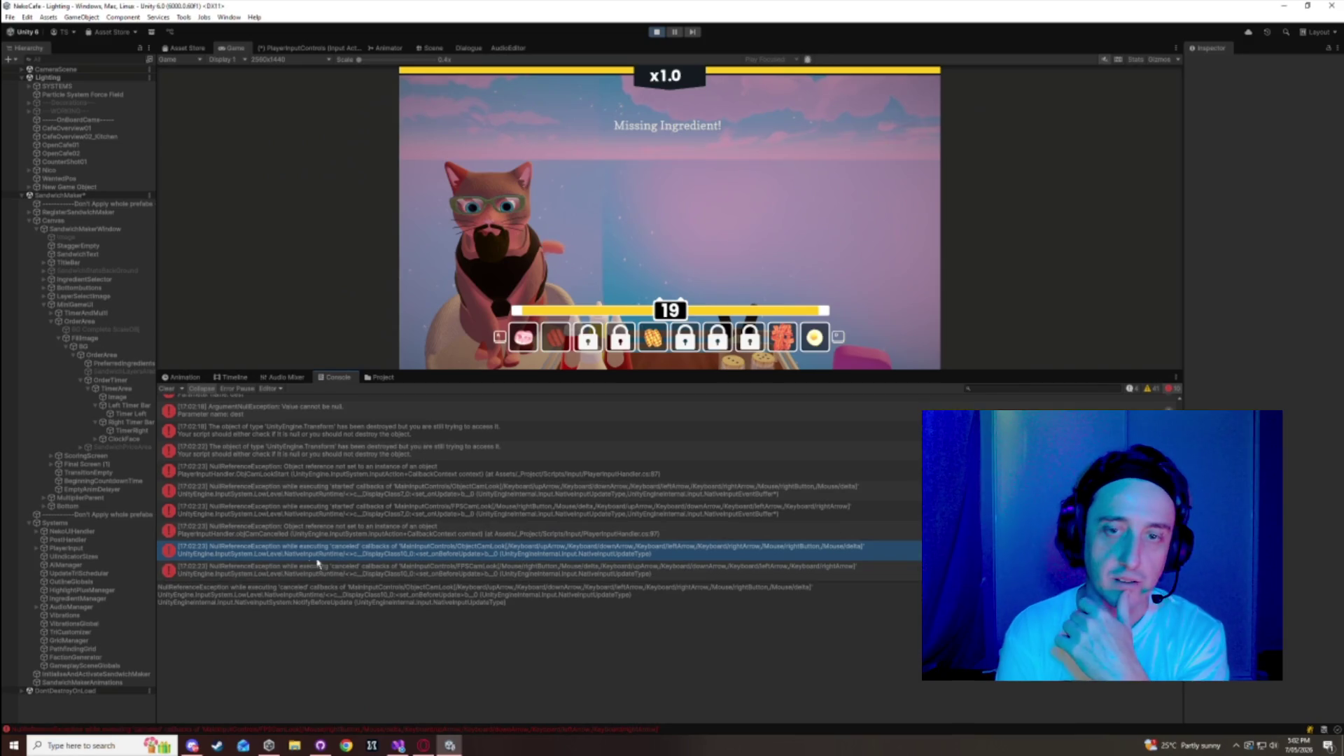
- Clear all console errors and shrink the console back down
scroll(206, 398, "up", 1)
left_click(180, 390)
left_click_drag(473, 372, 490, 638)
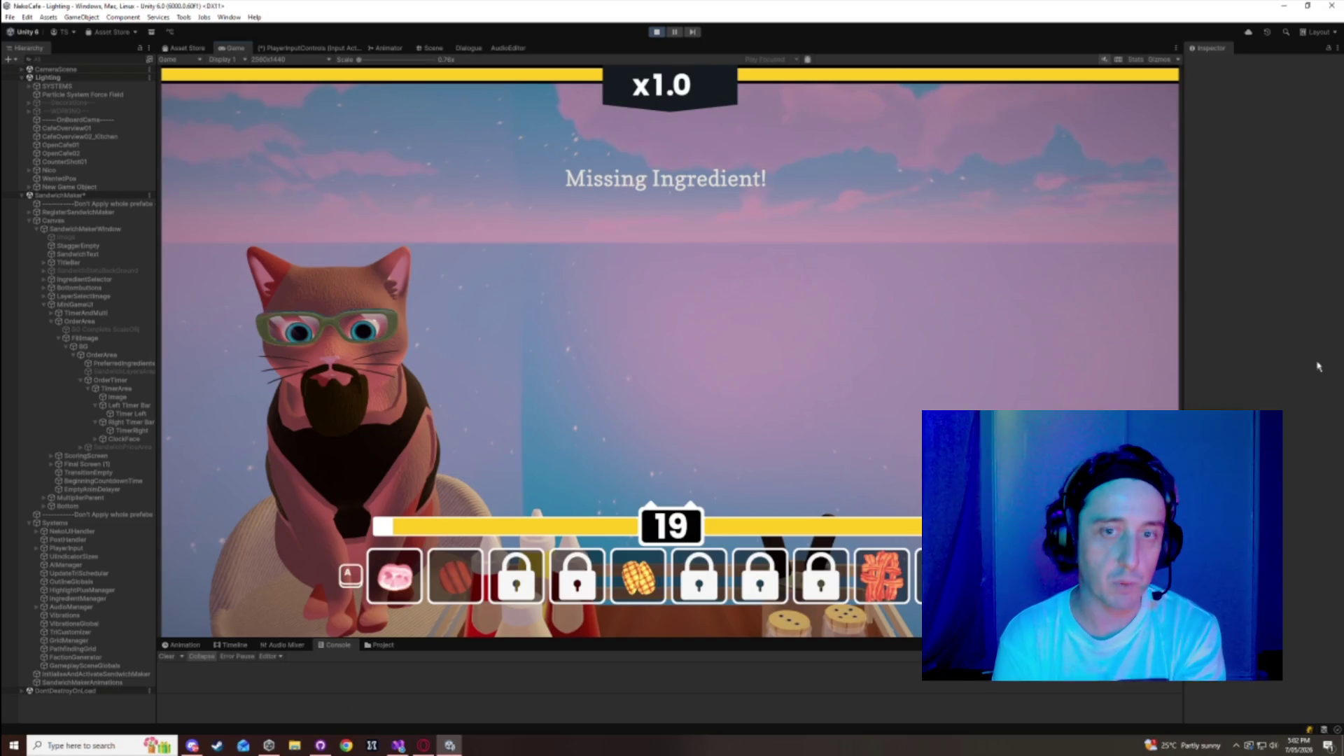
- Check the code in Visual Studio, then return to Unity and restart Play mode
key("alt+Tab")
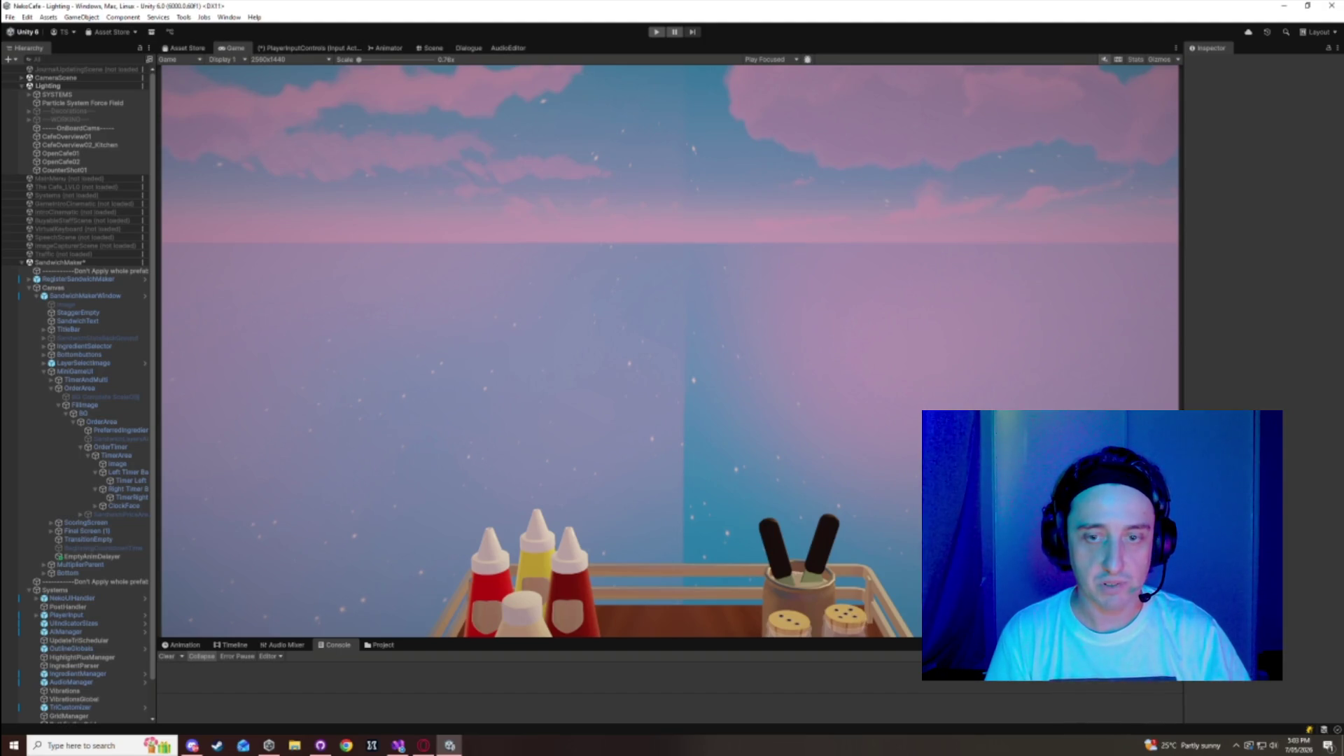
key("alt+Tab")
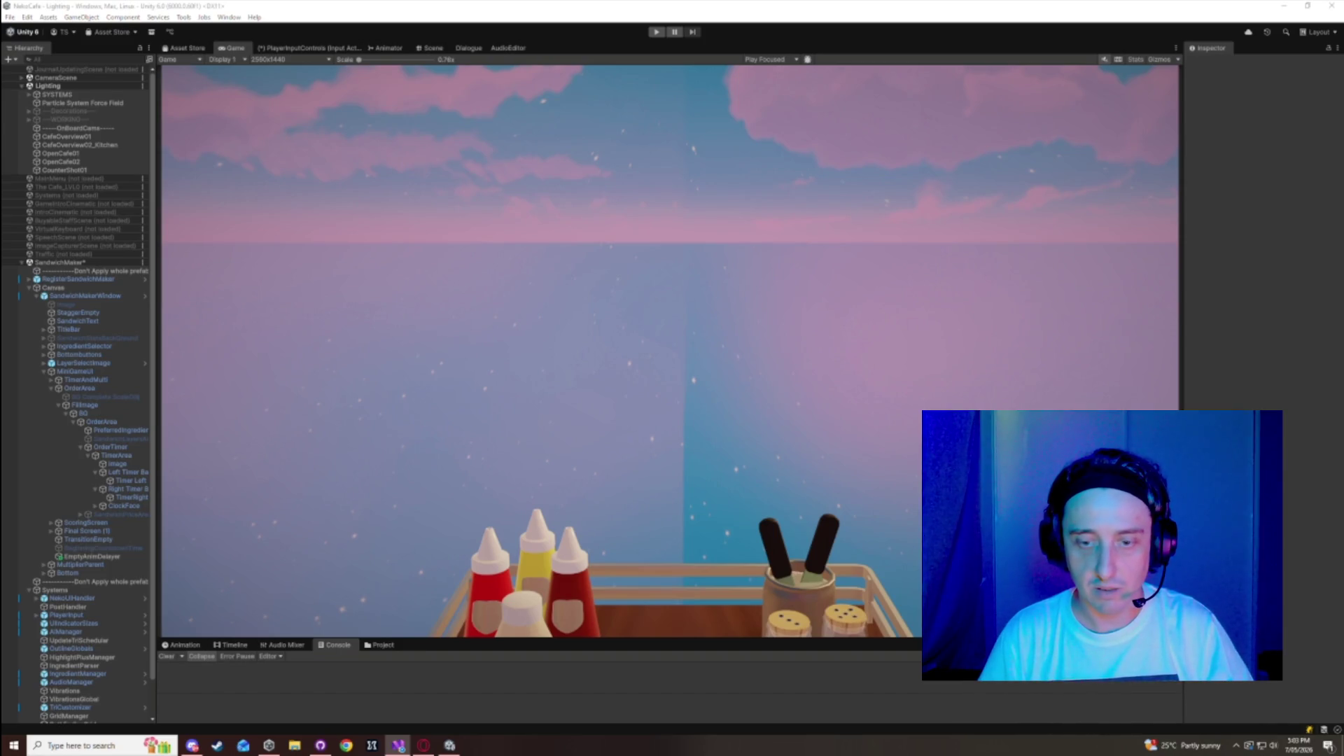
left_click(656, 30)
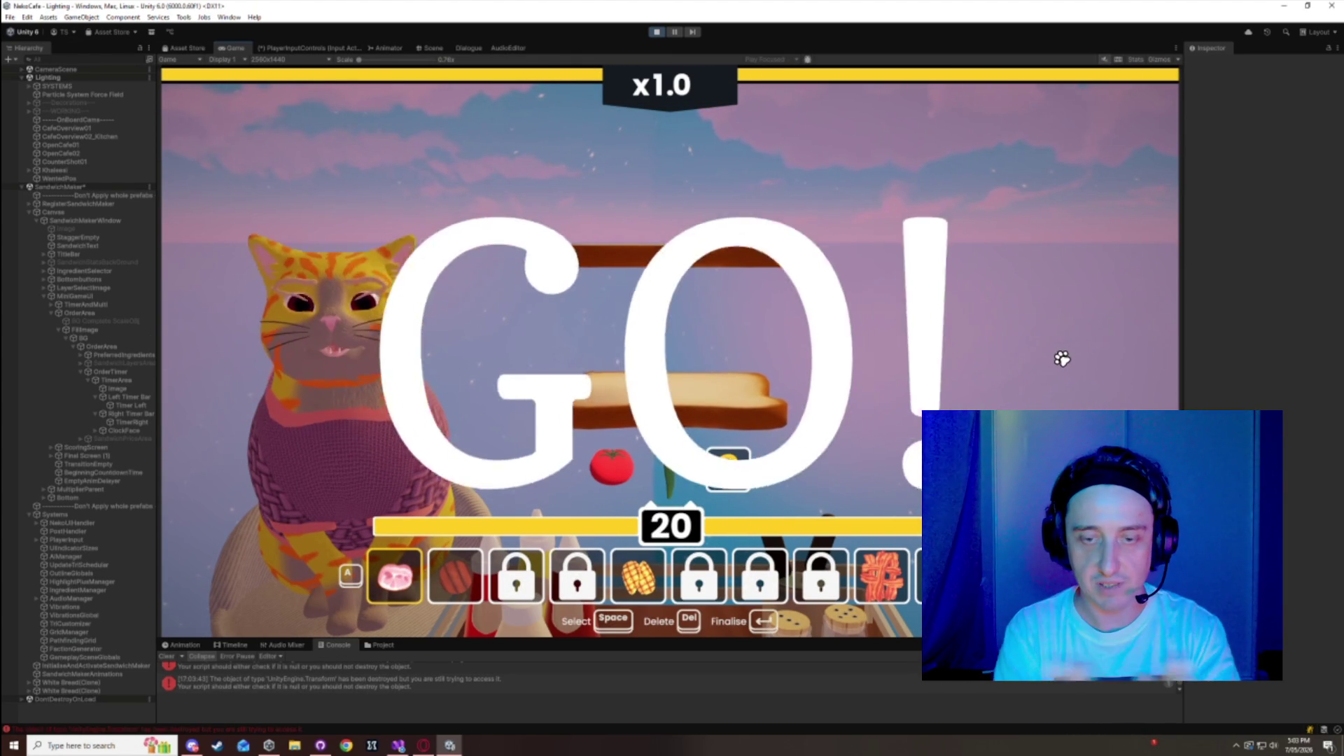
- Browse to the vegetables and serve a tomato sandwich
key("d")
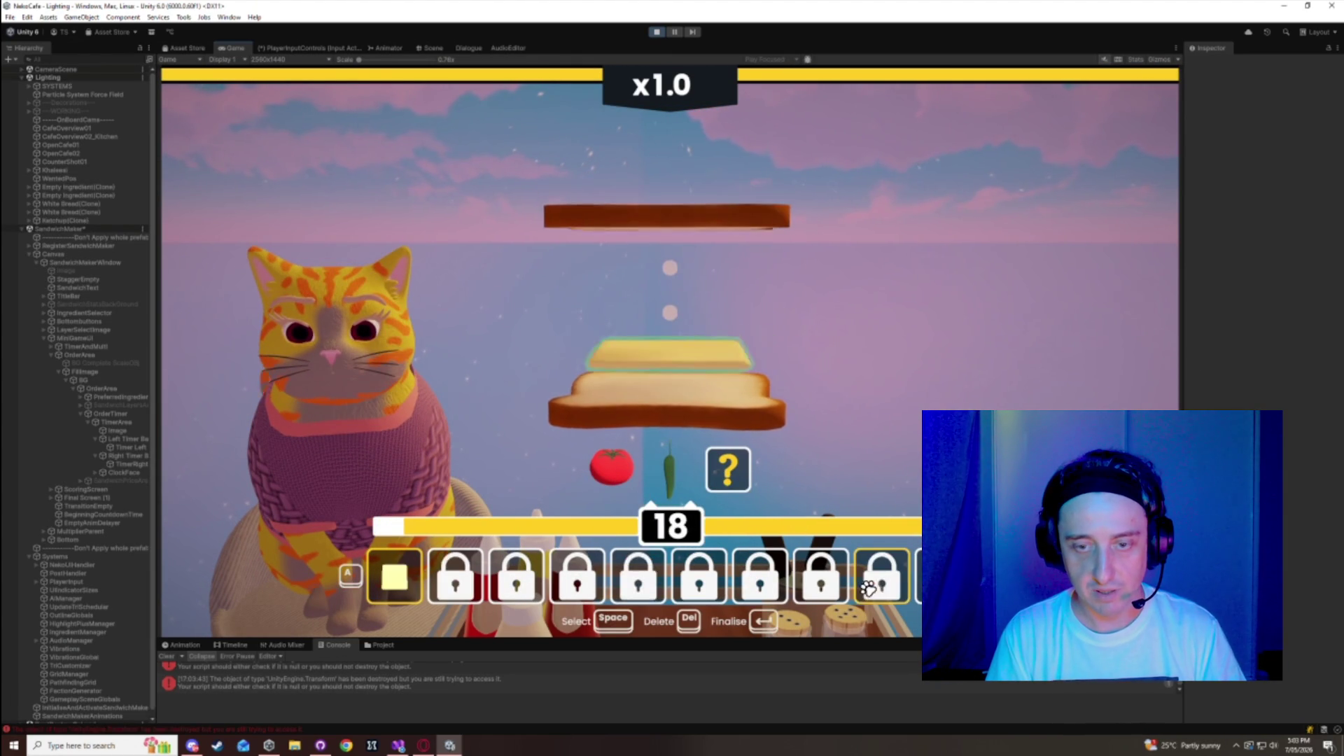
key("d")
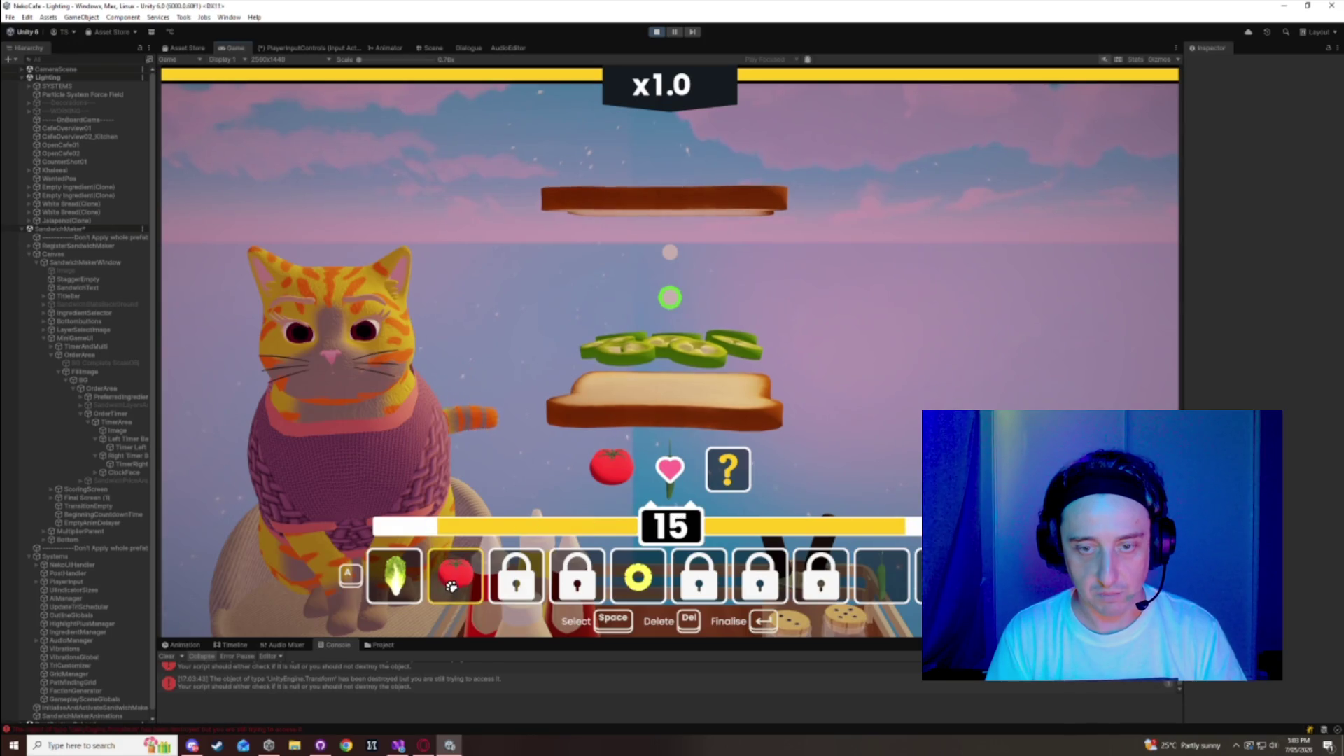
left_click(451, 587)
key("Return")
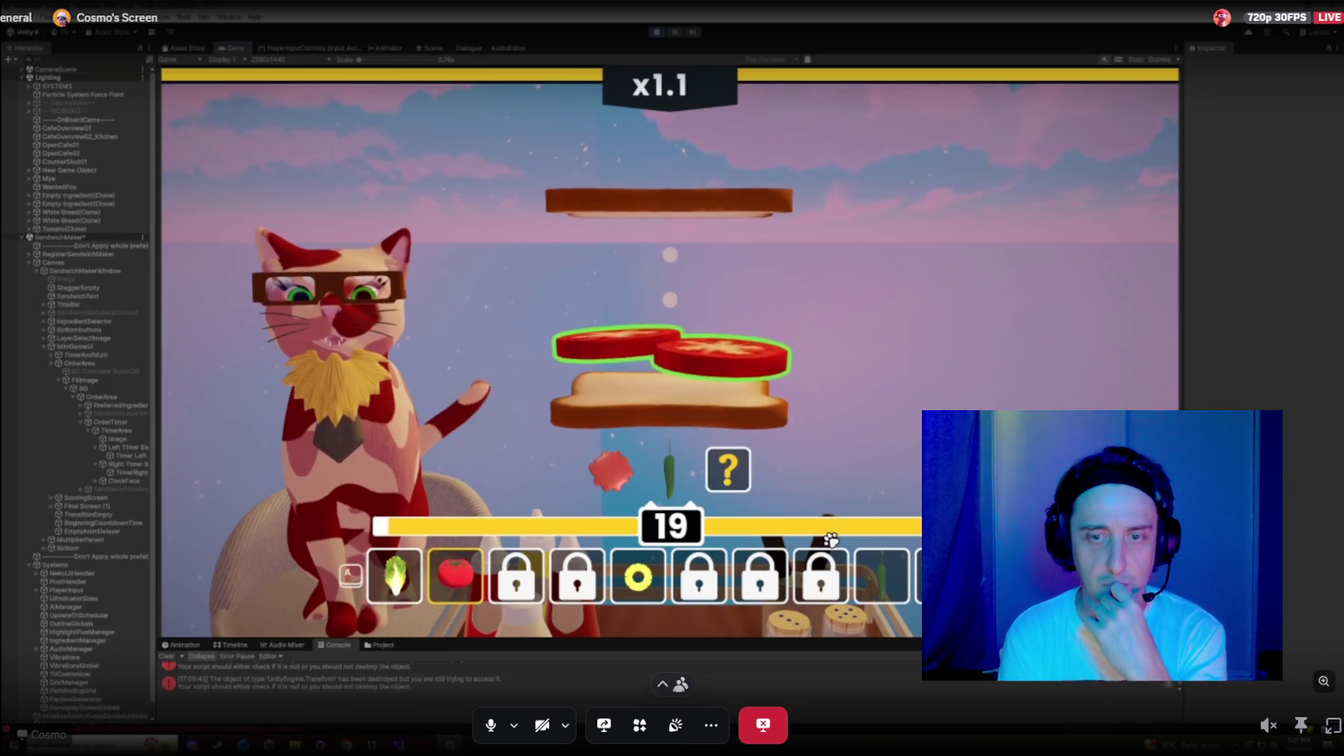
- Serve sandwiches with jalapeño and BBQ sauce, then with double tomato
scroll(455, 574, "down", 2)
left_click(455, 574)
scroll(469, 567, "down", 2)
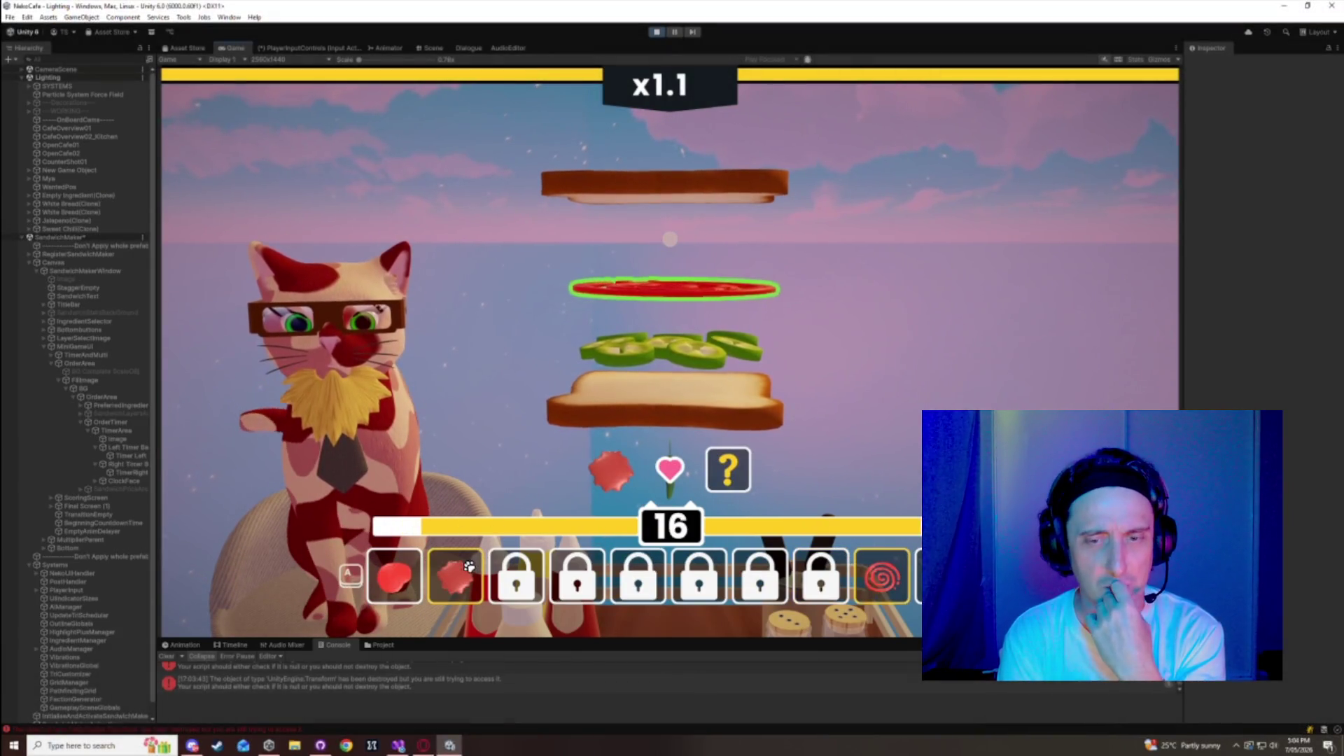
left_click(469, 567)
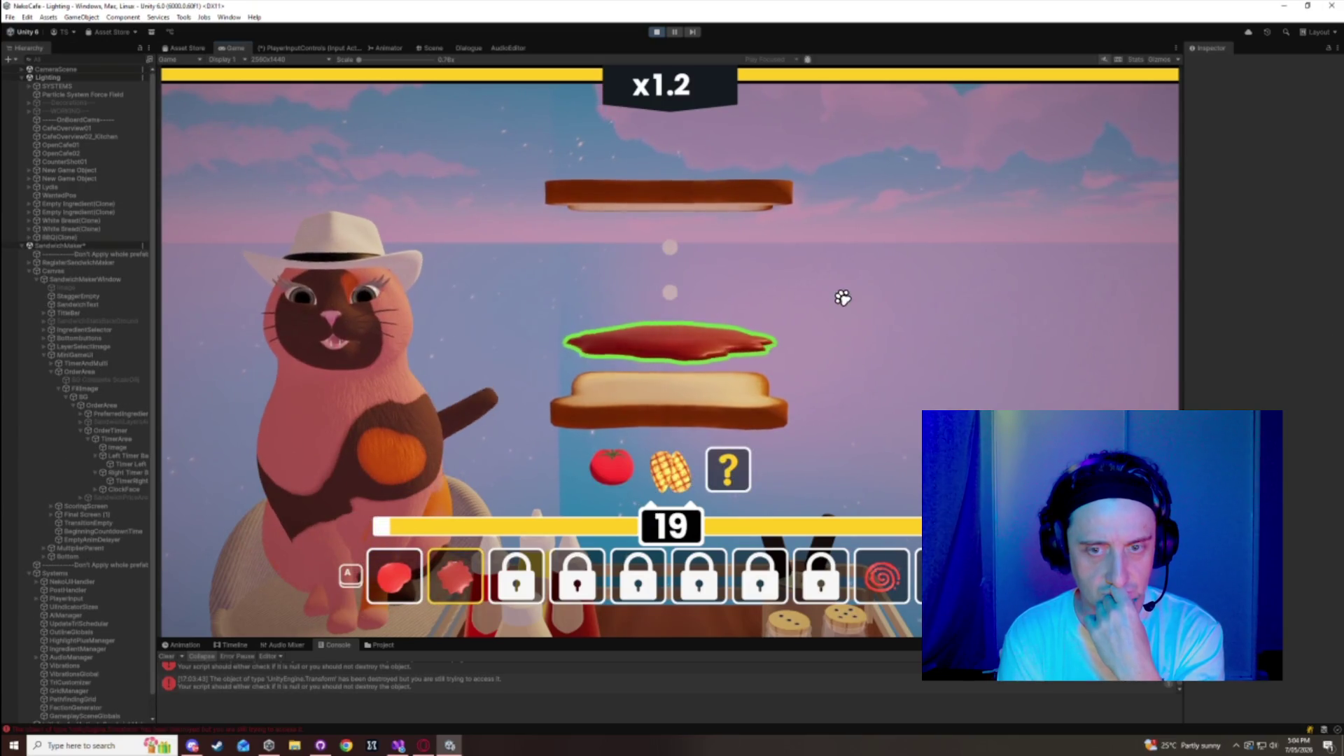
left_click(435, 530)
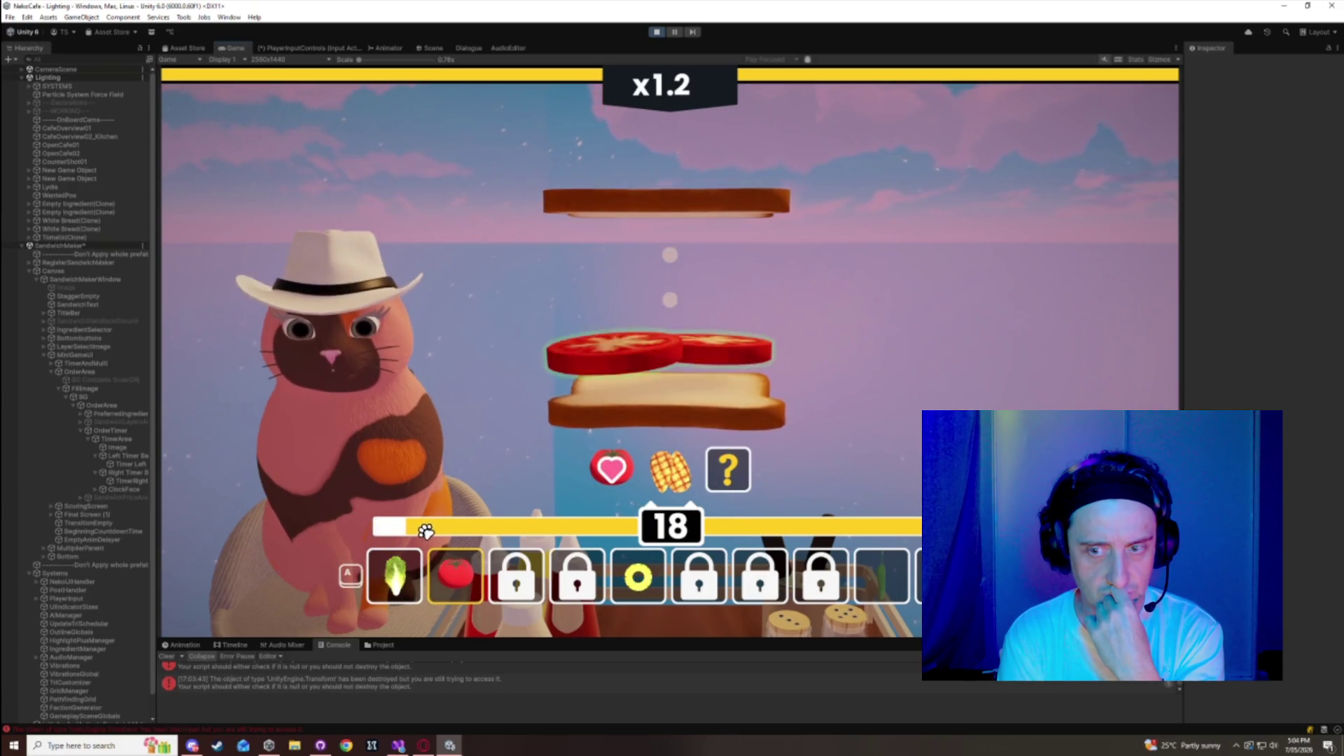
left_click(455, 576)
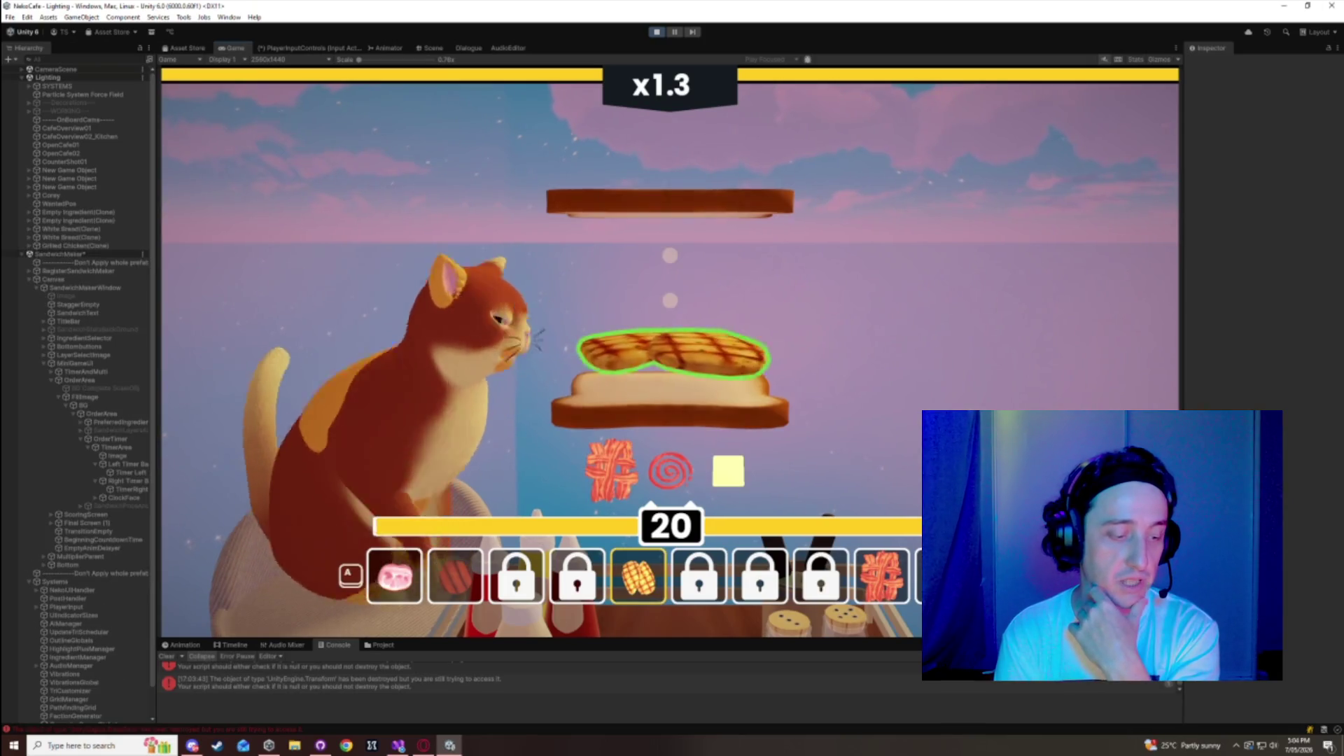
- Stack bacon instead of chicken, then cheese and sweet chili layers
left_click(881, 574)
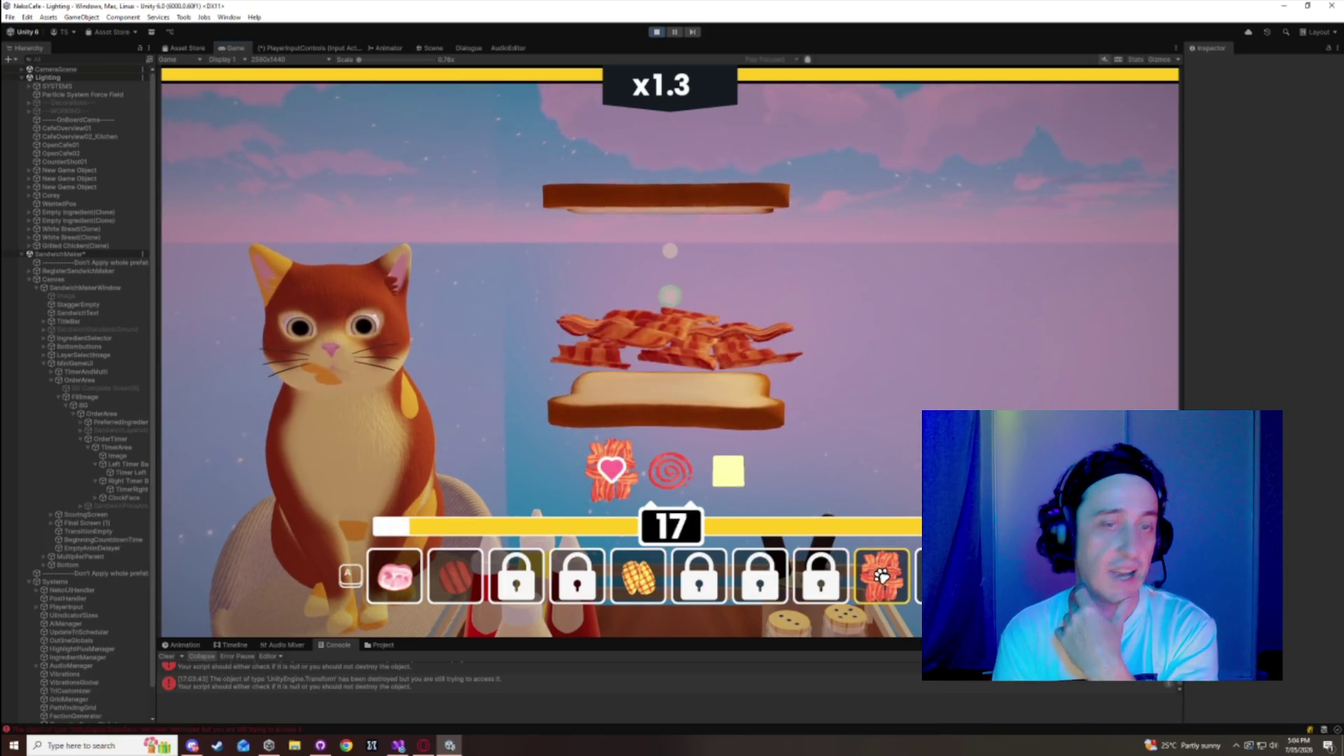
left_click(625, 352)
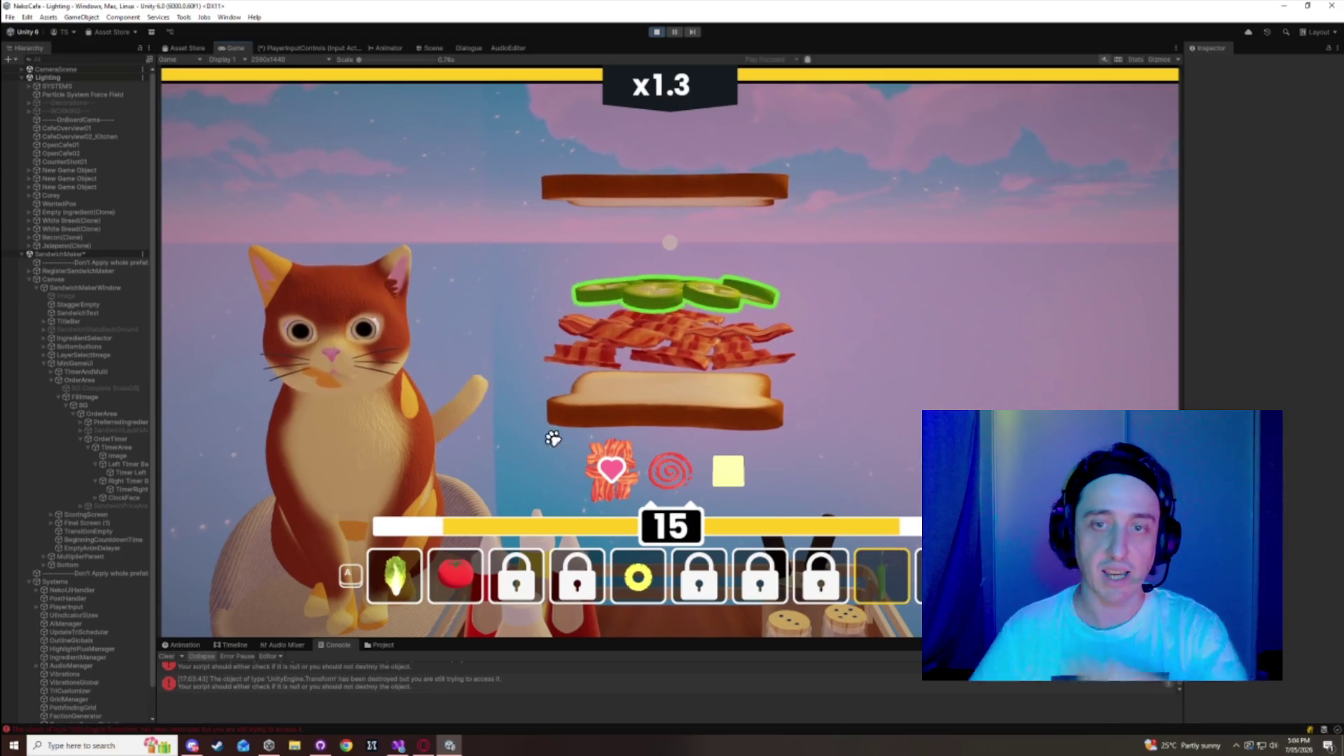
left_click(892, 593)
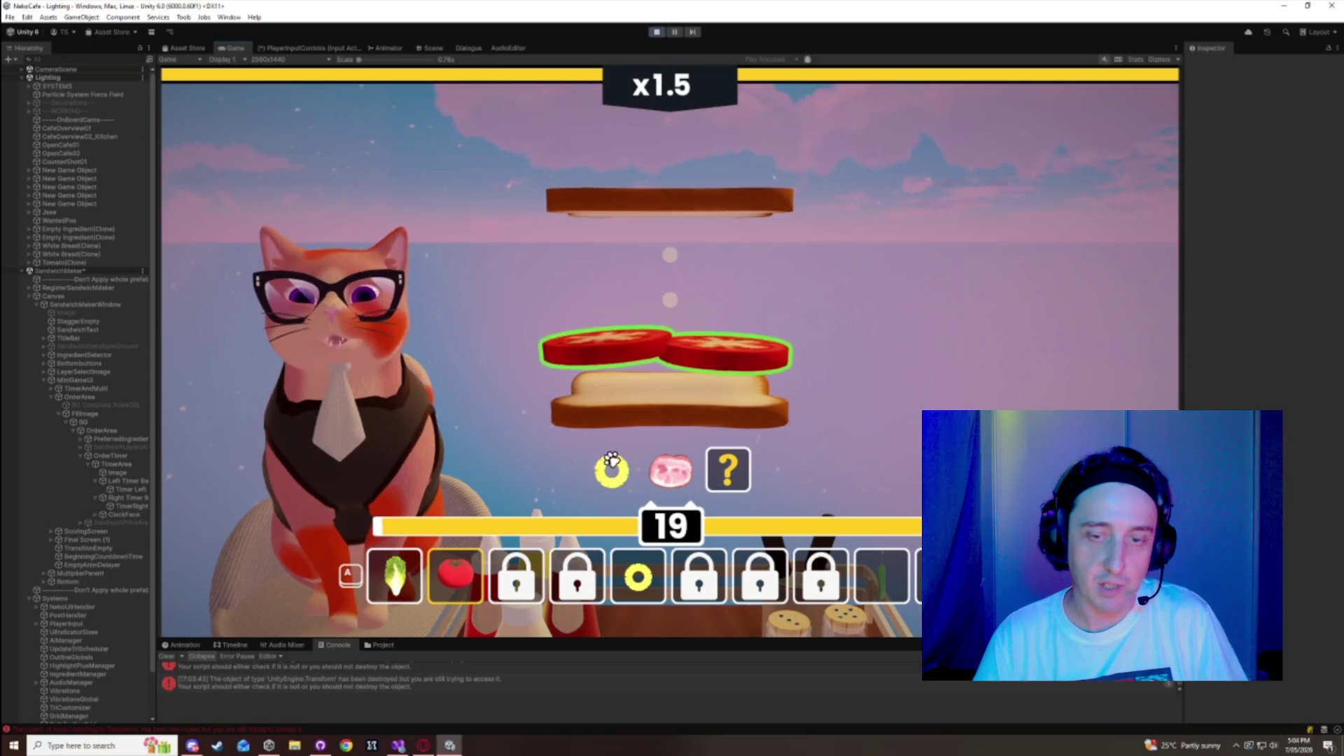
- Serve a pineapple and ham sandwich, then start the next with tomato
left_click(637, 575)
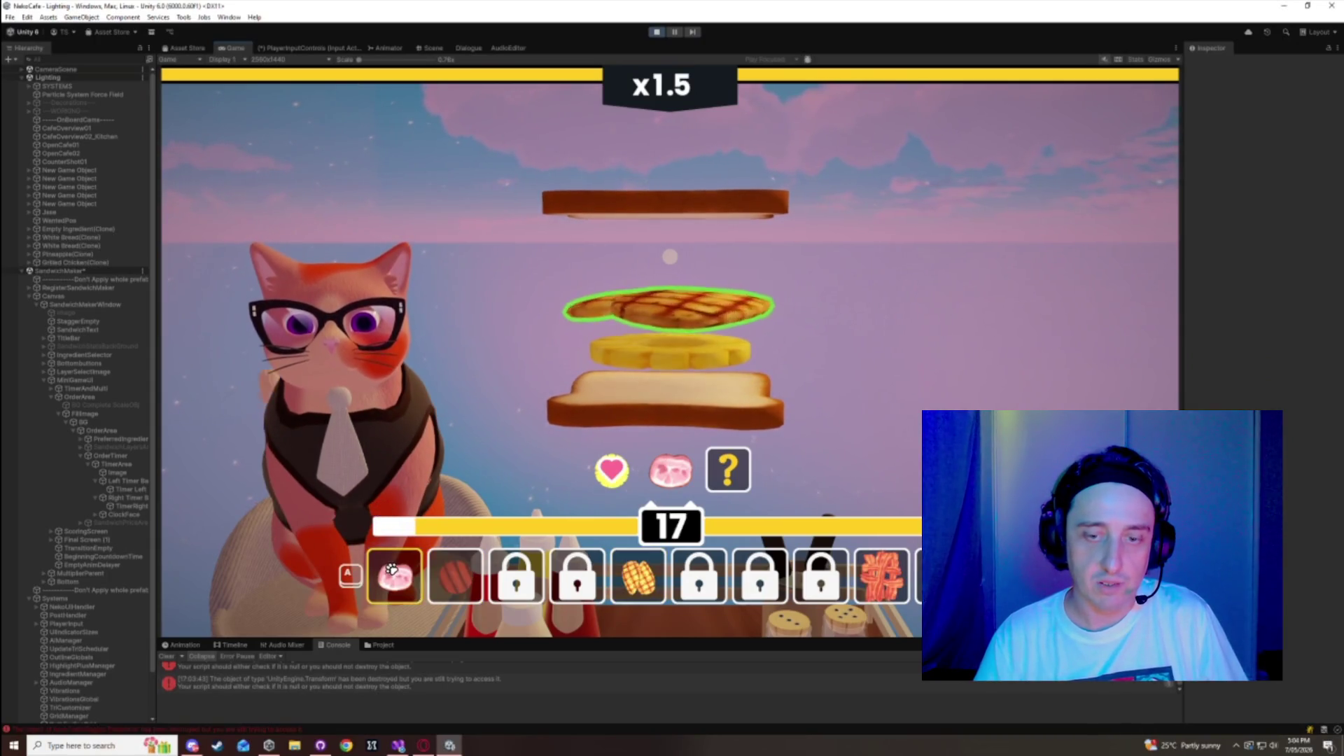
left_click(391, 571)
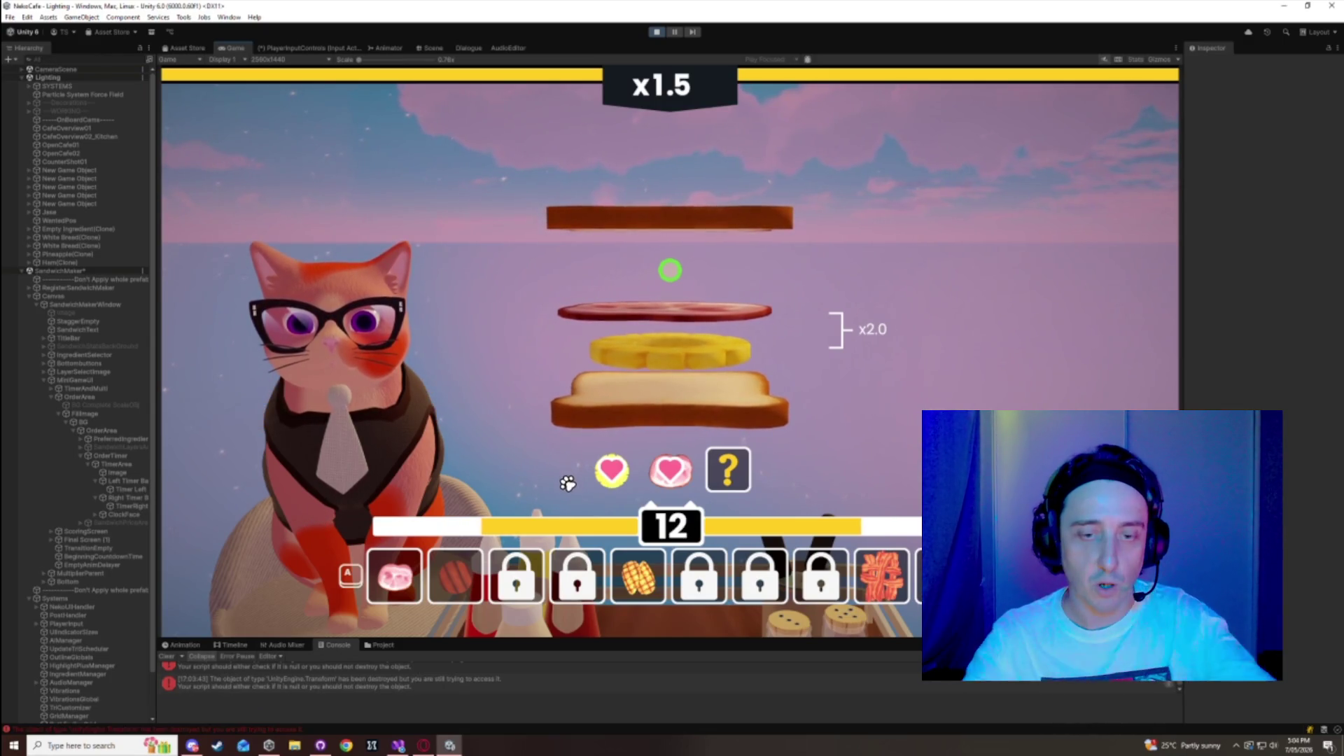
left_click(736, 505)
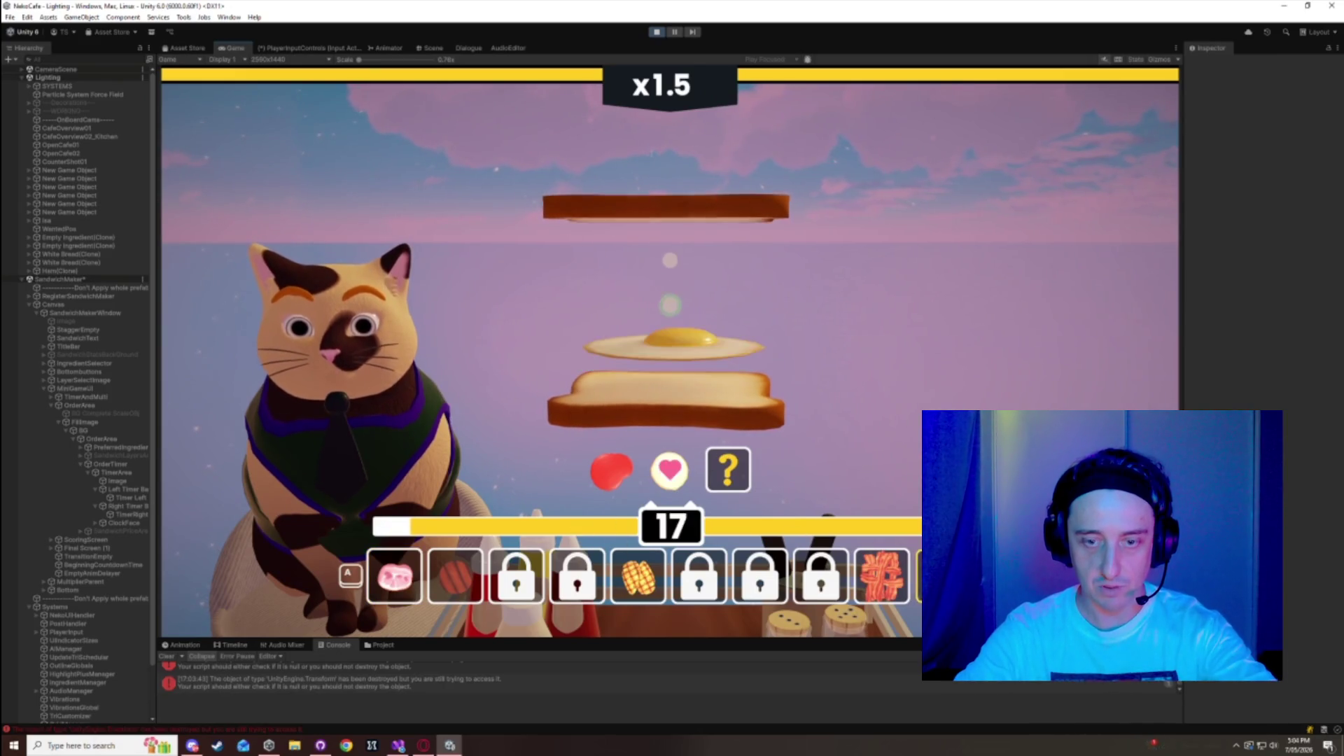
scroll(548, 539, "down", 1)
left_click(405, 574)
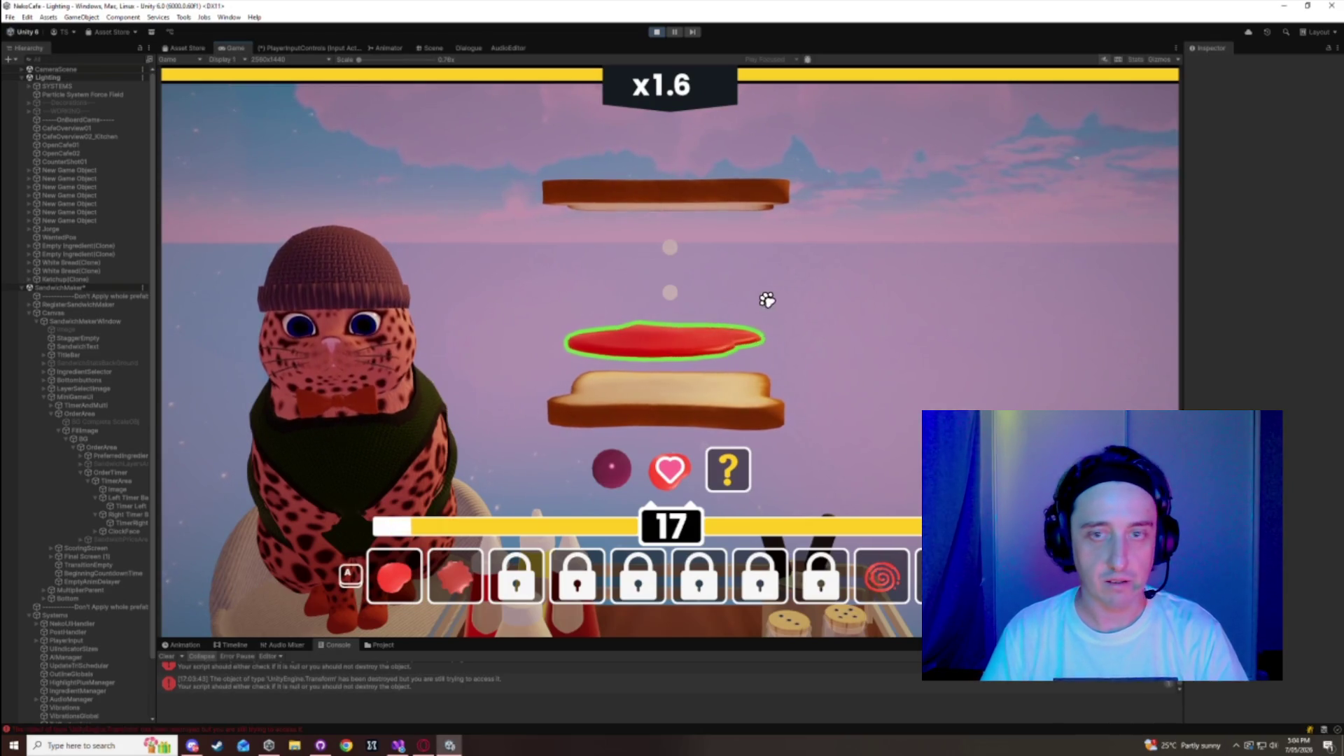
- Serve a run of ketchup sandwiches, raising the multiplier to x1.8
key("space")
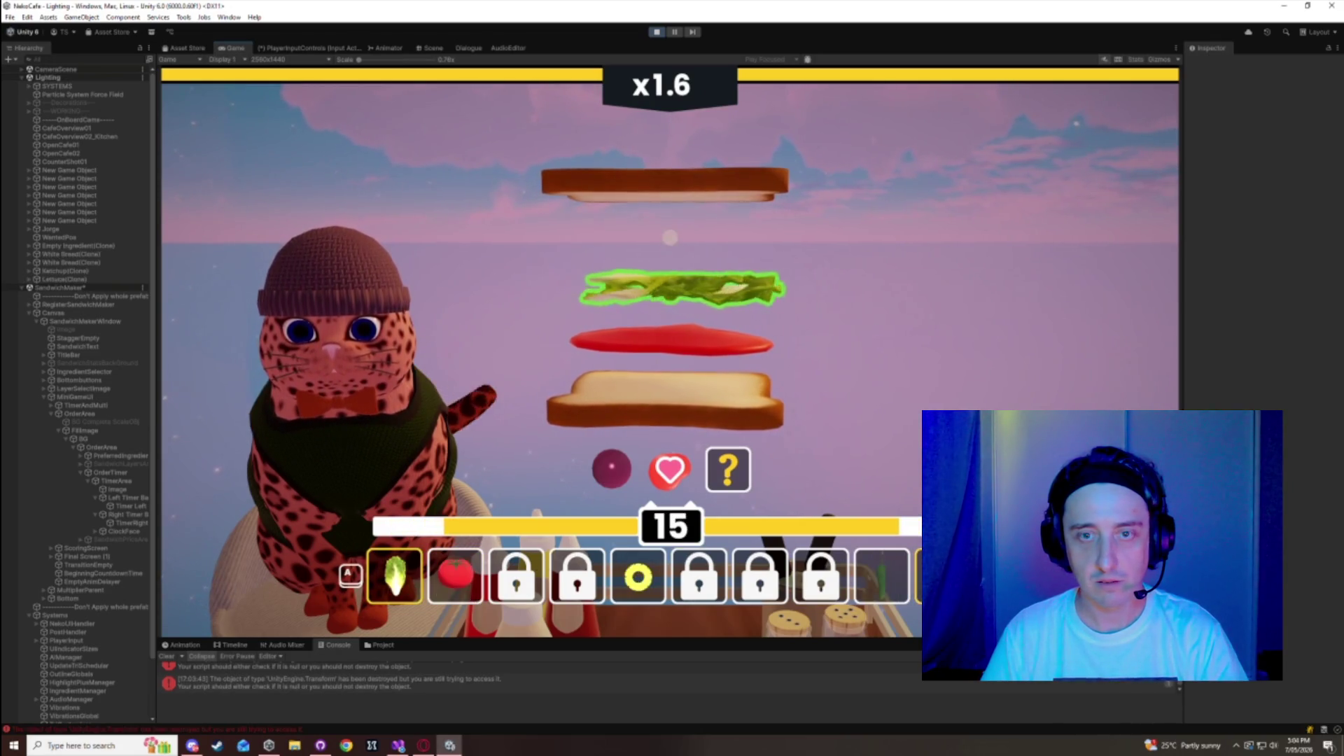
key("space")
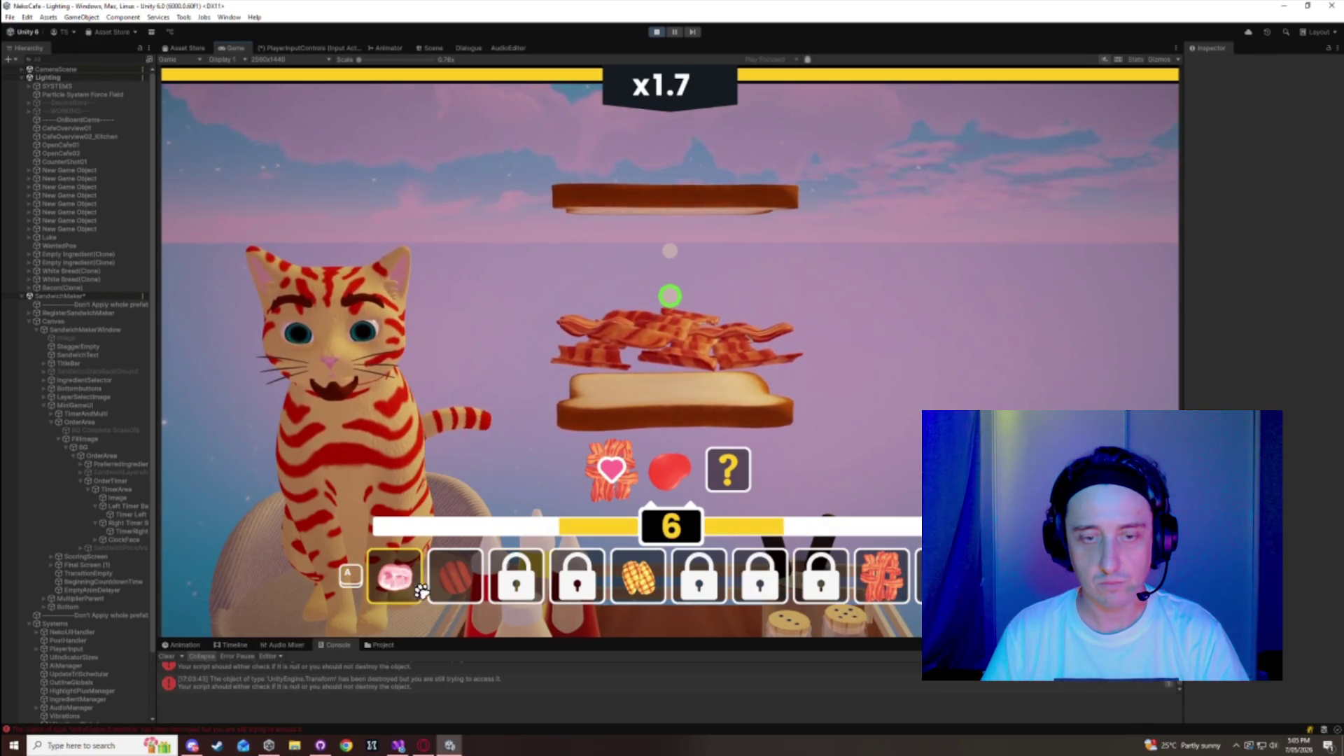
left_click(463, 586)
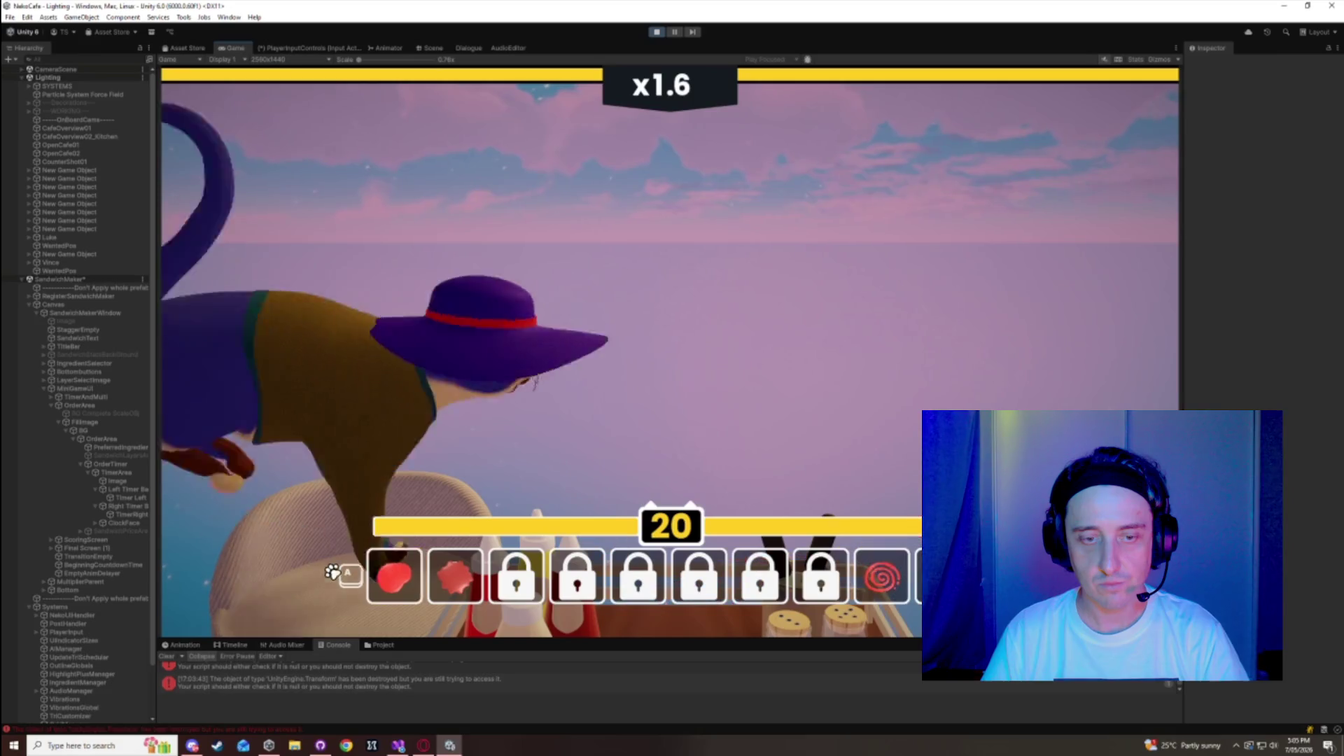
left_click(455, 586)
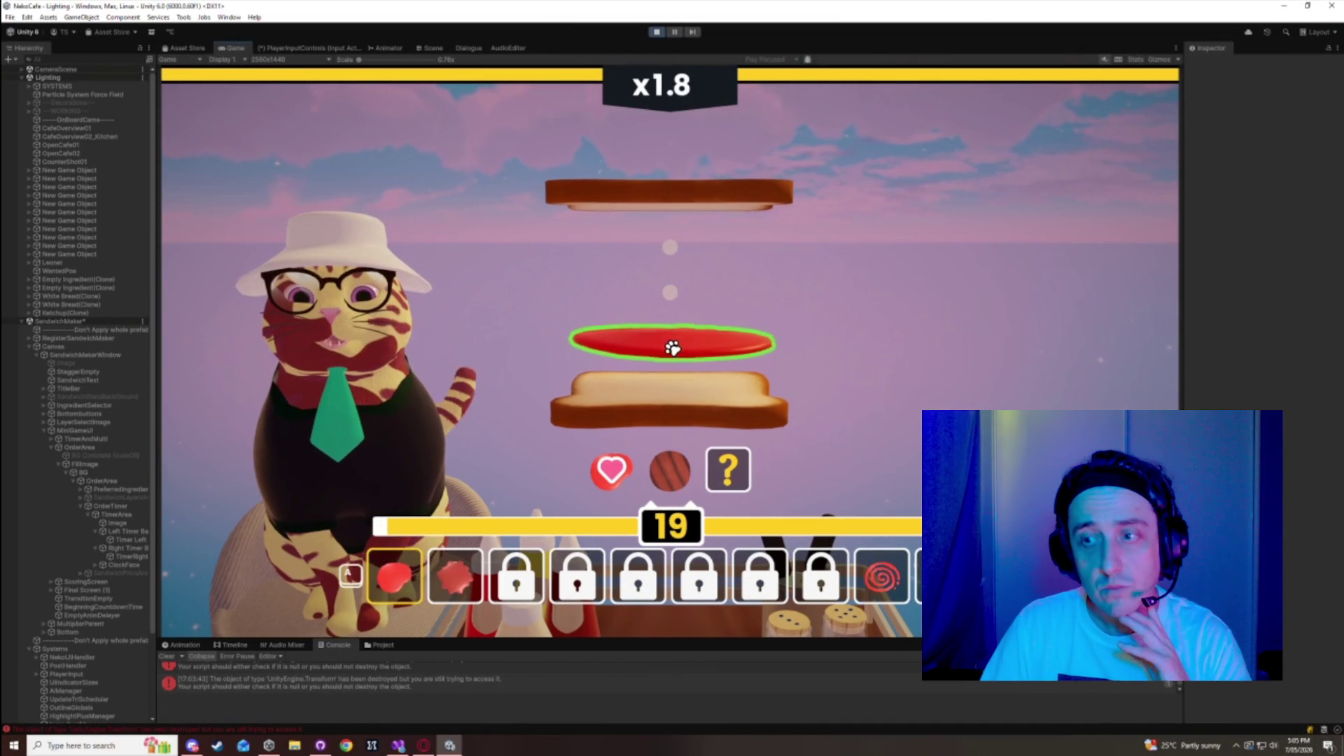
left_click(686, 434)
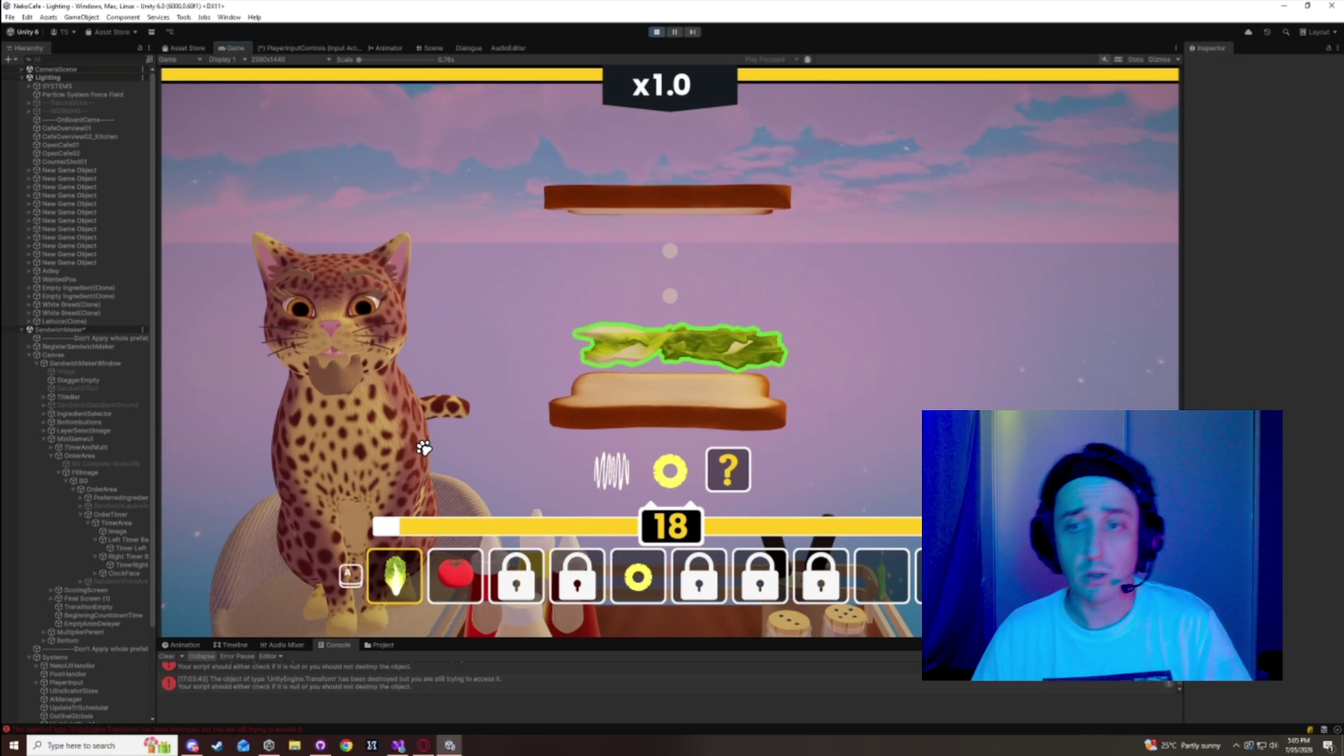
- Serve a lettuce sandwich that resets to x1.0, then stack tomato for the orange cat
key("space")
key("space")
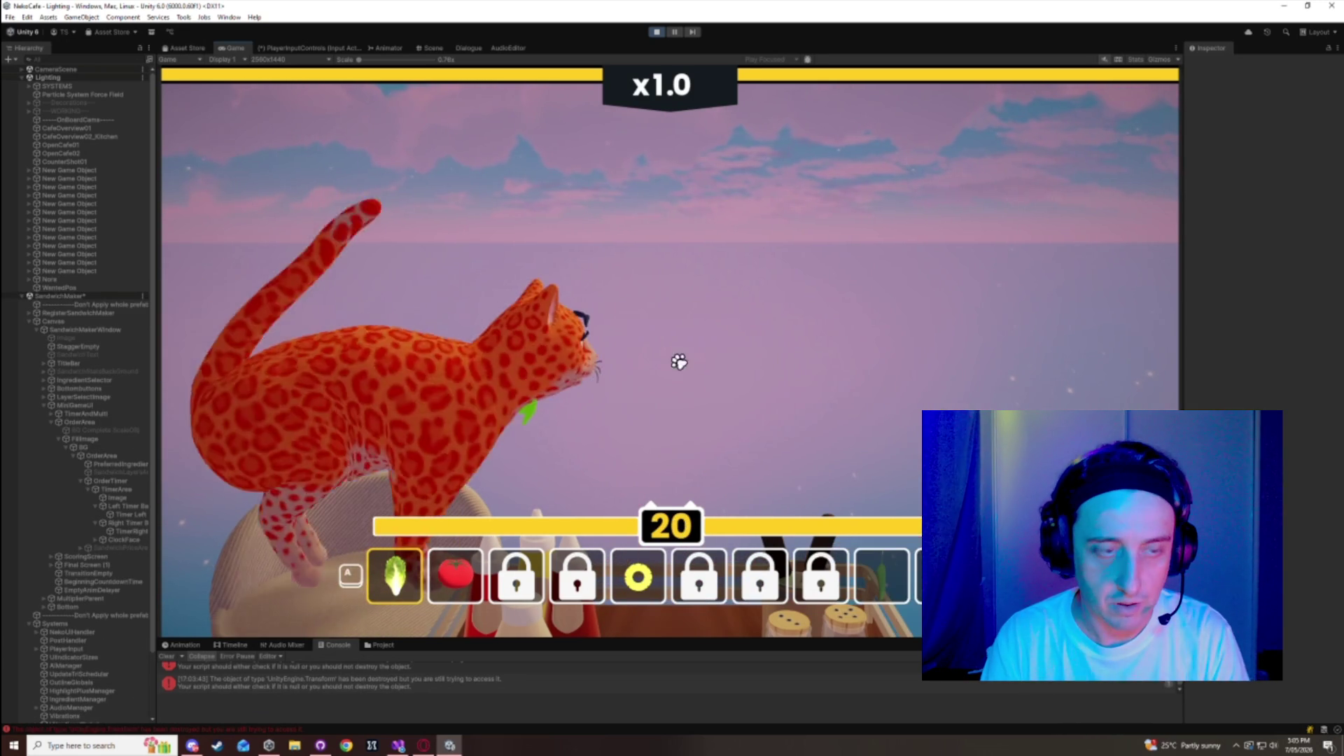
key("Right")
key("space")
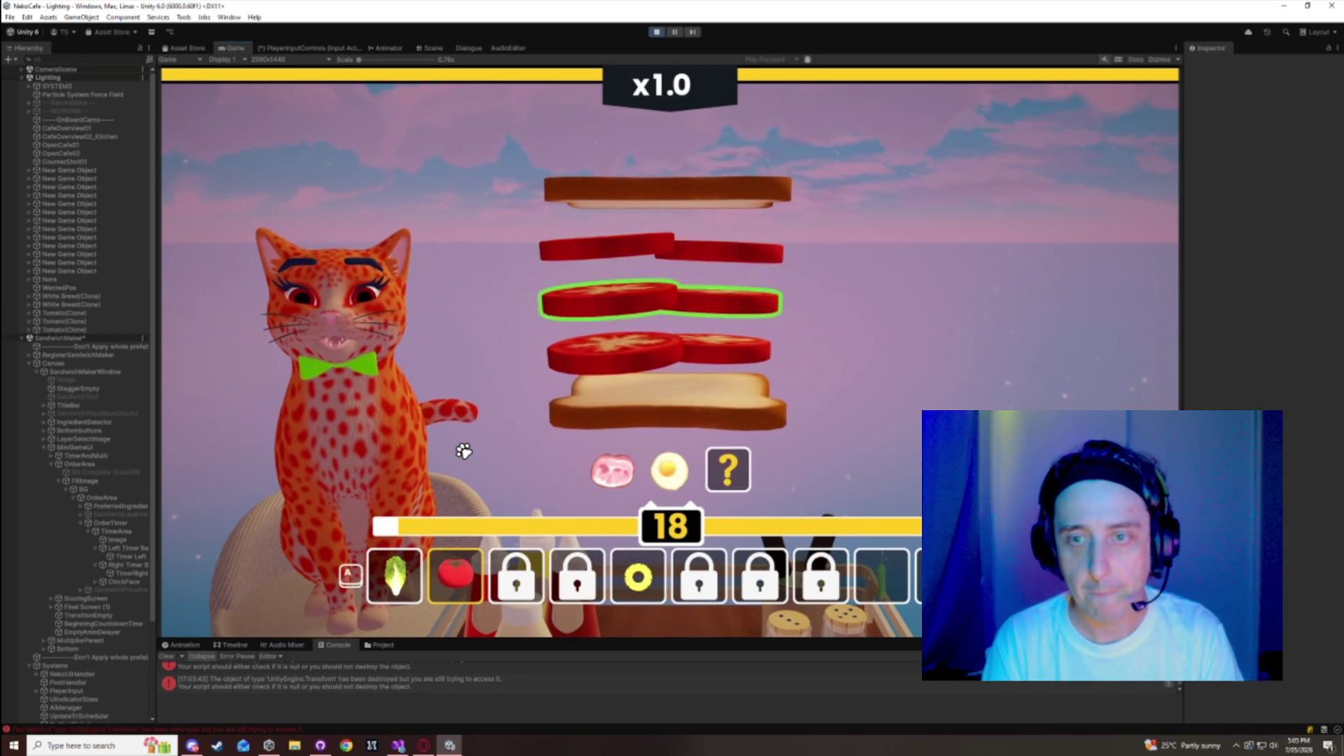
key("space")
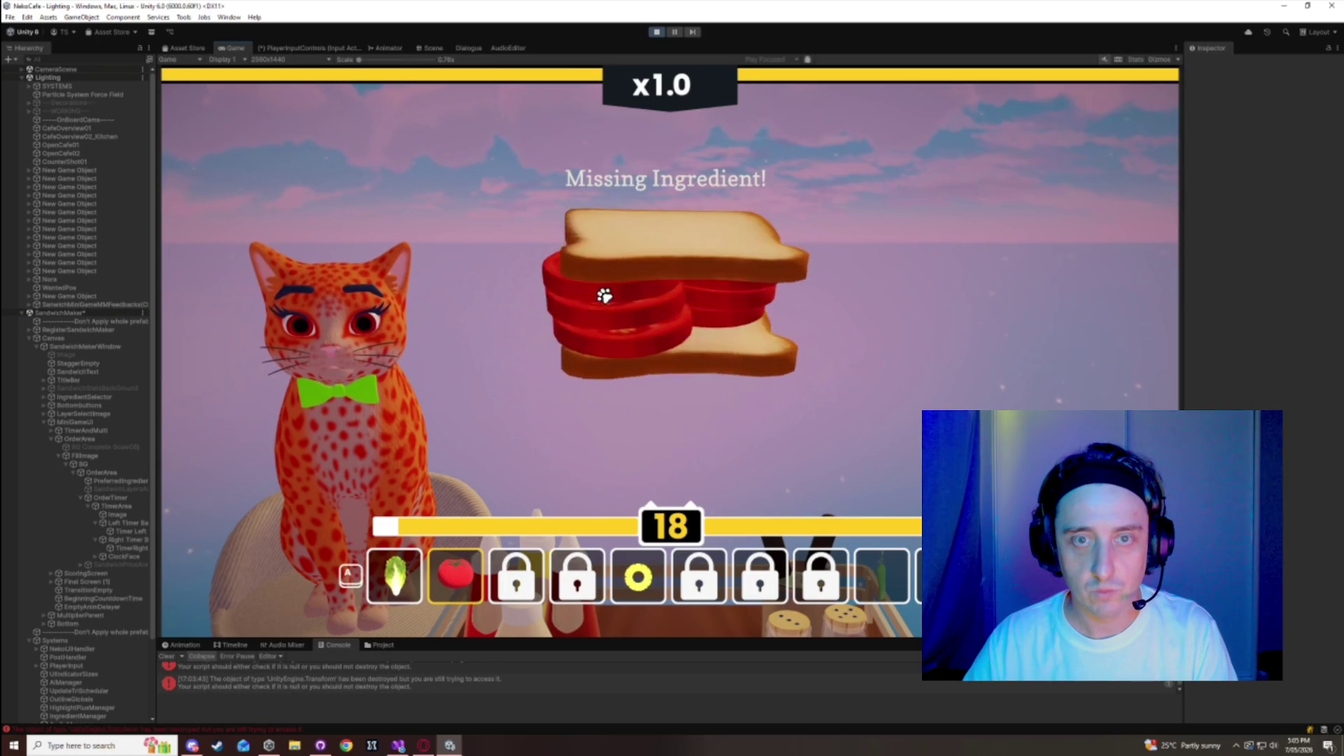